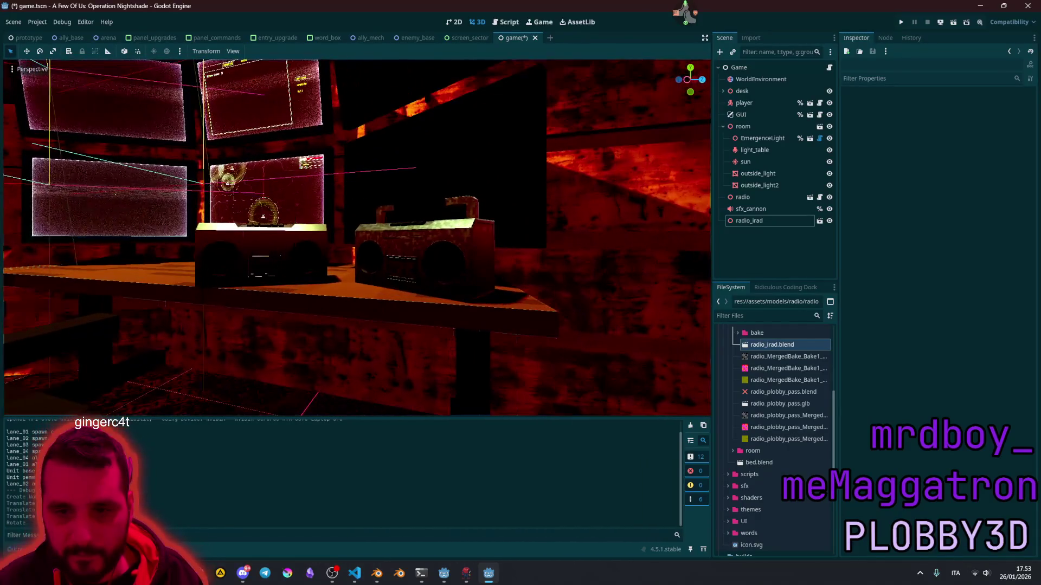
# Fly the camera in and out around the two radios to look them over.
pyautogui.press('w')
pyautogui.scroll(-3, 357, 237)
pyautogui.press('s')
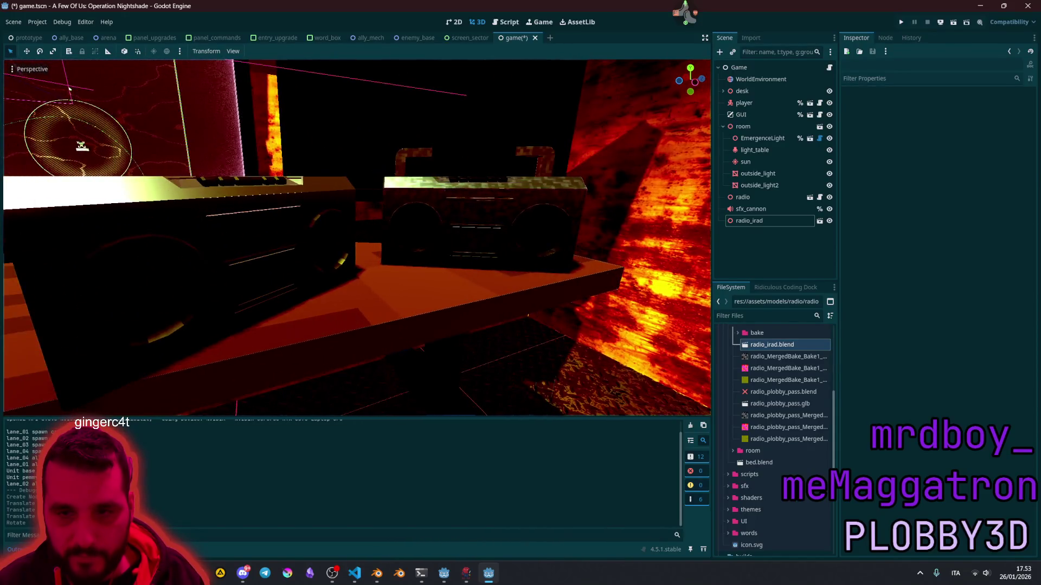
pyautogui.press('w')
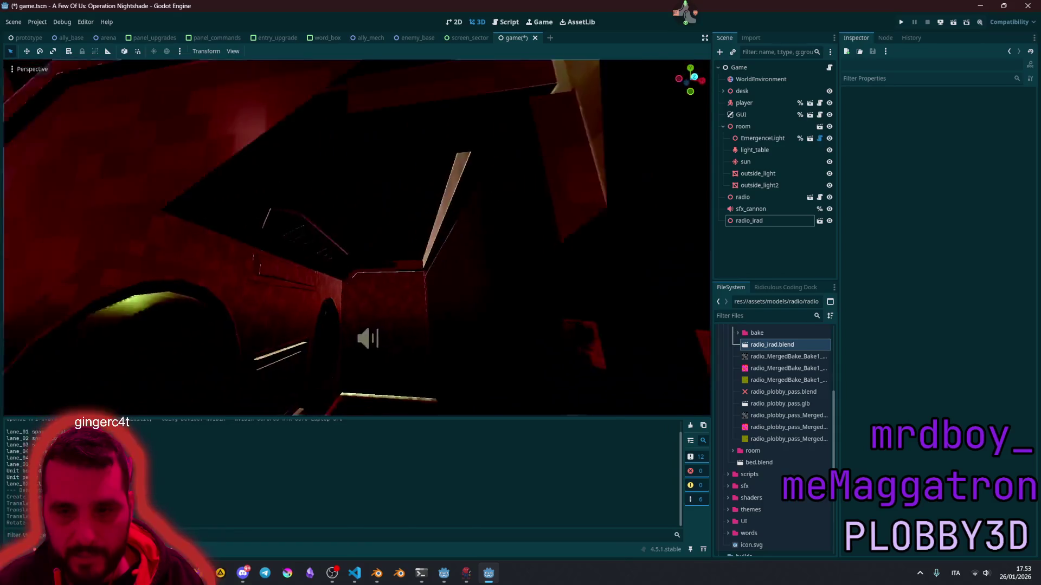
pyautogui.press('s')
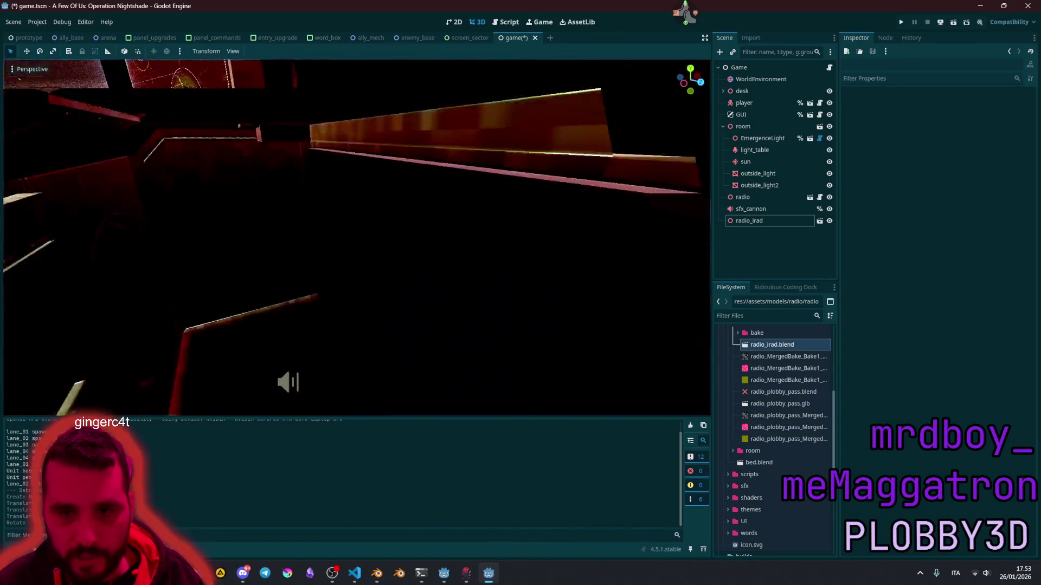
pyautogui.press('s')
pyautogui.press('w')
pyautogui.press('s')
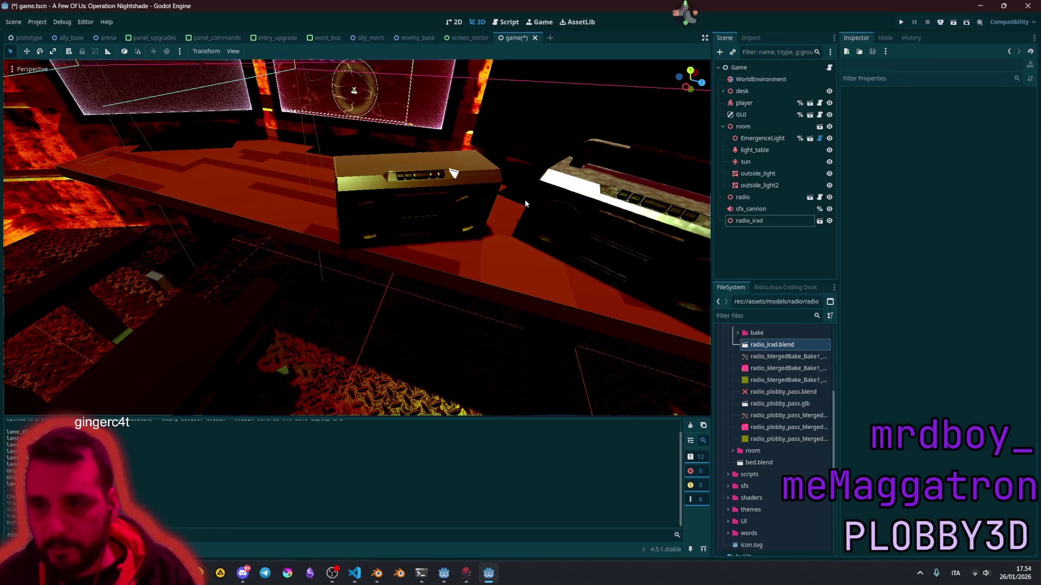
# Make radio_irad's child nodes local and editable.
pyautogui.rightClick(749, 221)
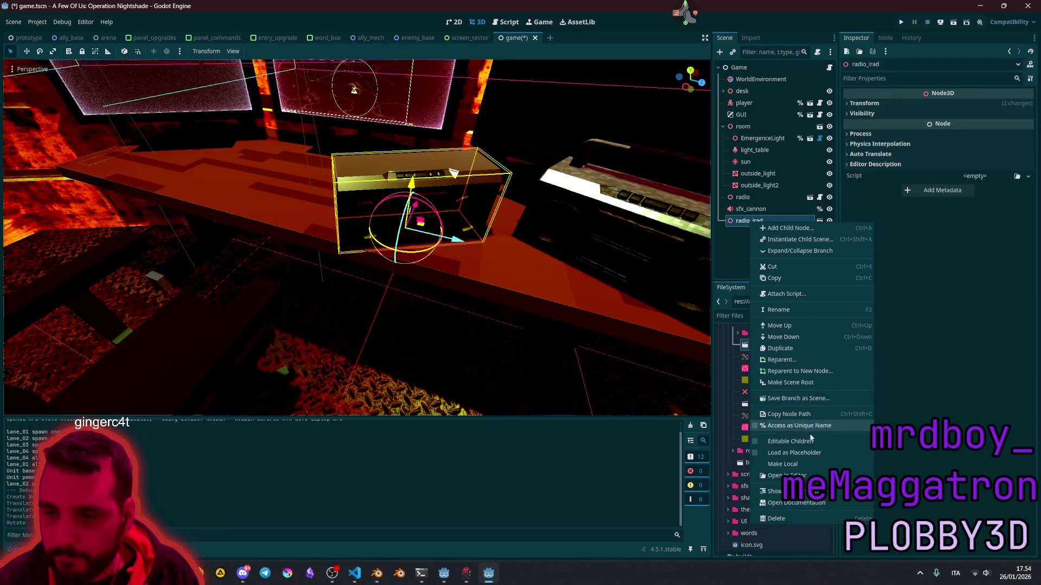
pyautogui.click(779, 465)
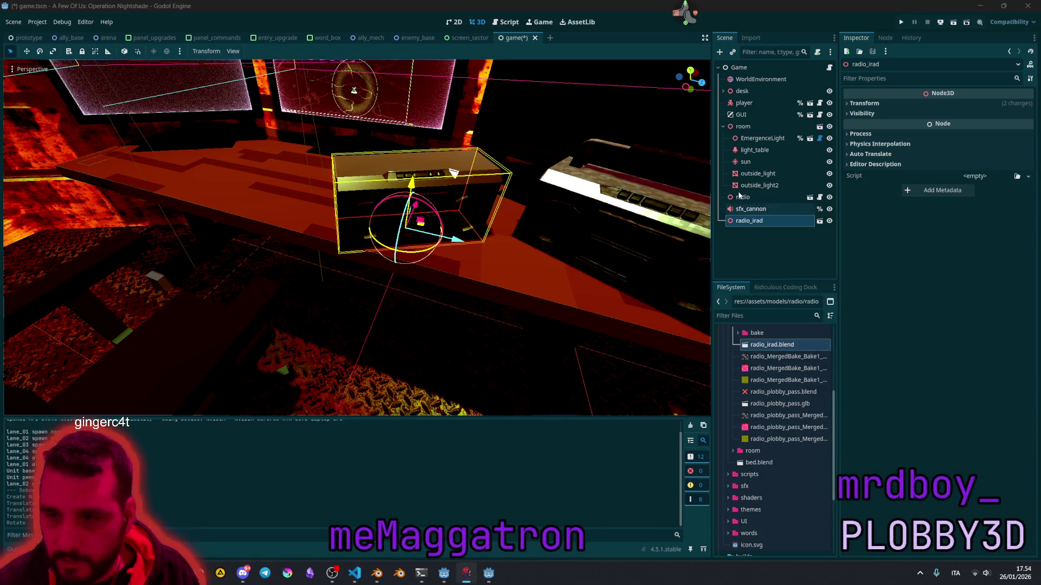
pyautogui.rightClick(746, 224)
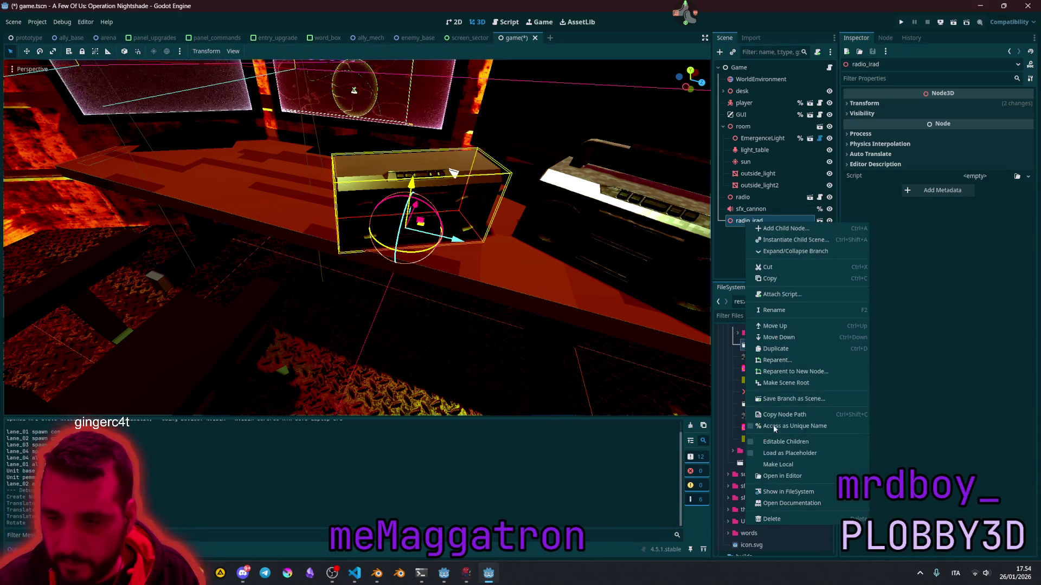
pyautogui.click(787, 466)
# Move the radio mesh slightly along Z, then view its import options.
pyautogui.click(747, 232)
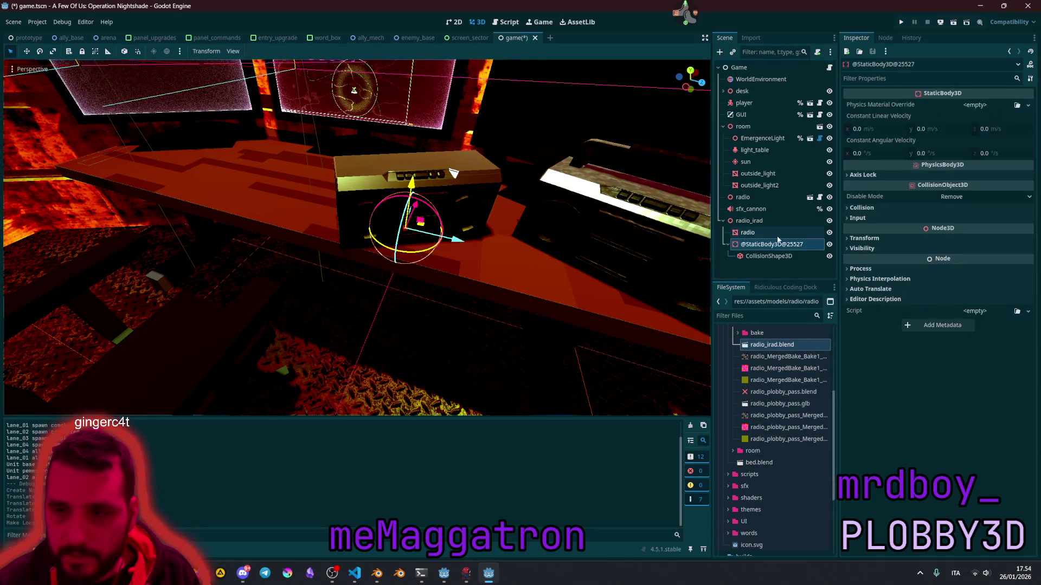
pyautogui.moveTo(441, 215)
pyautogui.mouseDown()
pyautogui.moveTo(387, 225)
pyautogui.moveTo(423, 223)
pyautogui.mouseUp()
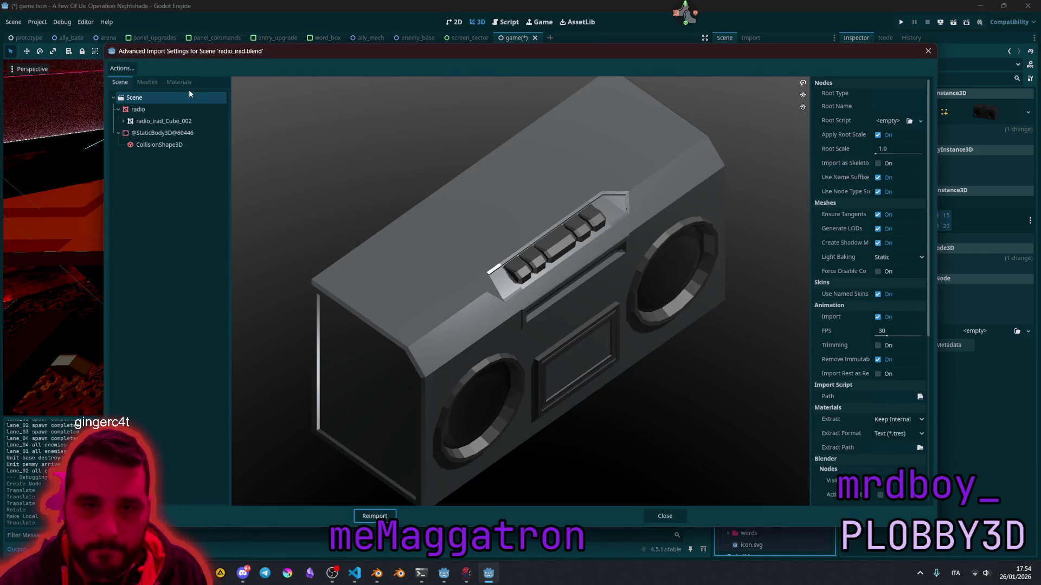
pyautogui.click(155, 113)
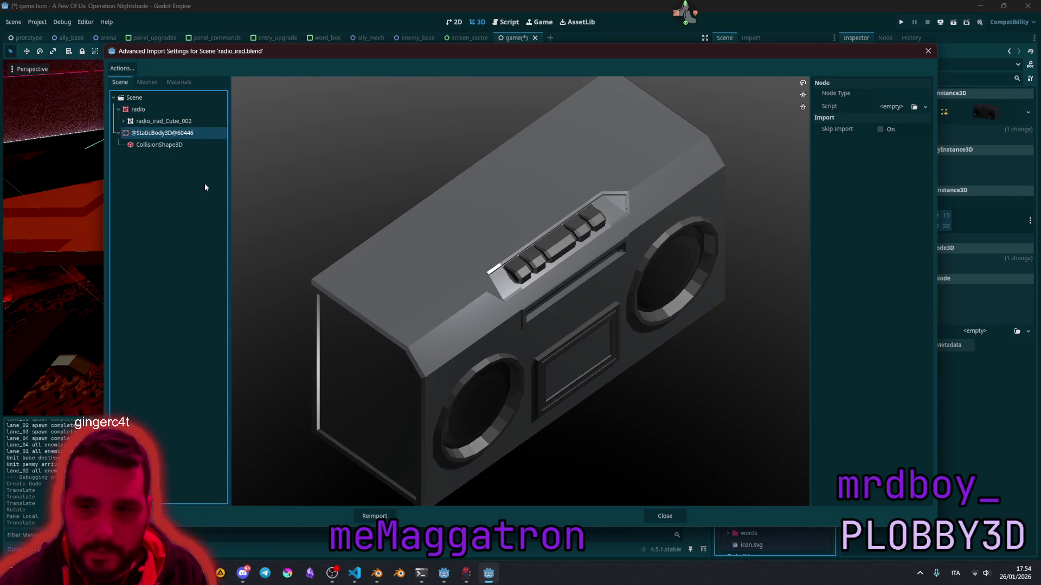
# Compare the import options of the radio mesh and StaticBody3D nodes.
pyautogui.click(134, 135)
pyautogui.click(145, 114)
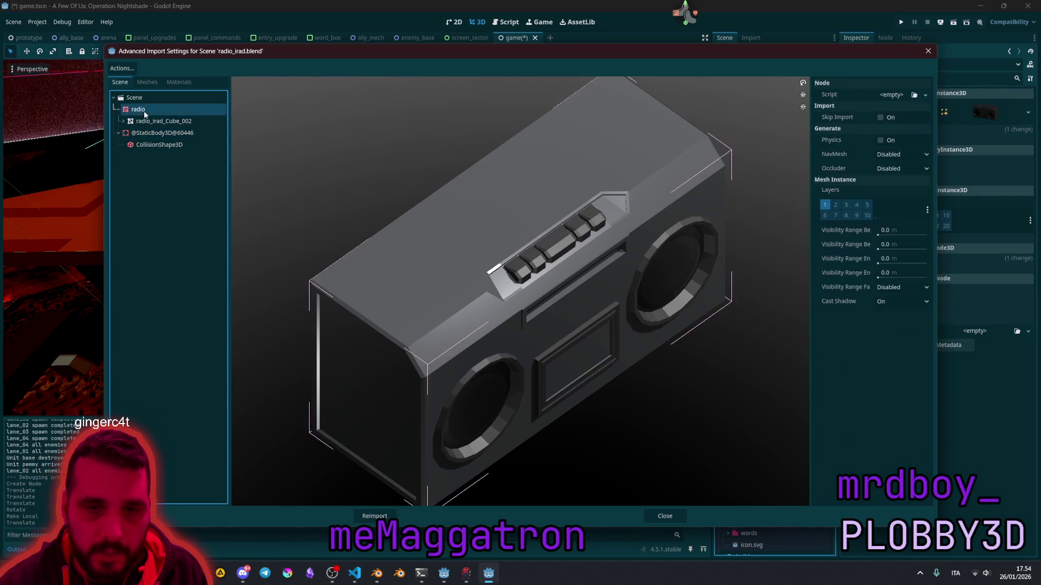
pyautogui.click(150, 133)
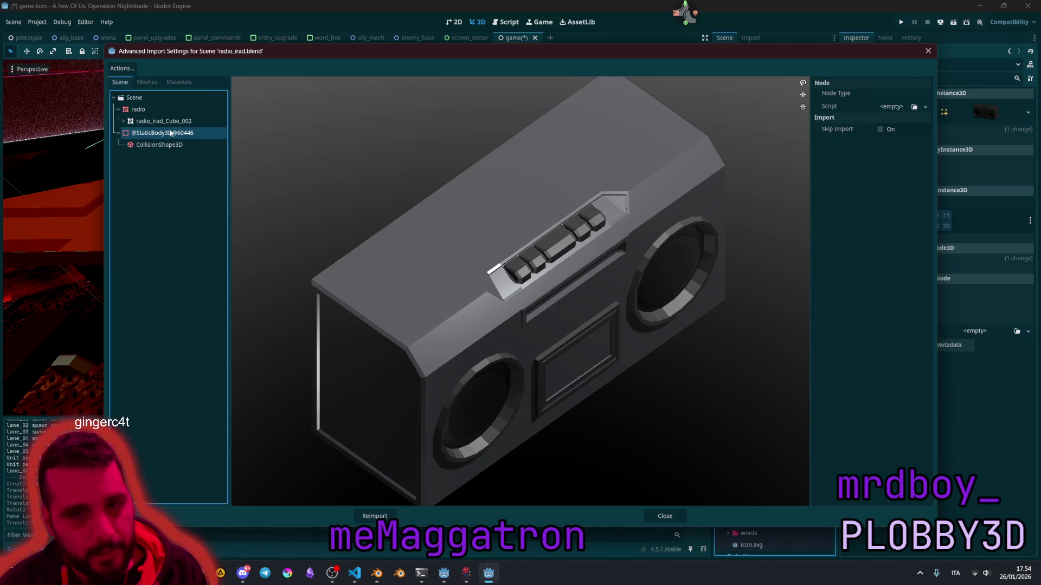
pyautogui.click(880, 114)
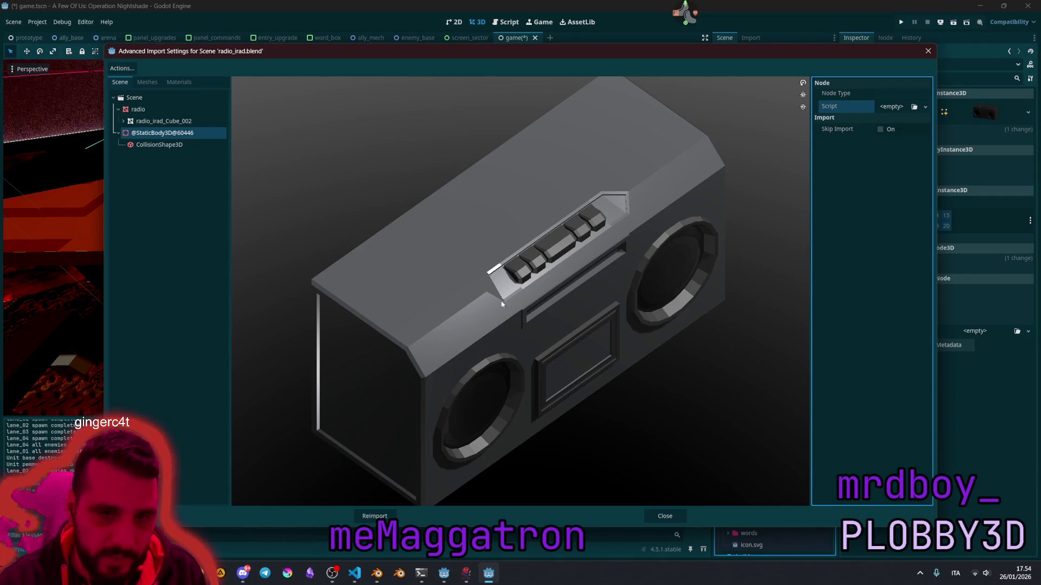
# Orbit the model preview to check the radio from all sides, then close the dialog.
pyautogui.moveTo(562, 264)
pyautogui.mouseDown()
pyautogui.moveTo(596, 277)
pyautogui.moveTo(477, 268)
pyautogui.mouseUp()
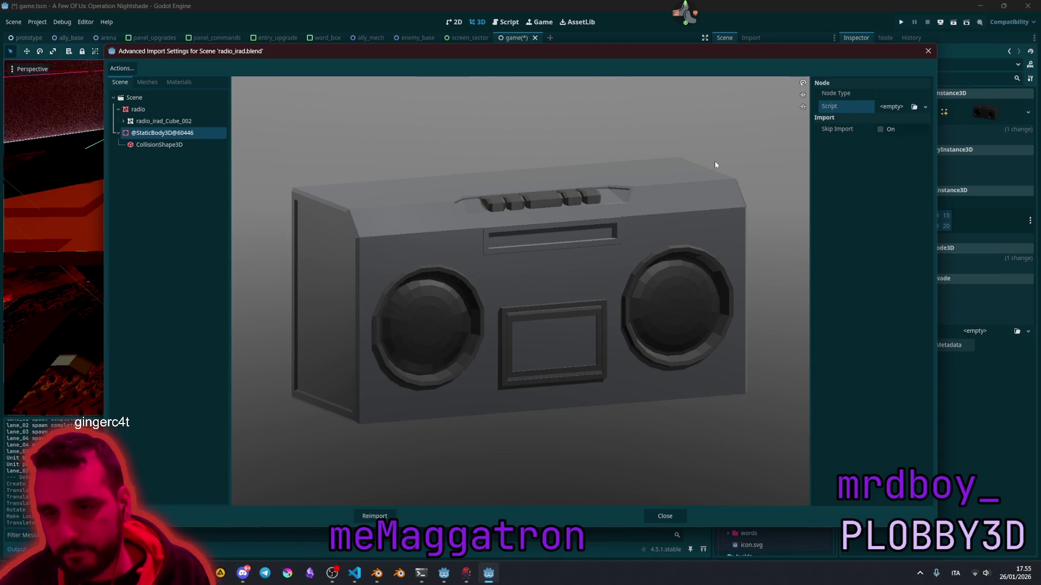
pyautogui.moveTo(532, 255)
pyautogui.mouseDown()
pyautogui.moveTo(546, 316)
pyautogui.moveTo(471, 277)
pyautogui.moveTo(519, 302)
pyautogui.mouseUp()
pyautogui.scroll(-5, 471, 277)
pyautogui.scroll(5, 518, 302)
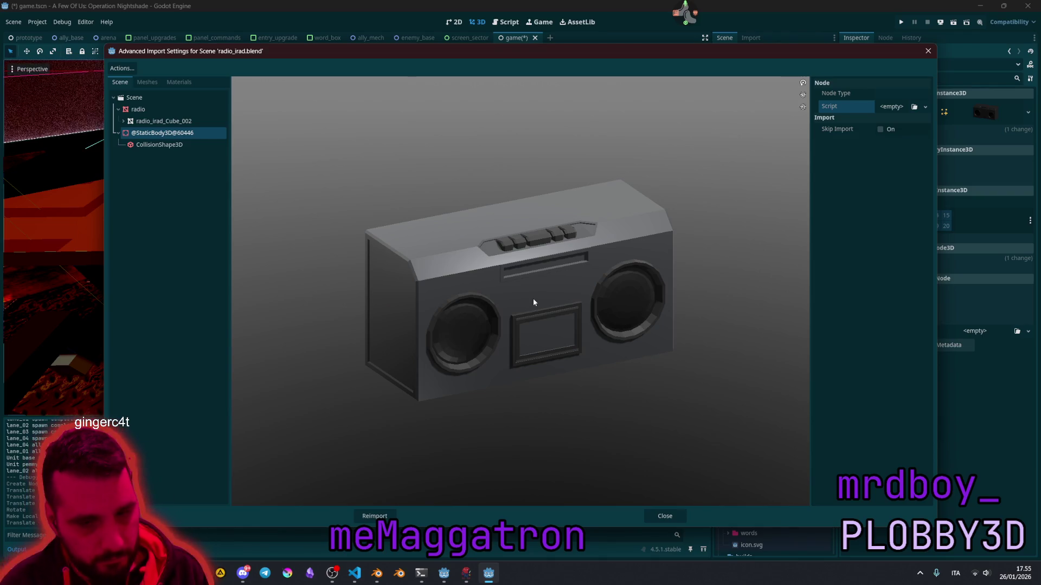
pyautogui.moveTo(533, 303)
pyautogui.mouseDown()
pyautogui.moveTo(586, 296)
pyautogui.moveTo(511, 287)
pyautogui.moveTo(489, 306)
pyautogui.mouseUp()
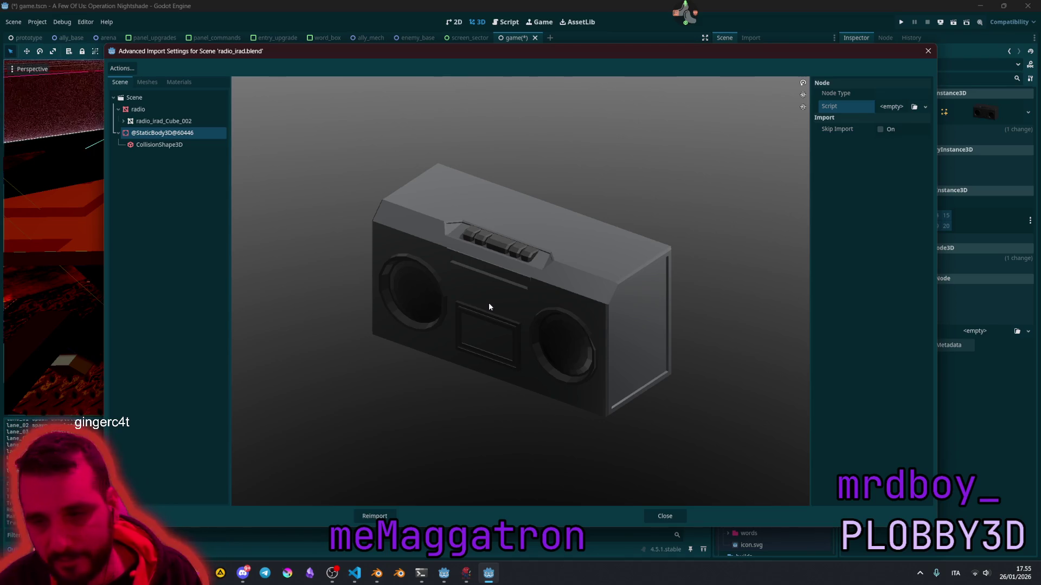
pyautogui.moveTo(489, 303)
pyautogui.mouseDown()
pyautogui.moveTo(538, 310)
pyautogui.moveTo(578, 254)
pyautogui.moveTo(564, 282)
pyautogui.moveTo(520, 301)
pyautogui.moveTo(548, 308)
pyautogui.moveTo(536, 378)
pyautogui.moveTo(572, 226)
pyautogui.moveTo(553, 330)
pyautogui.moveTo(646, 248)
pyautogui.mouseUp()
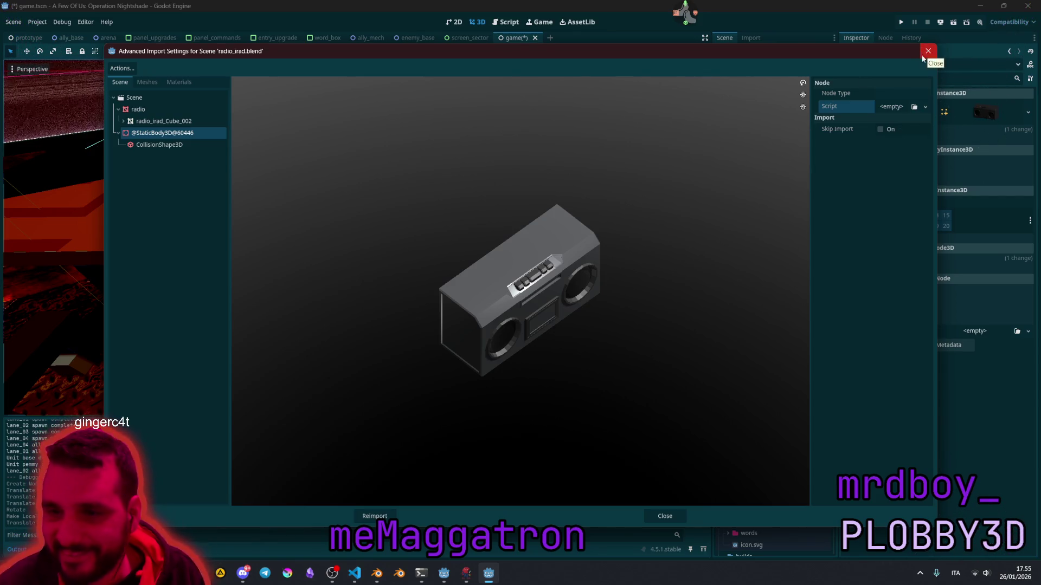
pyautogui.moveTo(578, 316)
pyautogui.mouseDown()
pyautogui.moveTo(471, 271)
pyautogui.moveTo(539, 300)
pyautogui.mouseUp()
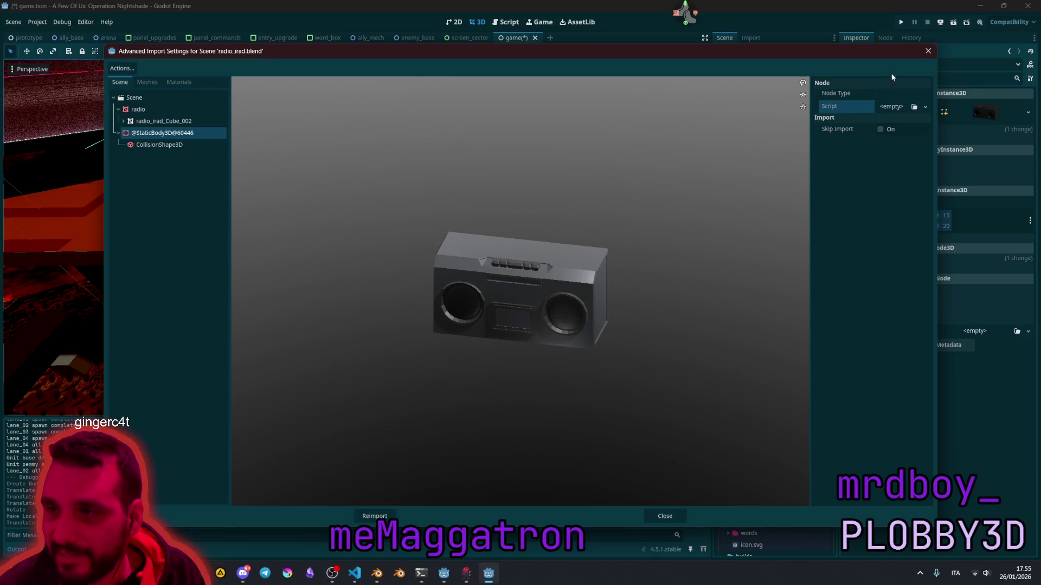
pyautogui.click(928, 51)
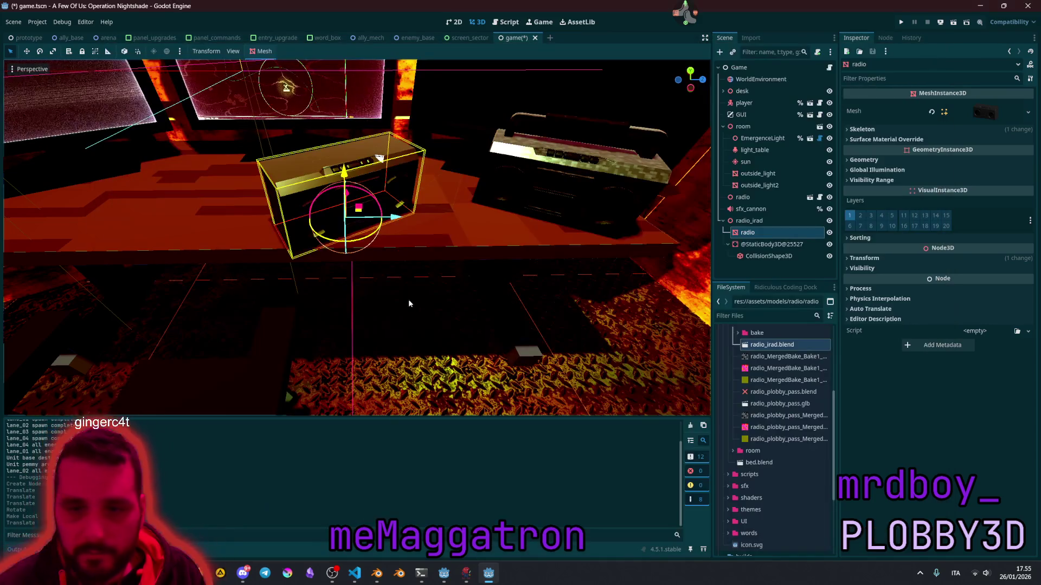
# Delete the imported radio_irad node from the game scene.
pyautogui.click(757, 224)
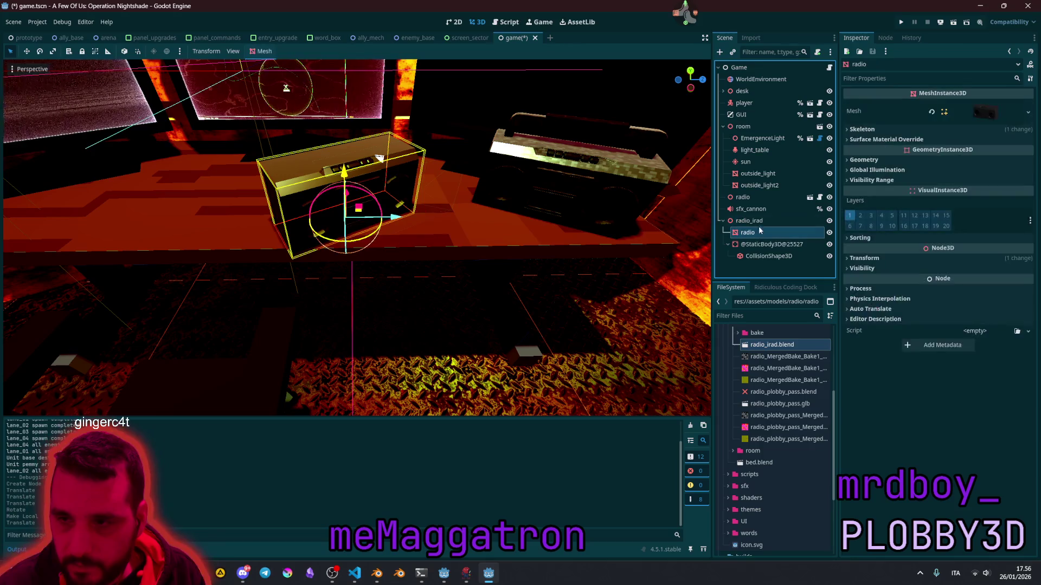
pyautogui.press('Delete')
pyautogui.press('Return')
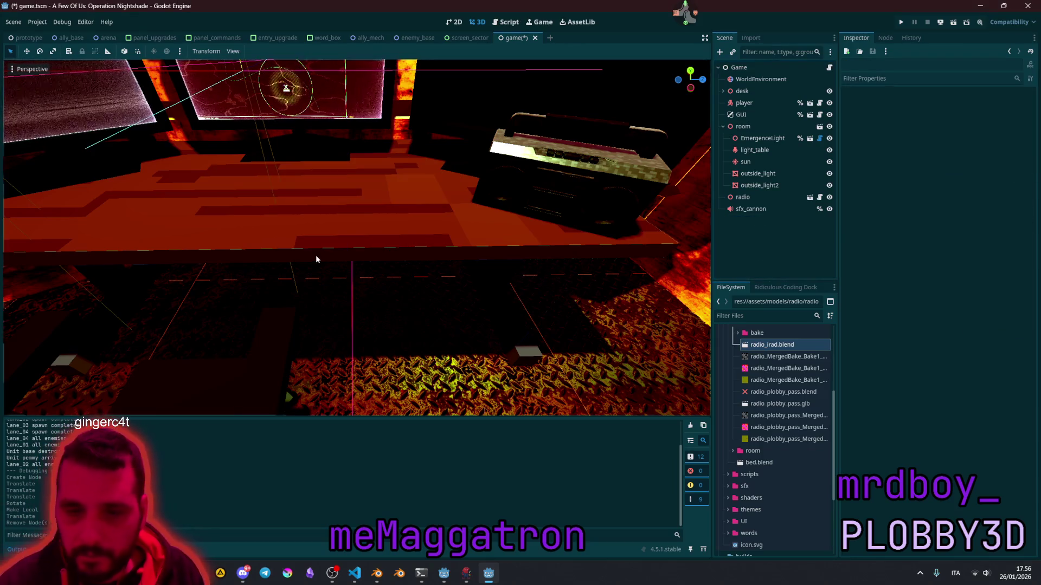
# Open the radio's own scene and select its buttons node.
pyautogui.click(776, 202)
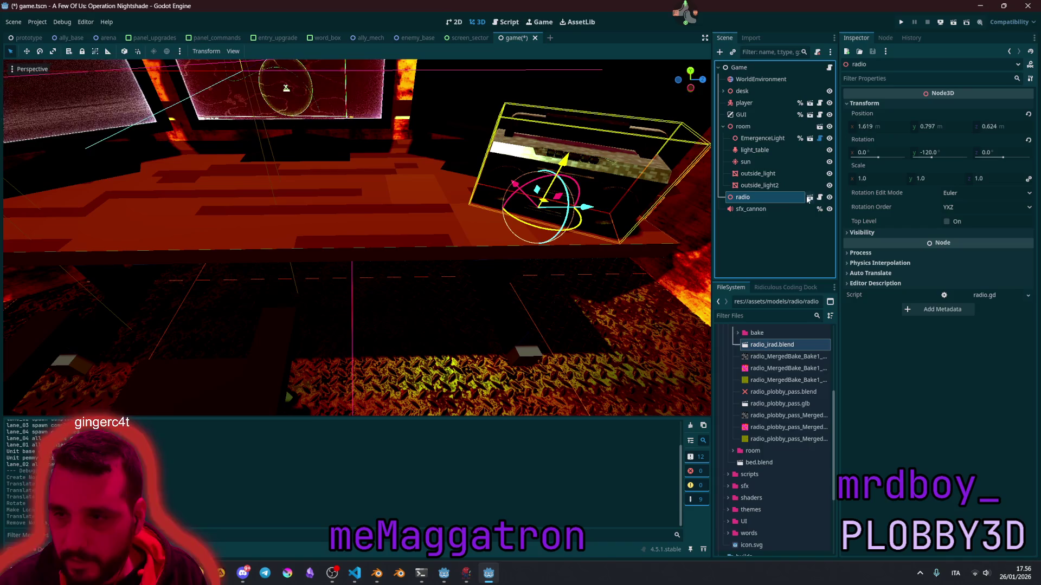
pyautogui.click(809, 197)
pyautogui.click(757, 79)
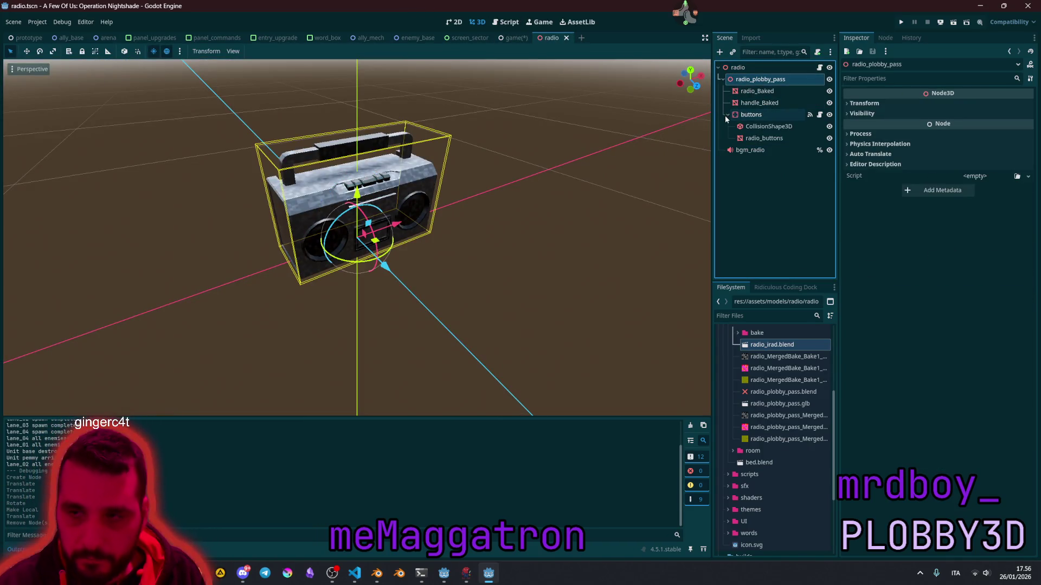
pyautogui.click(762, 114)
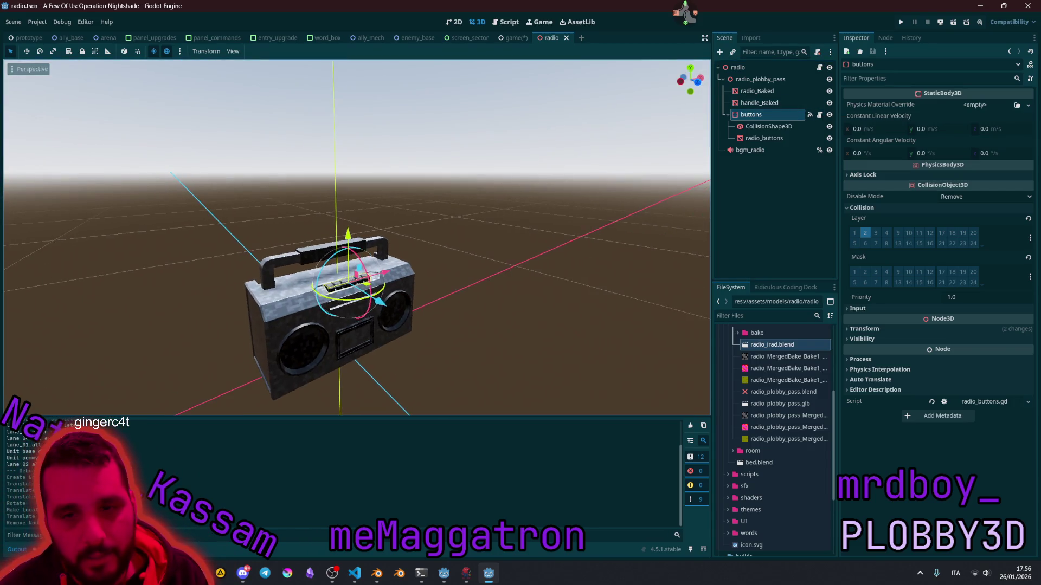
# Delete the CollisionShape3D under the buttons node.
pyautogui.scroll(5, 268, 89)
pyautogui.scroll(3, 342, 283)
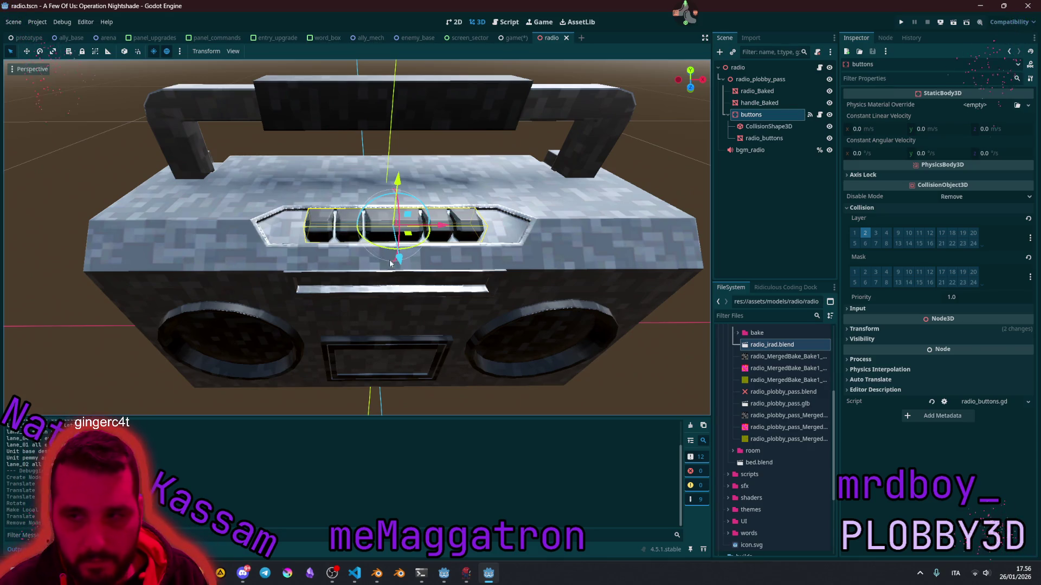
pyautogui.moveTo(307, 217); pyautogui.dragTo(719, 147)
pyautogui.click(764, 127)
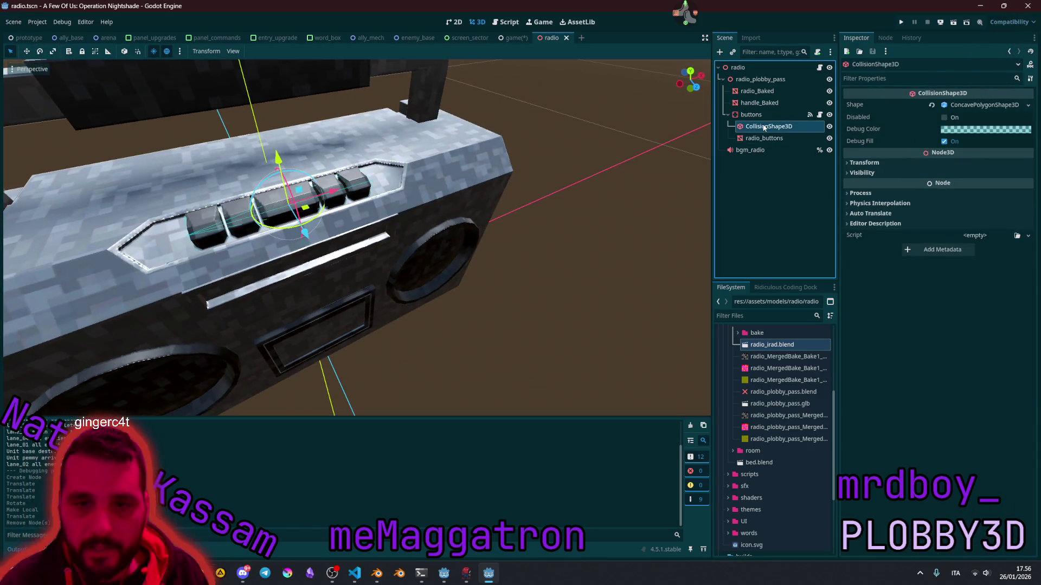
pyautogui.moveTo(412, 233); pyautogui.dragTo(371, 241)
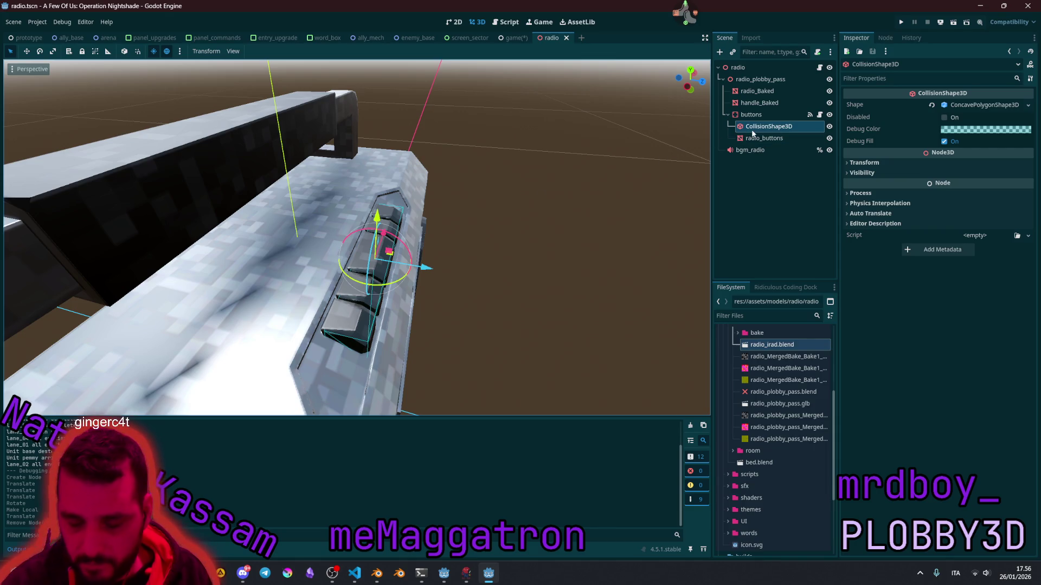
pyautogui.press('Delete')
pyautogui.press('Return')
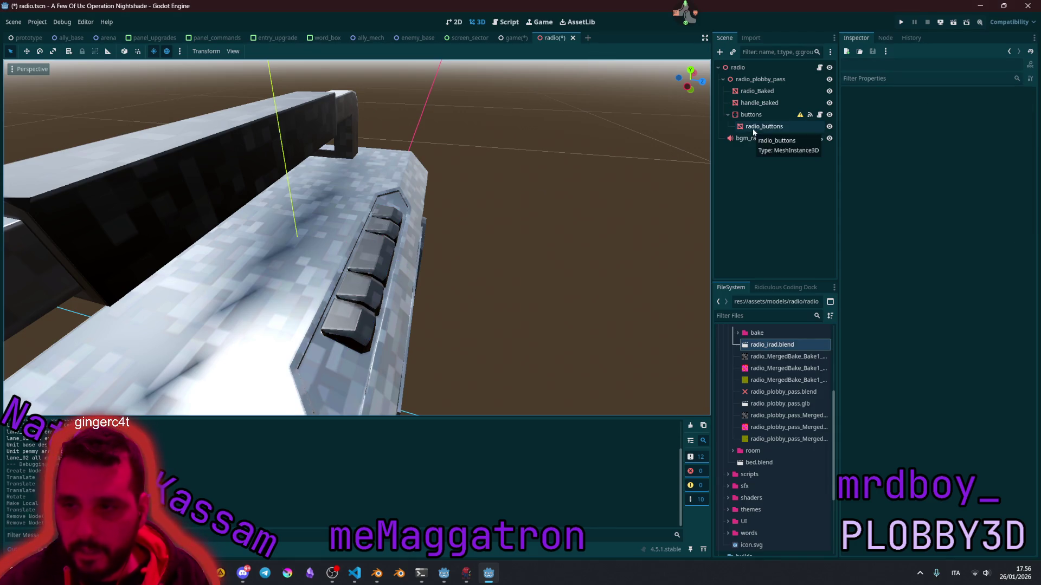
# Add a CollisionShape3D under buttons and give it a BoxShape3D shape.
pyautogui.click(754, 116)
pyautogui.hotkey('ctrl', 'a')
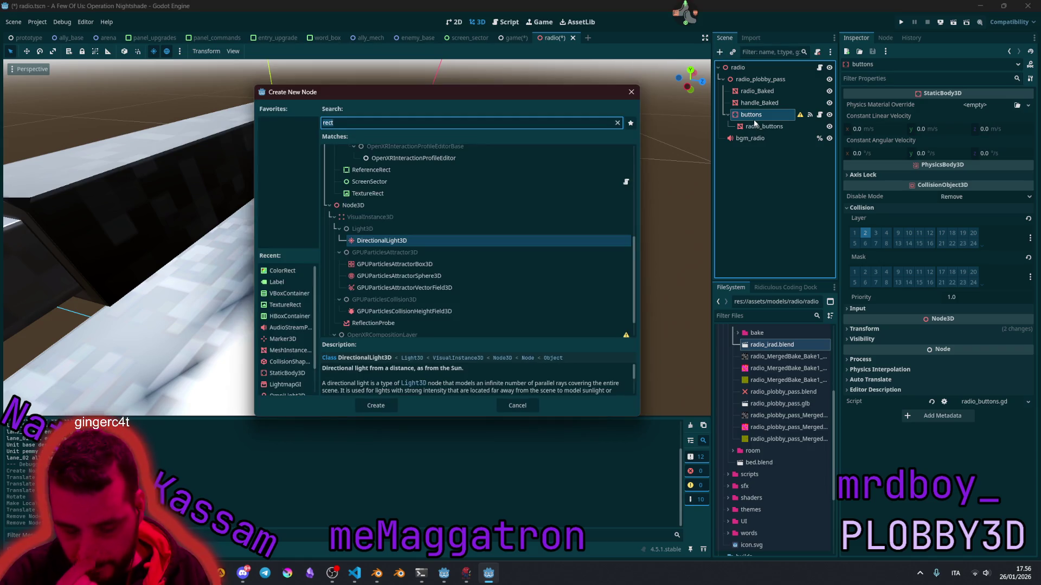
pyautogui.press('BackSpace')
pyautogui.press('BackSpace')
pyautogui.press('BackSpace')
pyautogui.write('collisio')
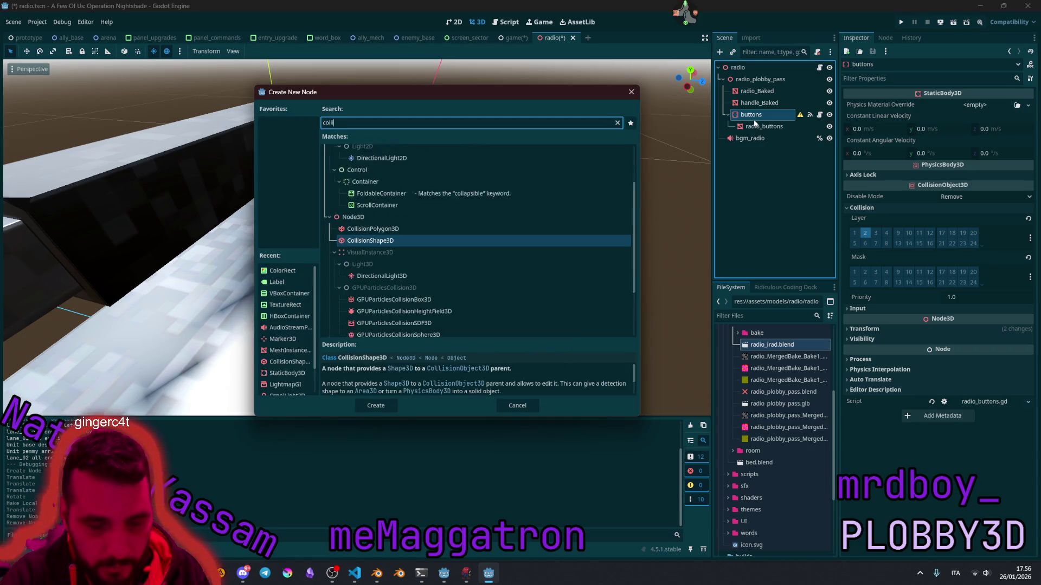
pyautogui.press('Return')
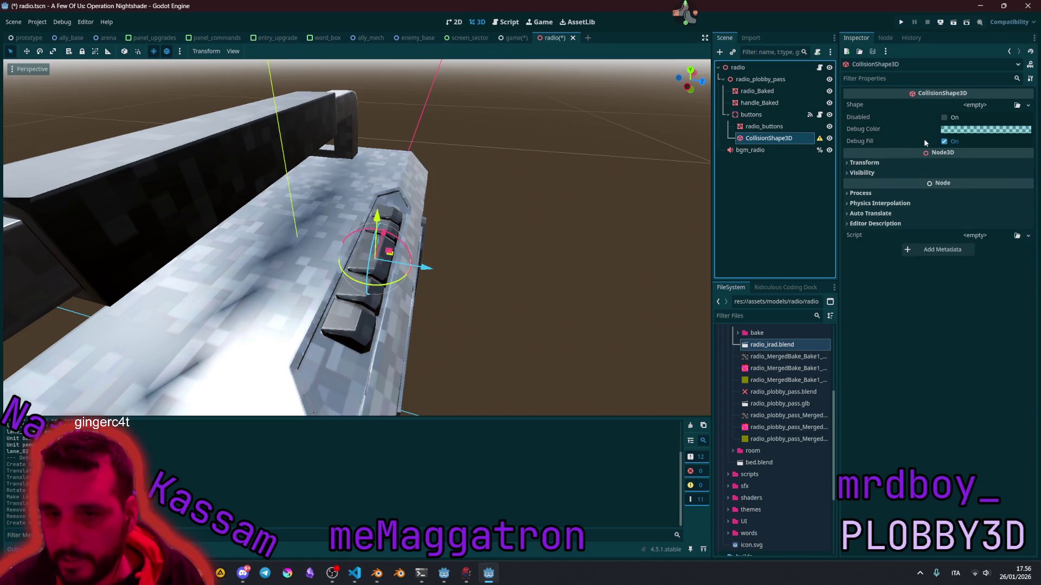
pyautogui.click(981, 105)
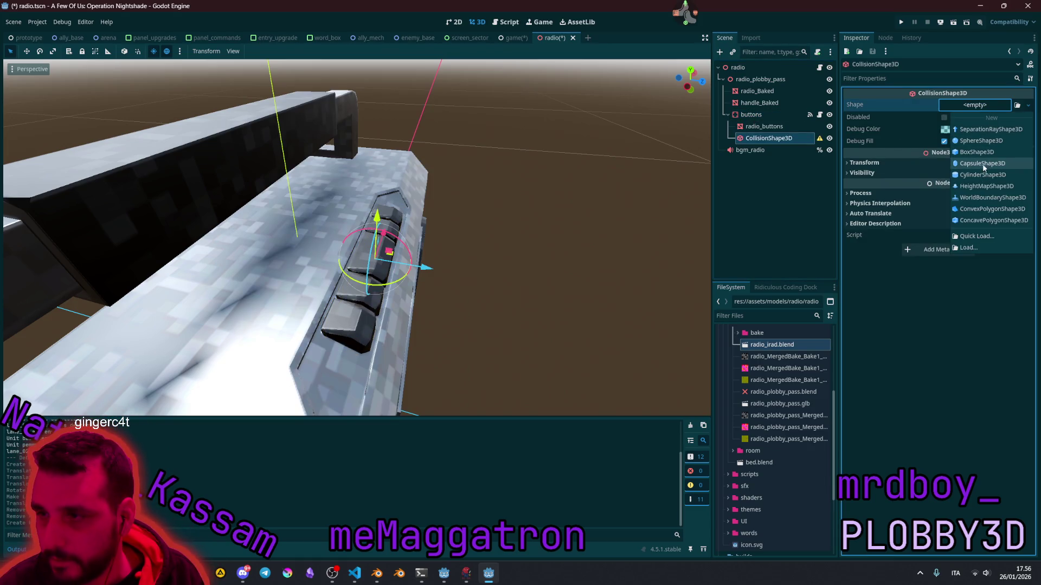
pyautogui.click(976, 152)
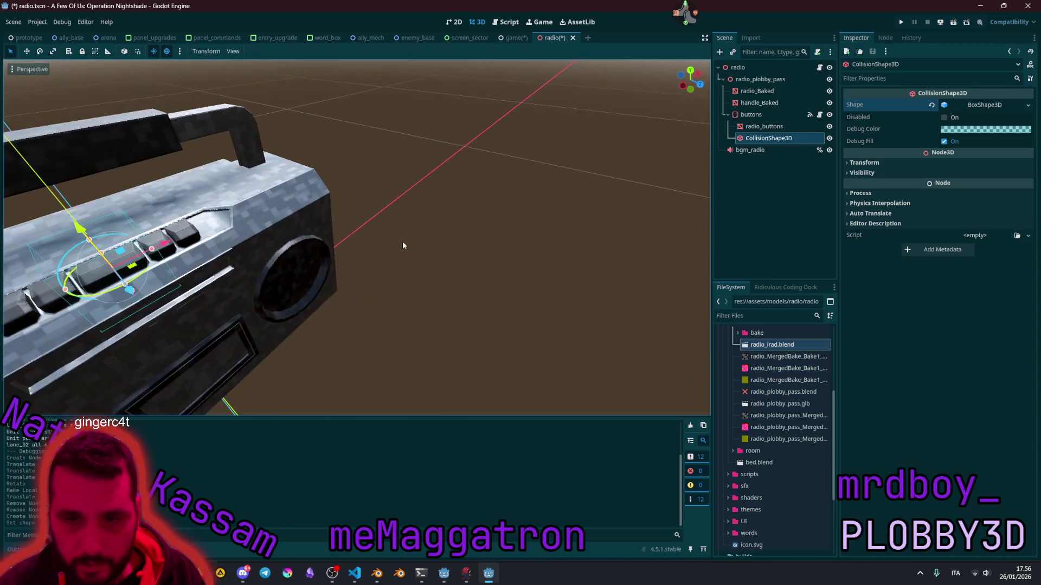
# Resize the collision box to cover the row of buttons, then save and run the game.
pyautogui.moveTo(154, 253)
pyautogui.mouseDown()
pyautogui.moveTo(215, 237)
pyautogui.moveTo(206, 240)
pyautogui.mouseUp()
pyautogui.scroll(-5, 206, 240)
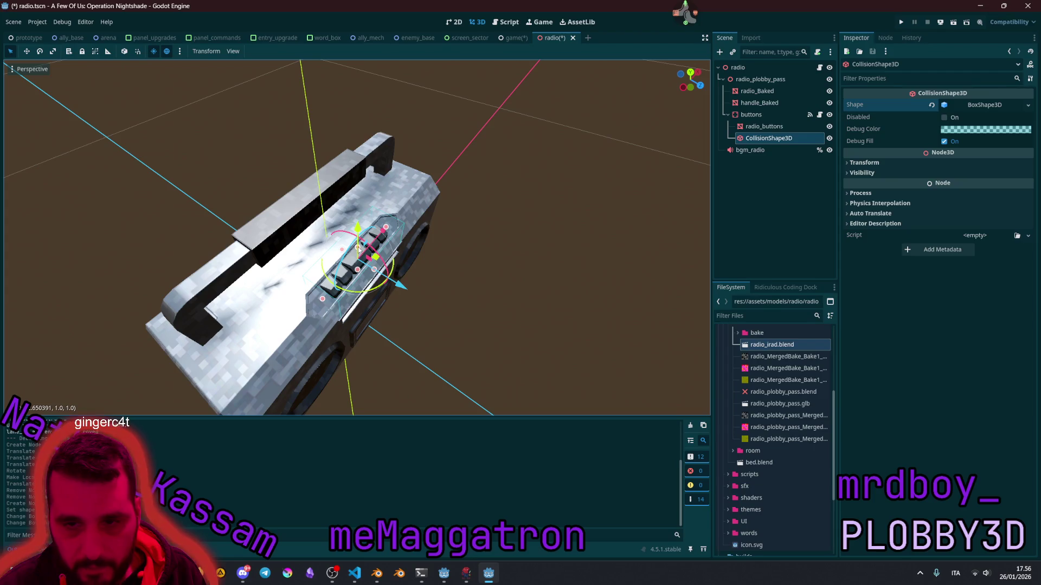
pyautogui.moveTo(357, 248); pyautogui.dragTo(359, 259)
pyautogui.moveTo(446, 287); pyautogui.dragTo(397, 260)
pyautogui.moveTo(343, 231)
pyautogui.mouseDown()
pyautogui.moveTo(313, 218)
pyautogui.moveTo(403, 246)
pyautogui.mouseUp()
pyautogui.click(707, 187)
pyautogui.moveTo(708, 184)
pyautogui.mouseDown()
pyautogui.moveTo(565, 210)
pyautogui.moveTo(490, 167)
pyautogui.mouseUp()
pyautogui.press('F5')
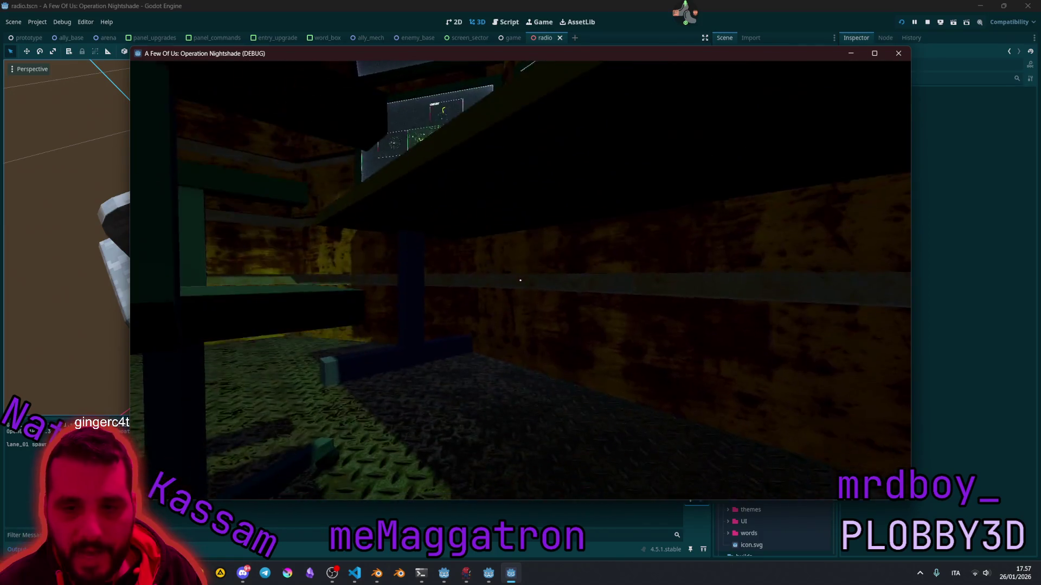
# Stop the running game and bring up the quick-open file search.
pyautogui.press('F8')
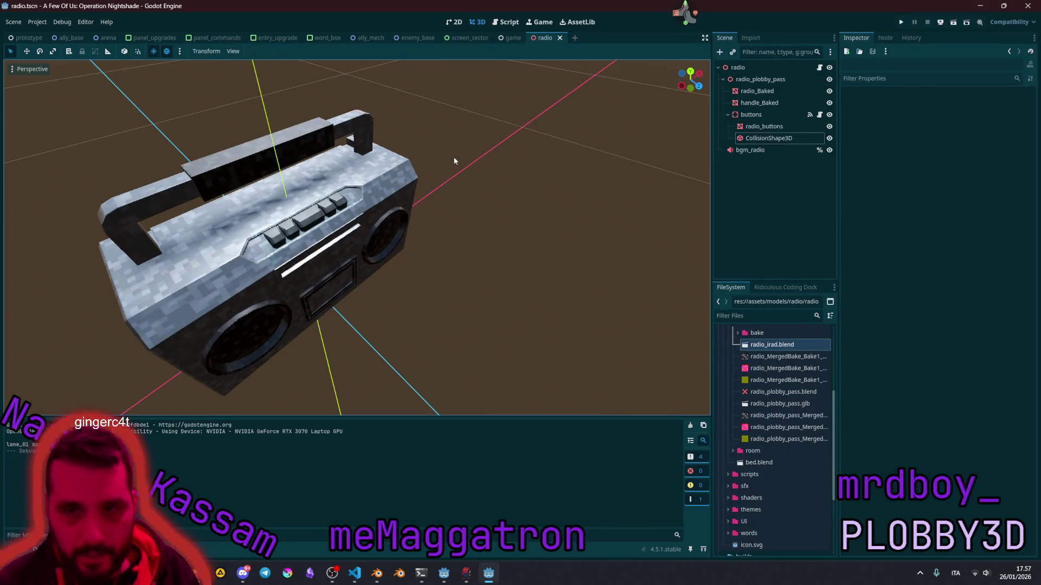
pyautogui.hotkey('shift', 'alt', 'o')
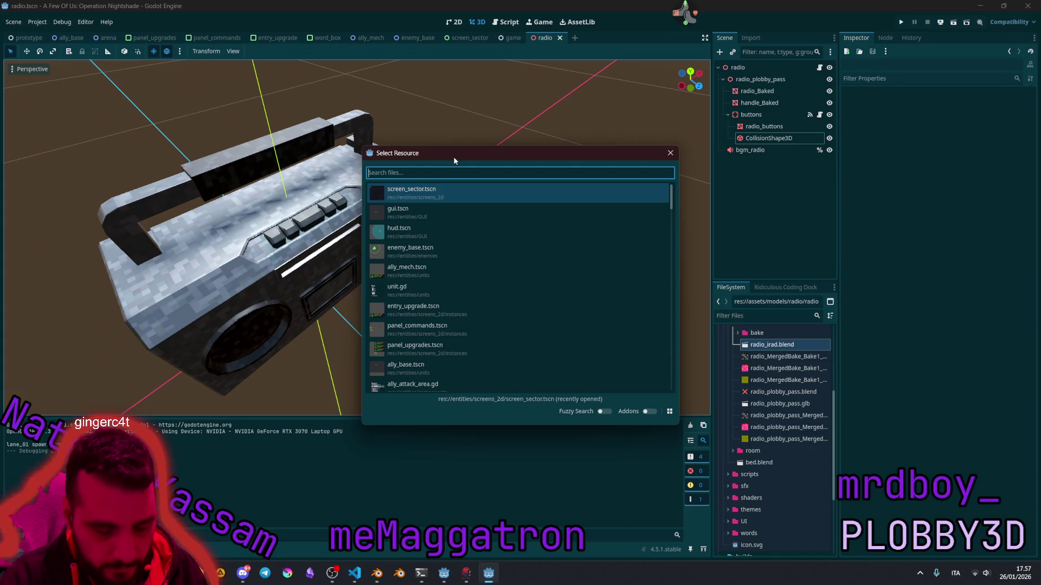
# Open player.tscn and check the head's Transform Y position of 1.55.
pyautogui.write('player')
pyautogui.doubleClick(401, 212)
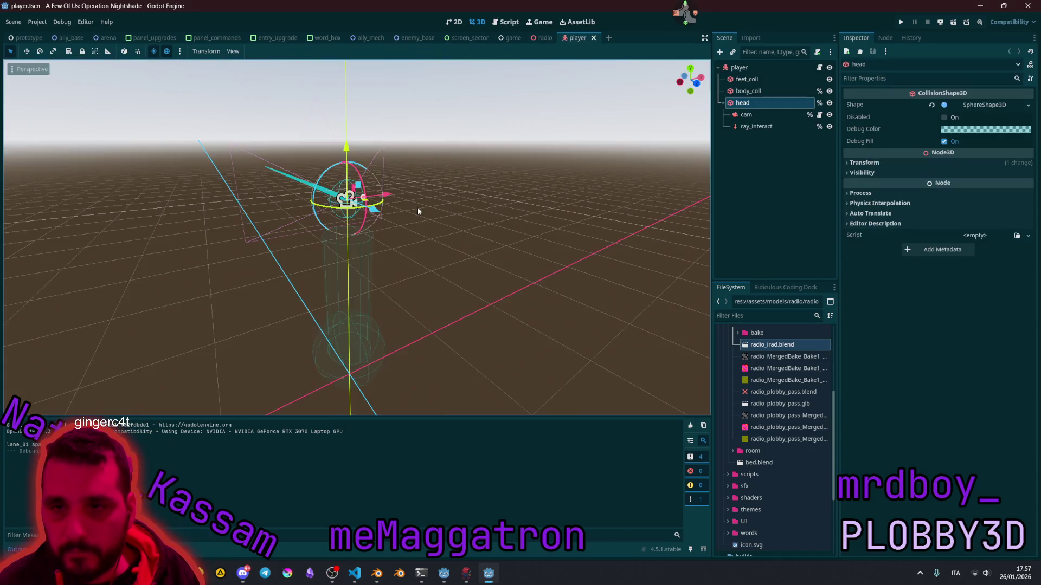
pyautogui.click(862, 162)
pyautogui.moveTo(936, 189)
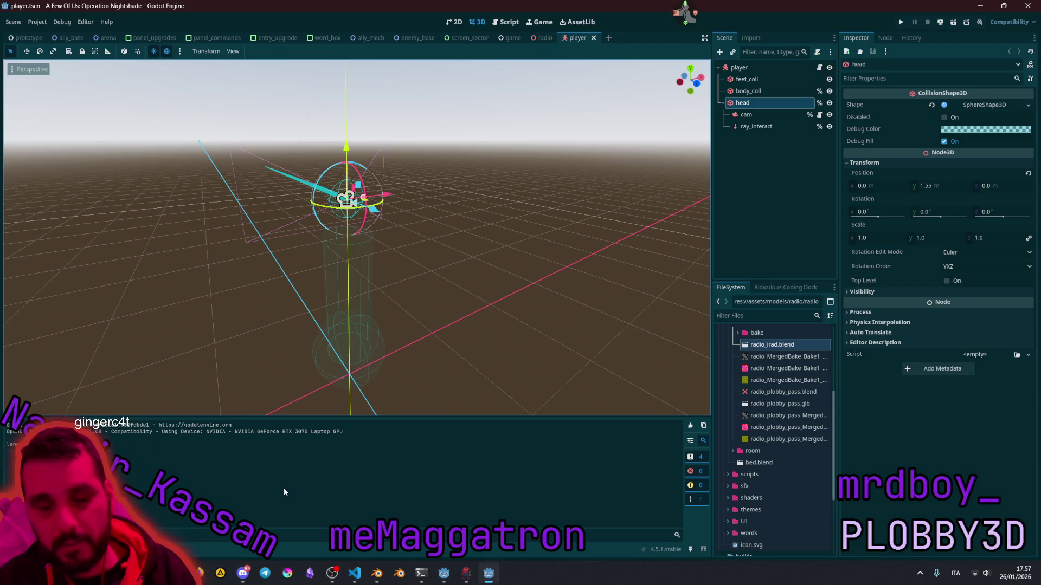
pyautogui.click(934, 187)
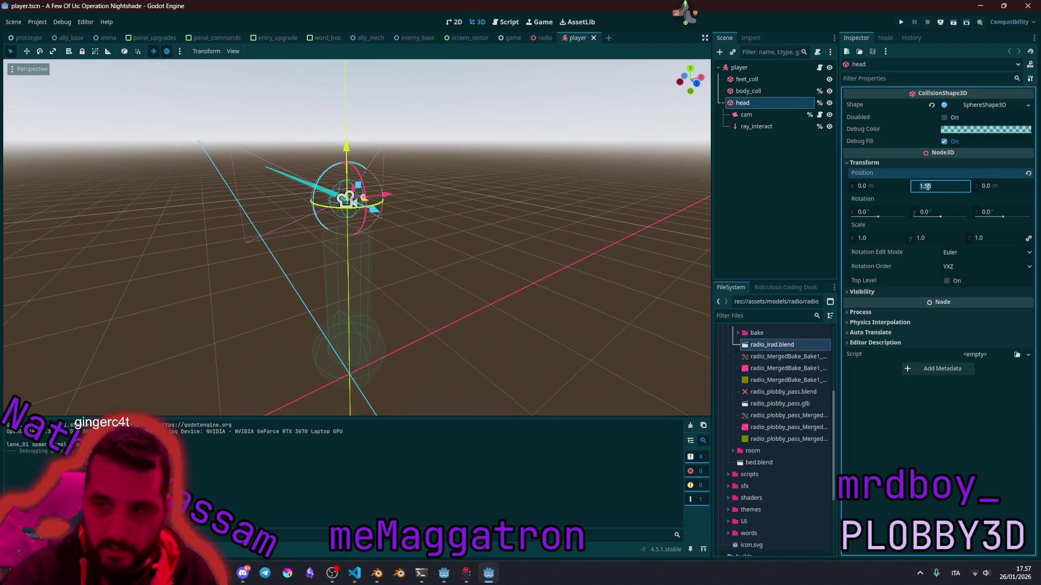
# Select the cam node and start dragging it along X.
pyautogui.moveTo(311, 212); pyautogui.dragTo(439, 200)
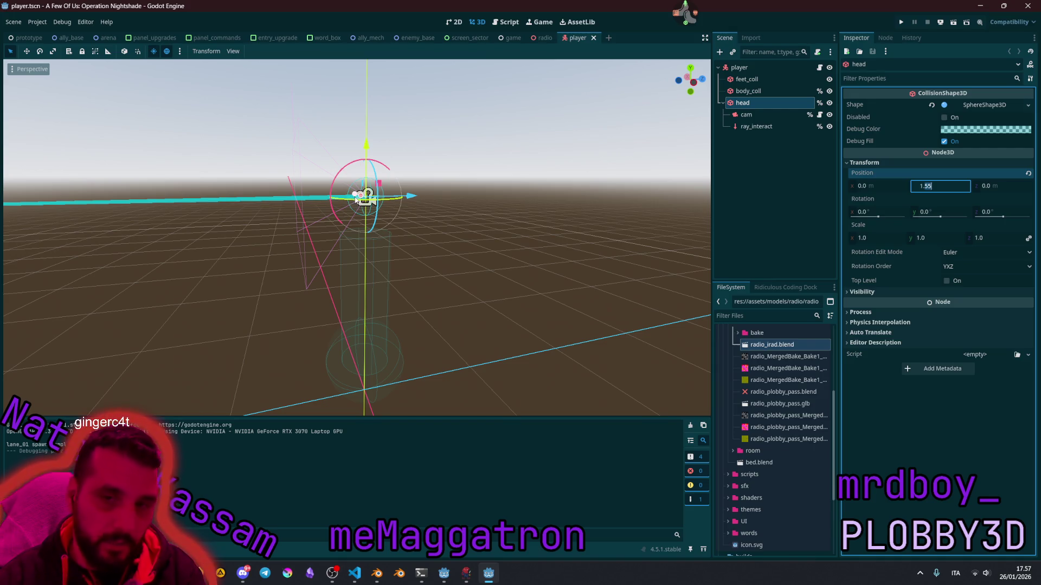
pyautogui.click(745, 114)
pyautogui.moveTo(412, 202)
pyautogui.mouseDown()
pyautogui.moveTo(383, 202)
pyautogui.moveTo(398, 199)
pyautogui.moveTo(408, 163)
pyautogui.mouseUp()
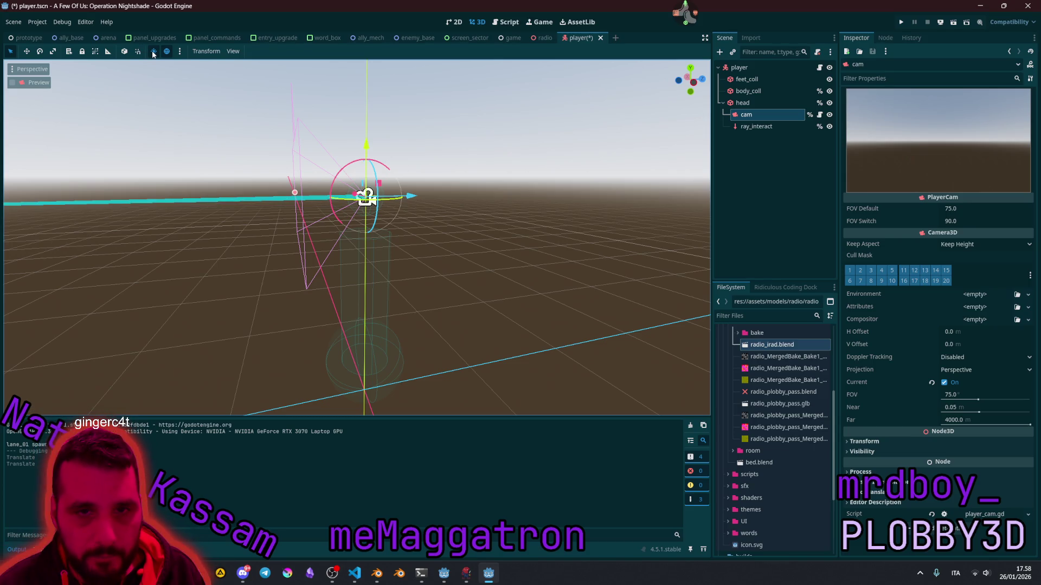
# Offset the camera by about -0.379 along X, then save and run the game.
pyautogui.moveTo(411, 197)
pyautogui.mouseDown()
pyautogui.moveTo(359, 207)
pyautogui.moveTo(395, 206)
pyautogui.mouseUp()
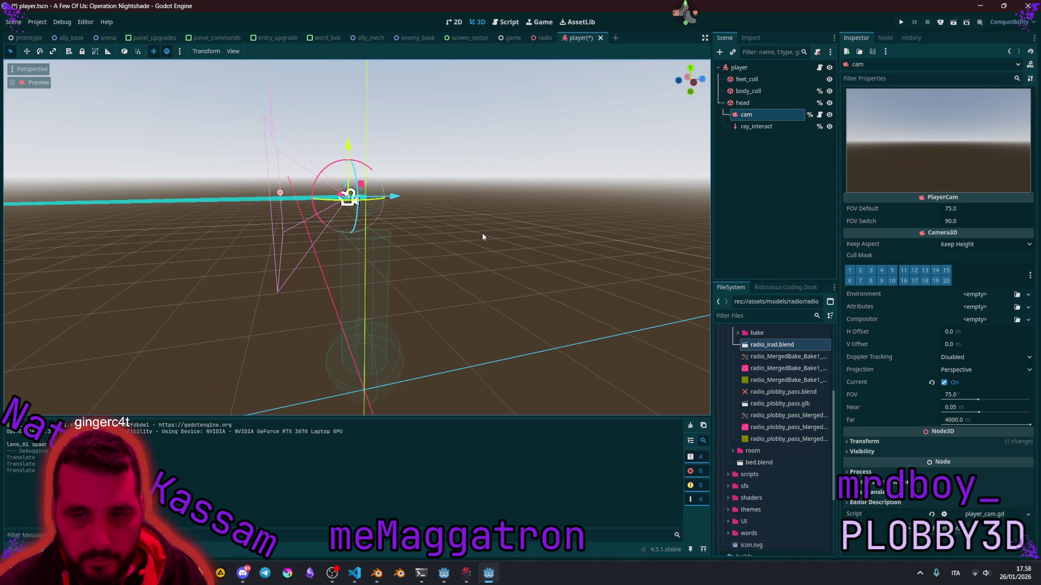
pyautogui.click(483, 232)
pyautogui.press('F5')
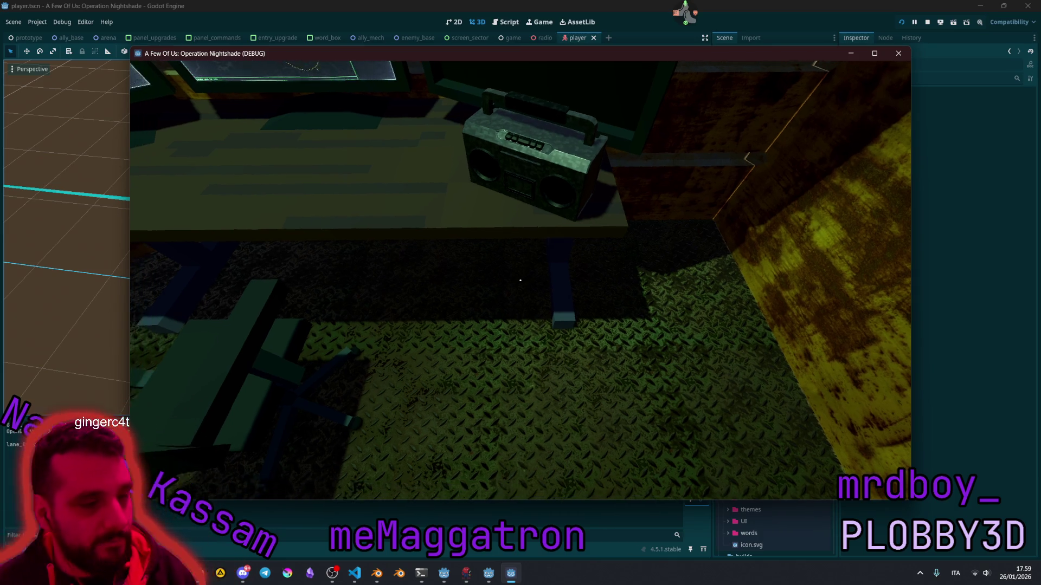
# In the game, open the audio options on the monitor and lower the Music volume.
pyautogui.press('w')
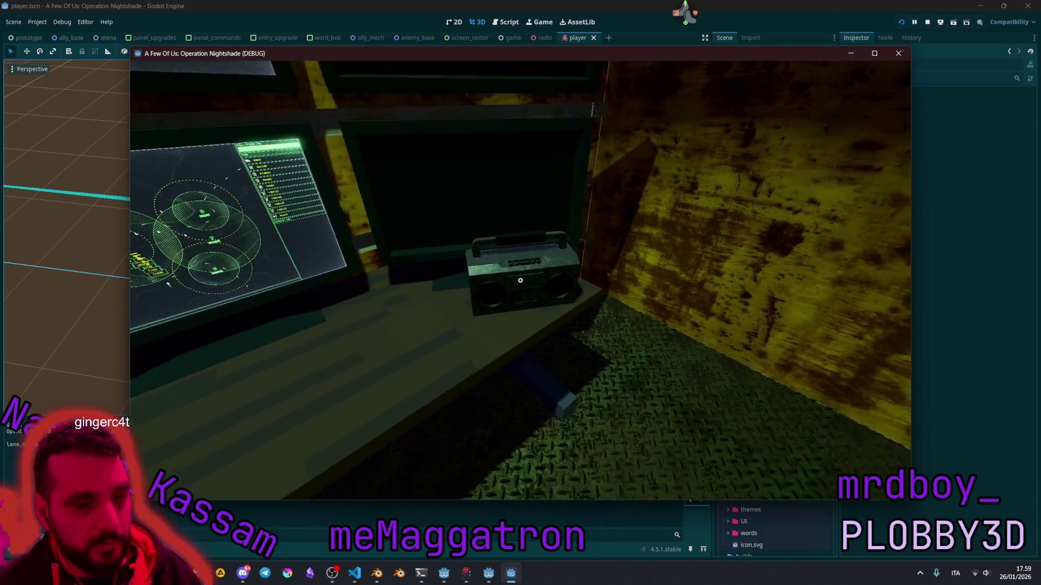
pyautogui.press('s')
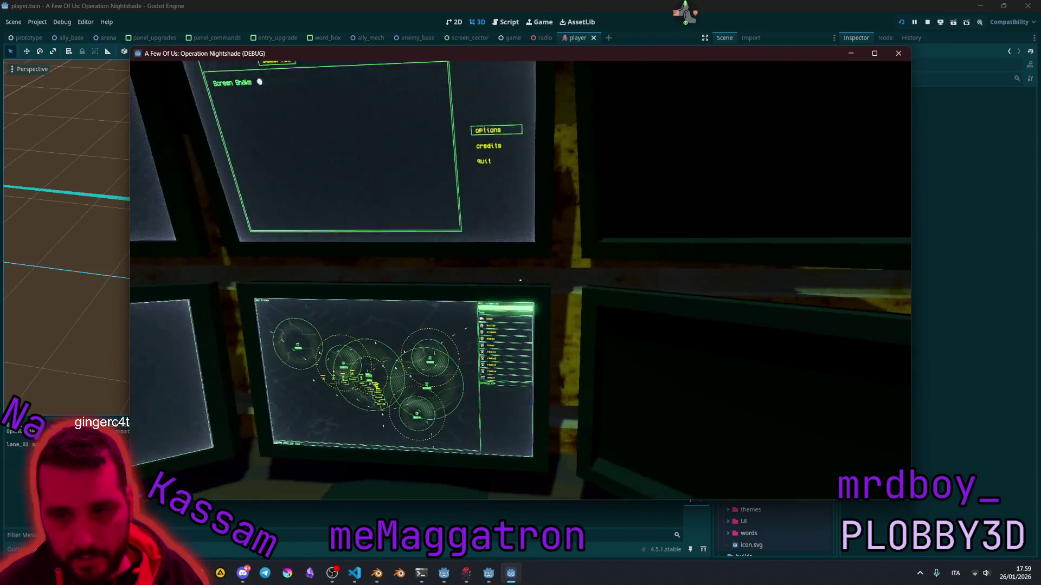
pyautogui.click(520, 280)
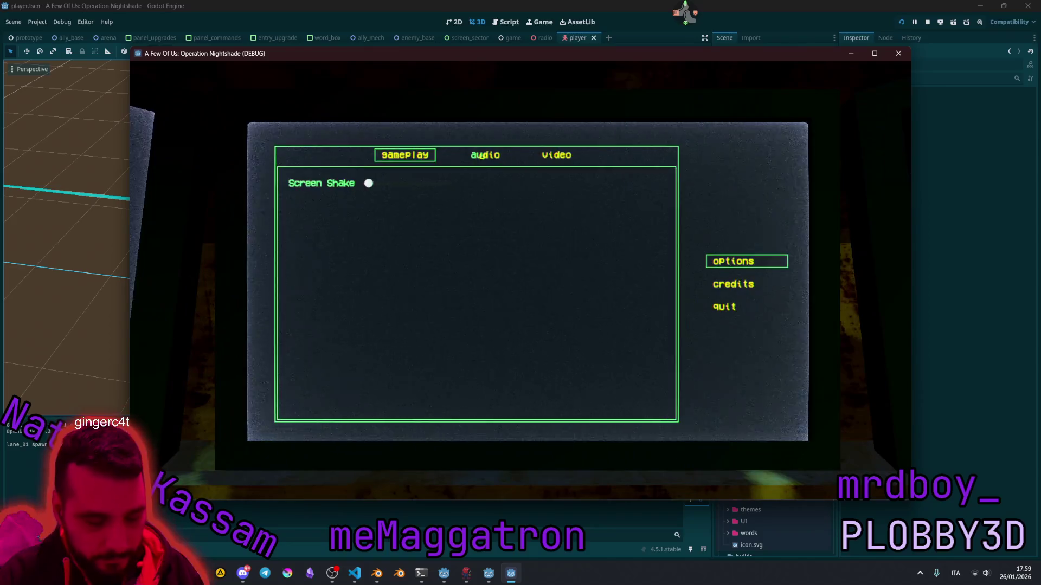
pyautogui.click(482, 155)
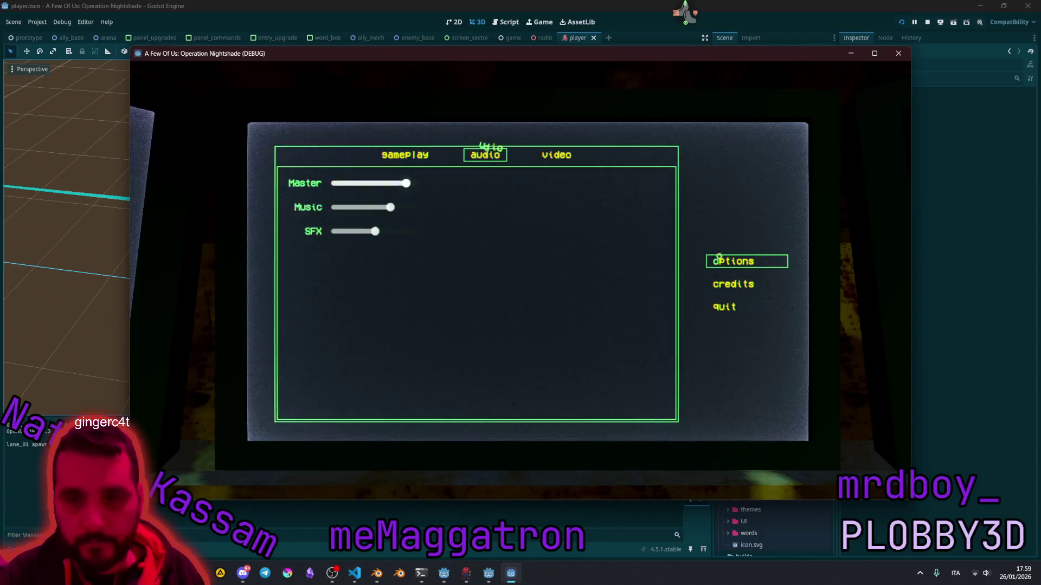
pyautogui.press('Down')
pyautogui.press('Down')
pyautogui.press('Up')
pyautogui.press('Left')
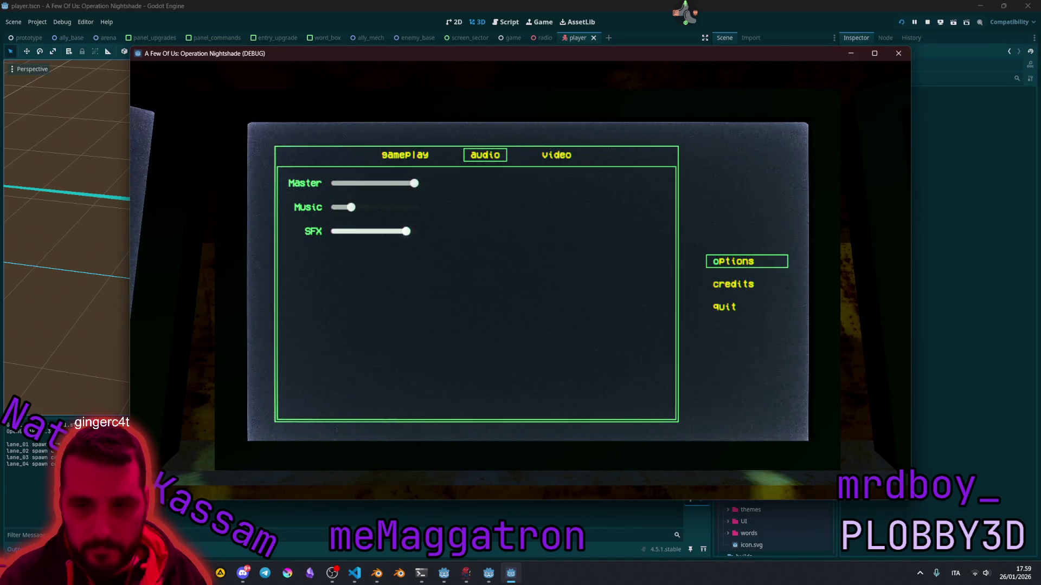
pyautogui.press('Escape')
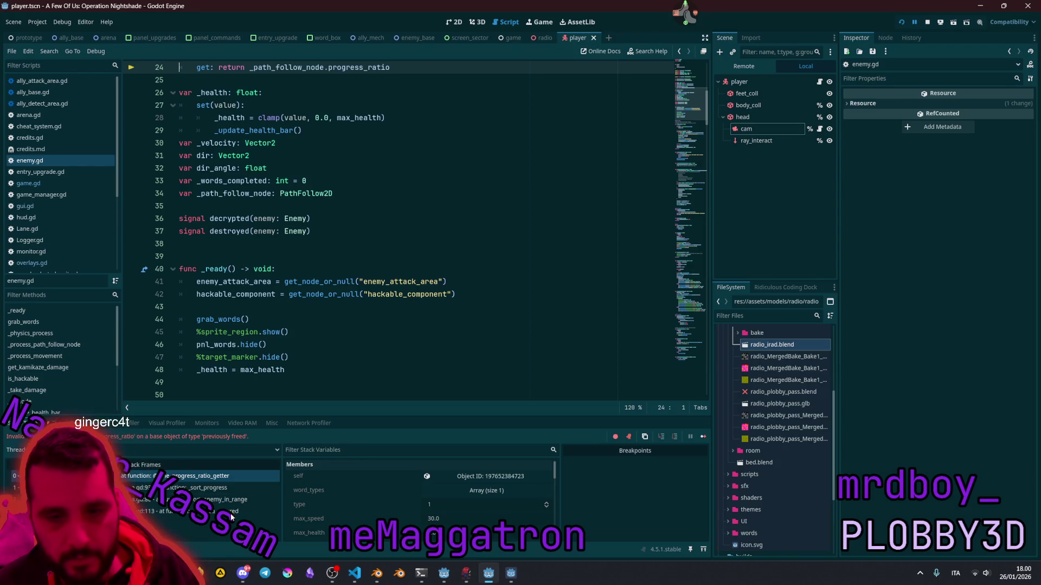
pyautogui.click(277, 143)
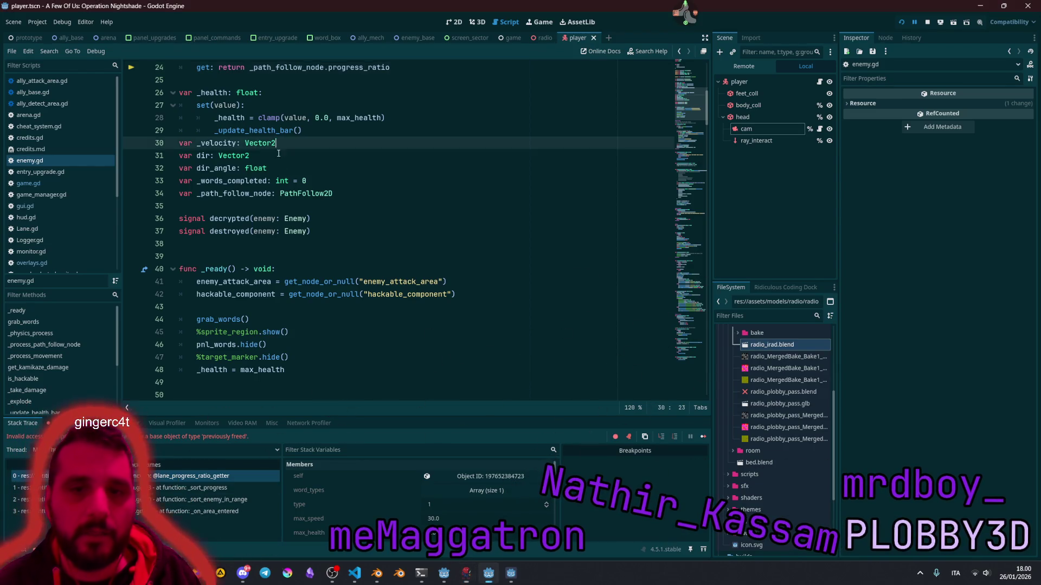
pyautogui.scroll(2, 282, 191)
pyautogui.doubleClick(252, 133)
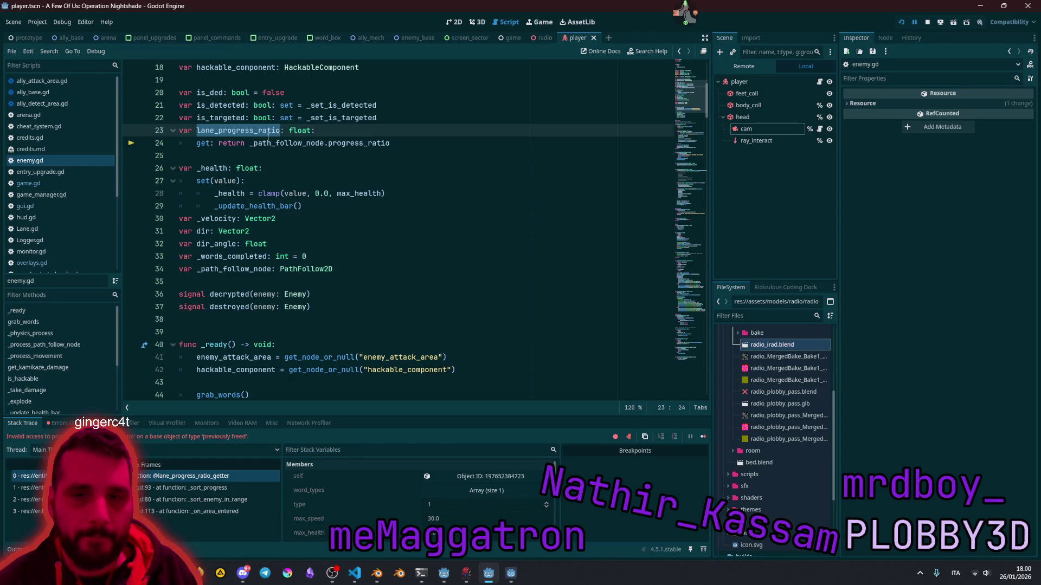
pyautogui.moveTo(268, 138)
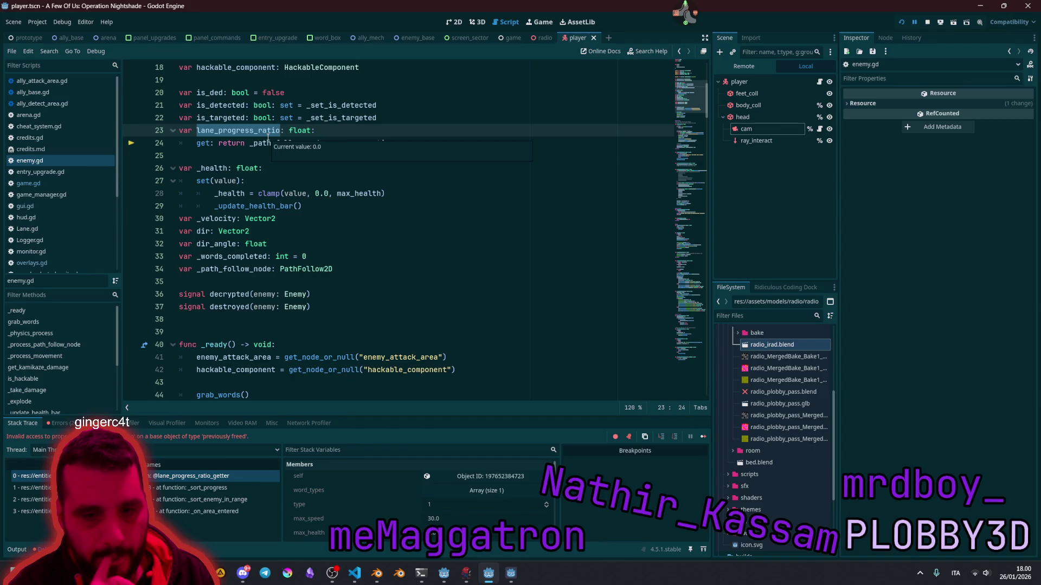
pyautogui.click(213, 143)
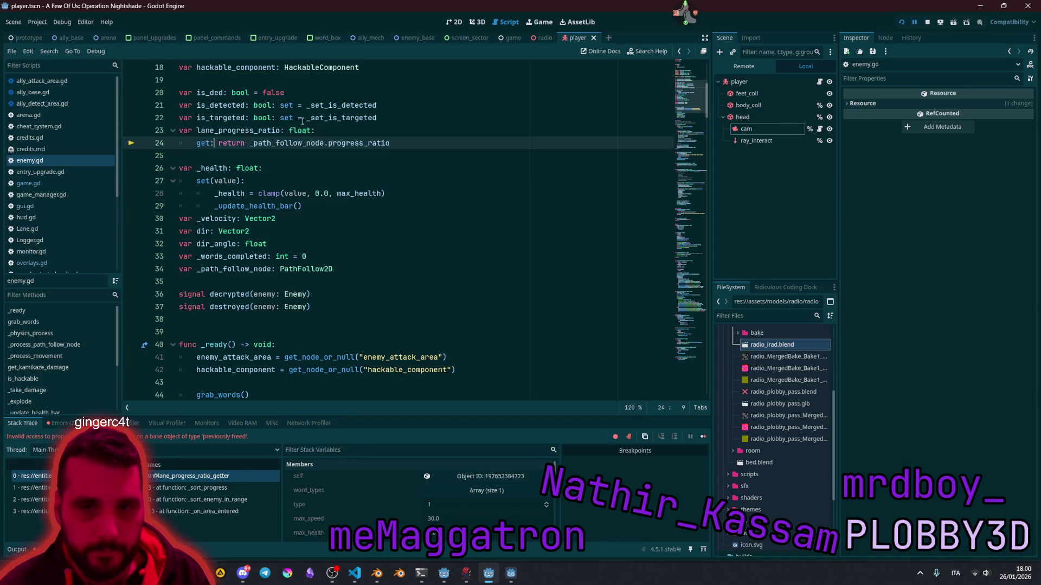
pyautogui.press('Return')
pyautogui.press('Delete')
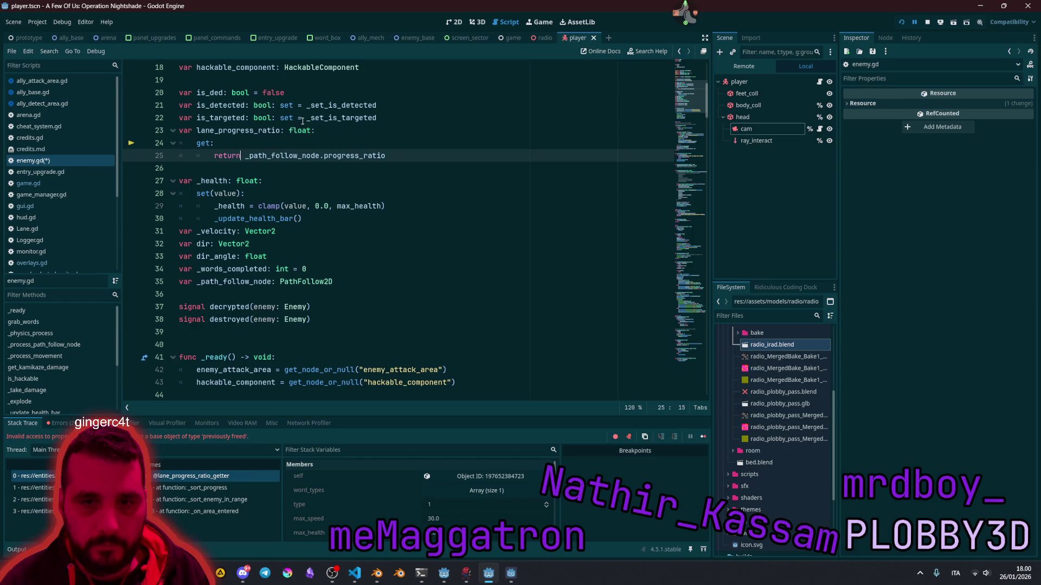
pyautogui.hotkey('ctrl', 'Right')
pyautogui.hotkey('ctrl', 'shift', 'Right')
pyautogui.hotkey('ctrl', 'c')
pyautogui.press('Home')
pyautogui.press('Return')
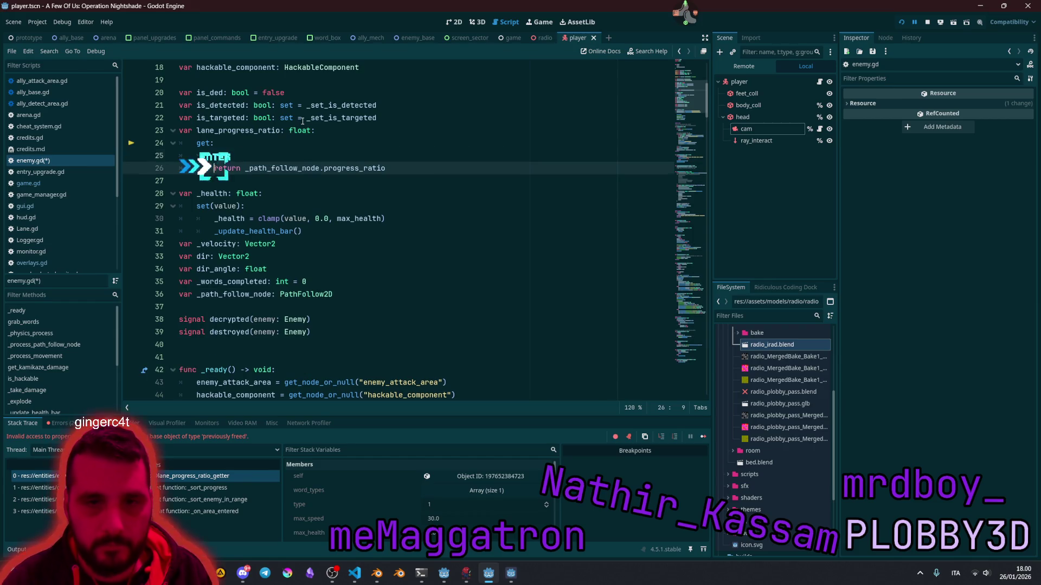
pyautogui.press('Up')
pyautogui.write('if not')
pyautogui.hotkey('ctrl', 'v')
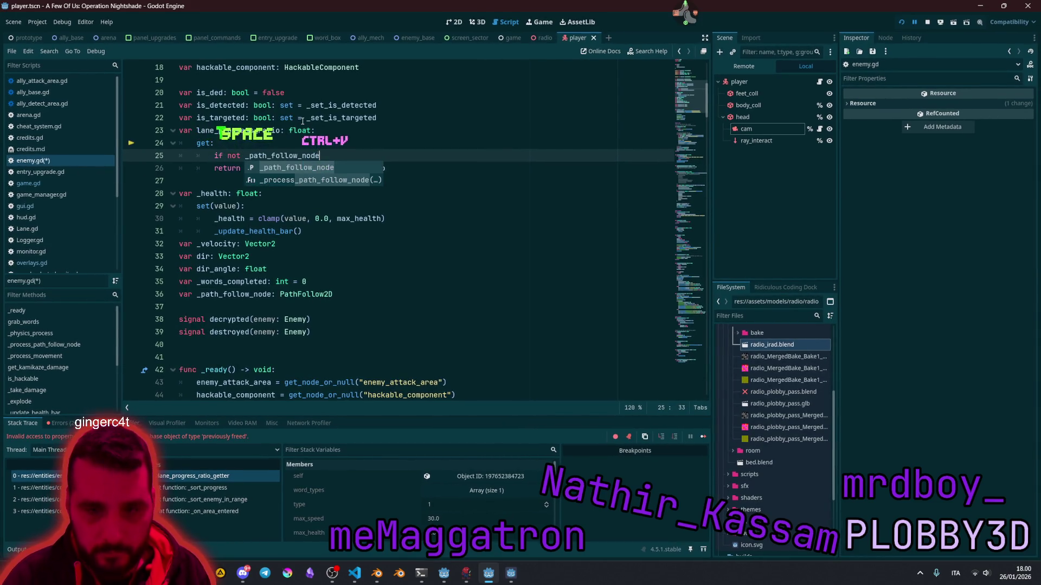
pyautogui.write(':')
pyautogui.press('Return')
pyautogui.write('return 0.0')
pyautogui.click(327, 146)
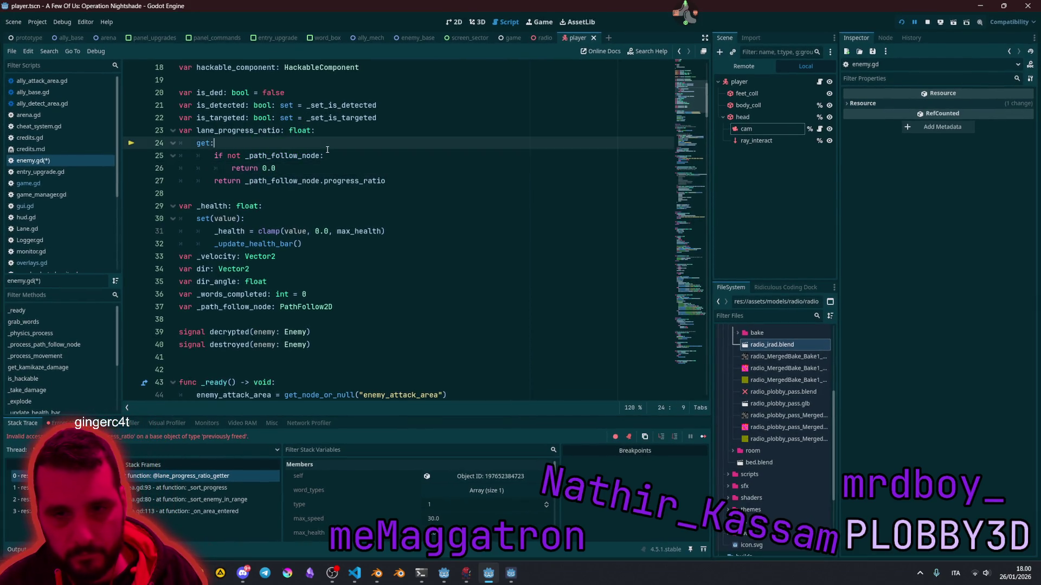
pyautogui.hotkey('ctrl', 's')
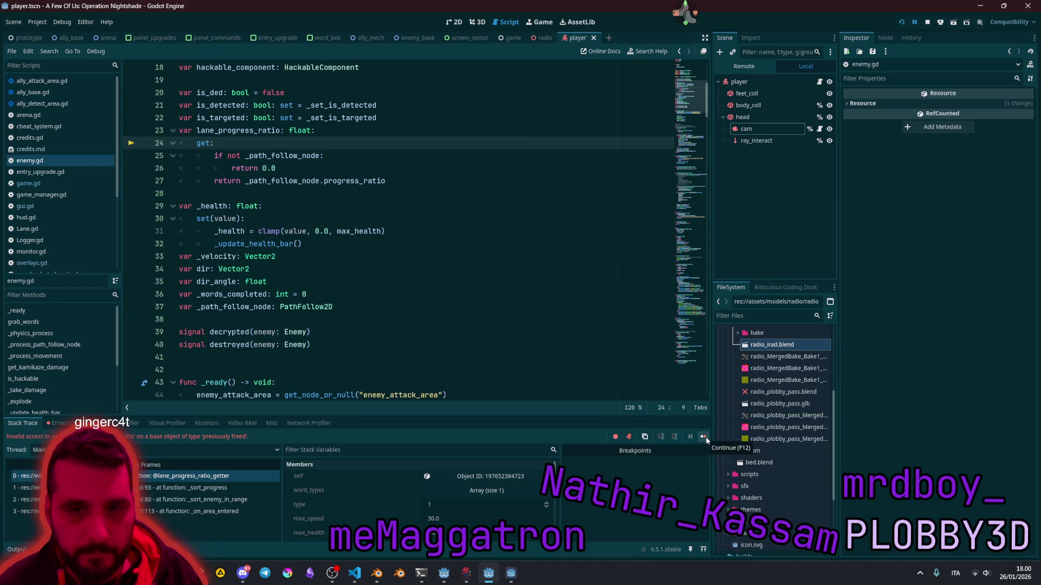
pyautogui.click(705, 437)
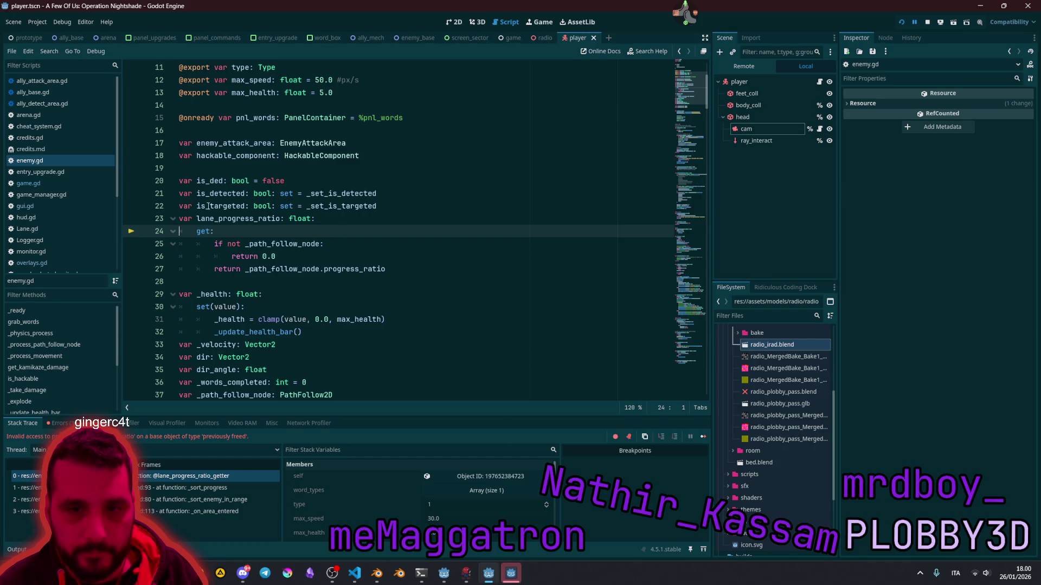
pyautogui.click(703, 437)
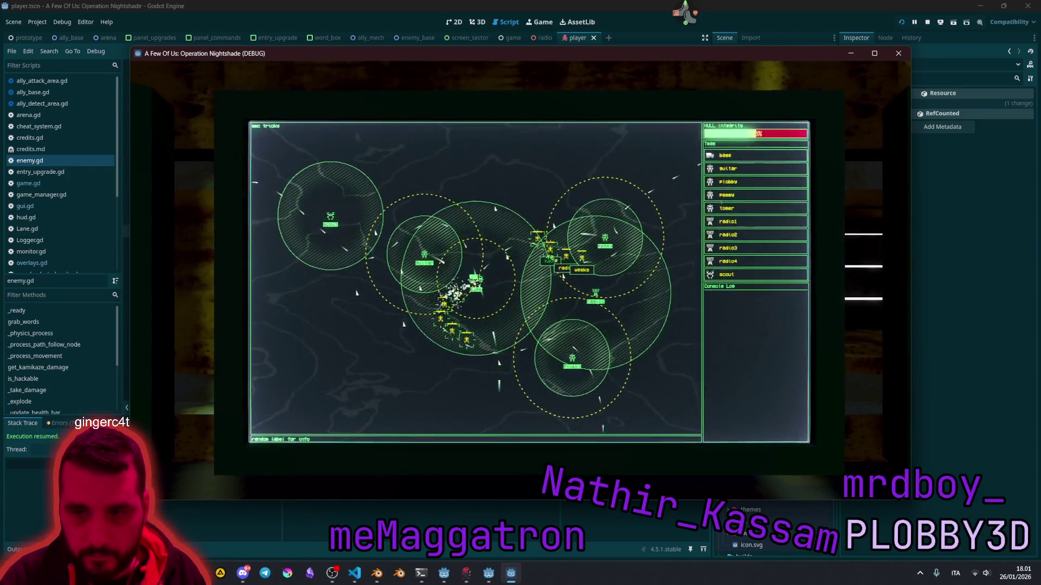
# Enter 'radiweeks' on the tactical map, check the radar monitor, then stop the game.
pyautogui.write('ra')
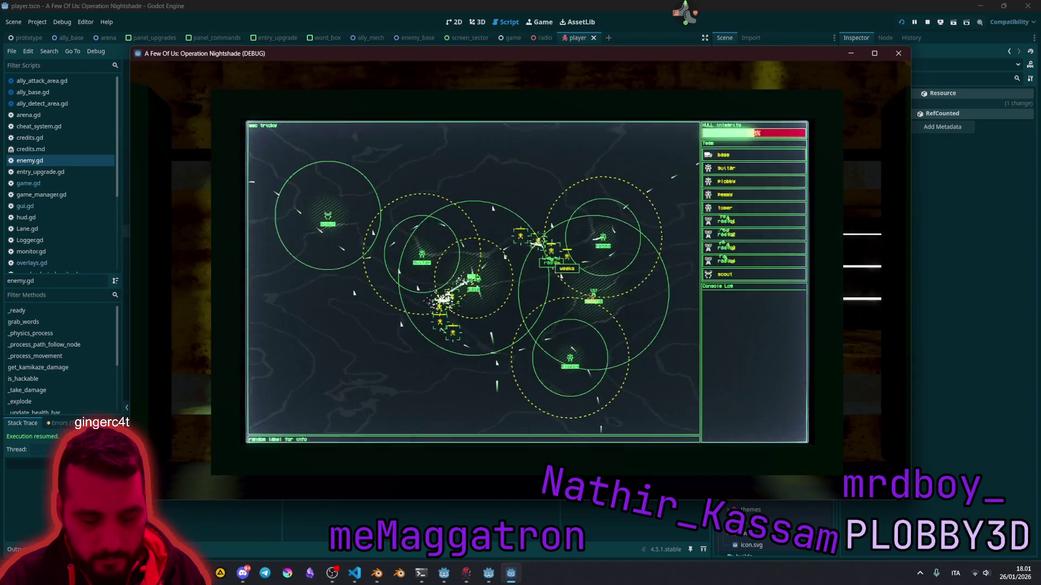
pyautogui.write('di')
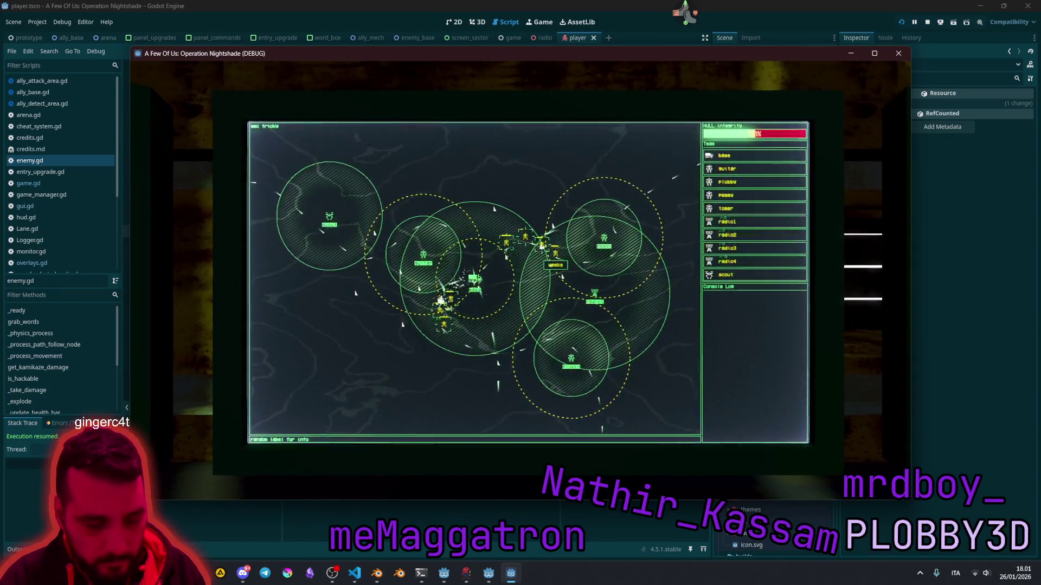
pyautogui.write('weeks')
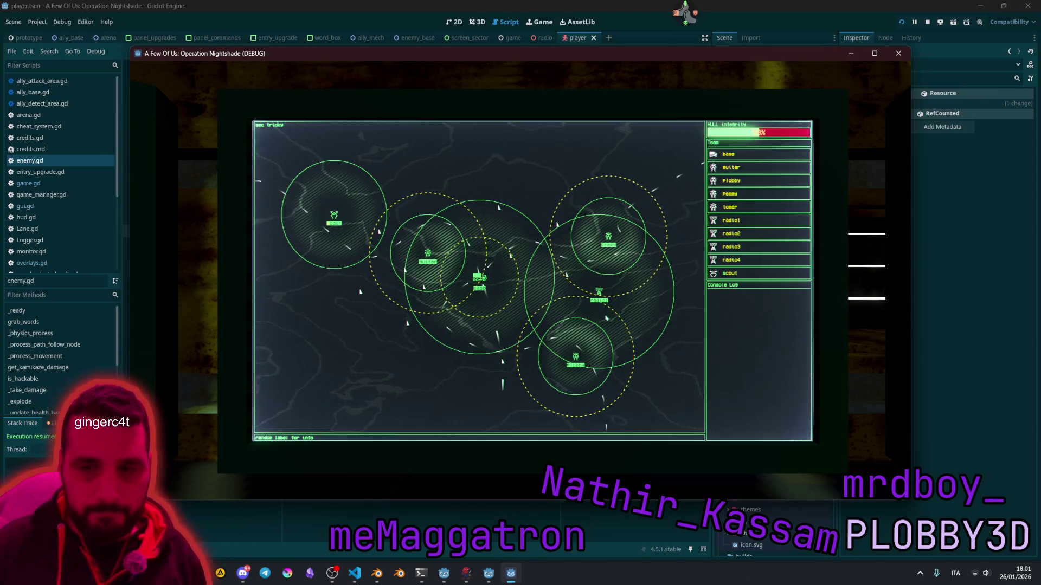
pyautogui.press('Escape')
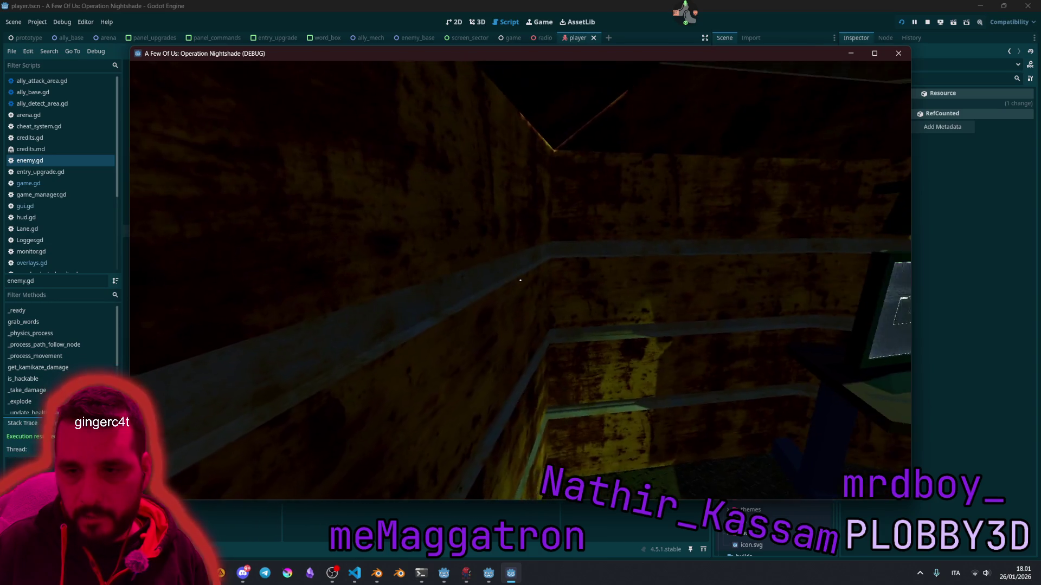
pyautogui.press('w')
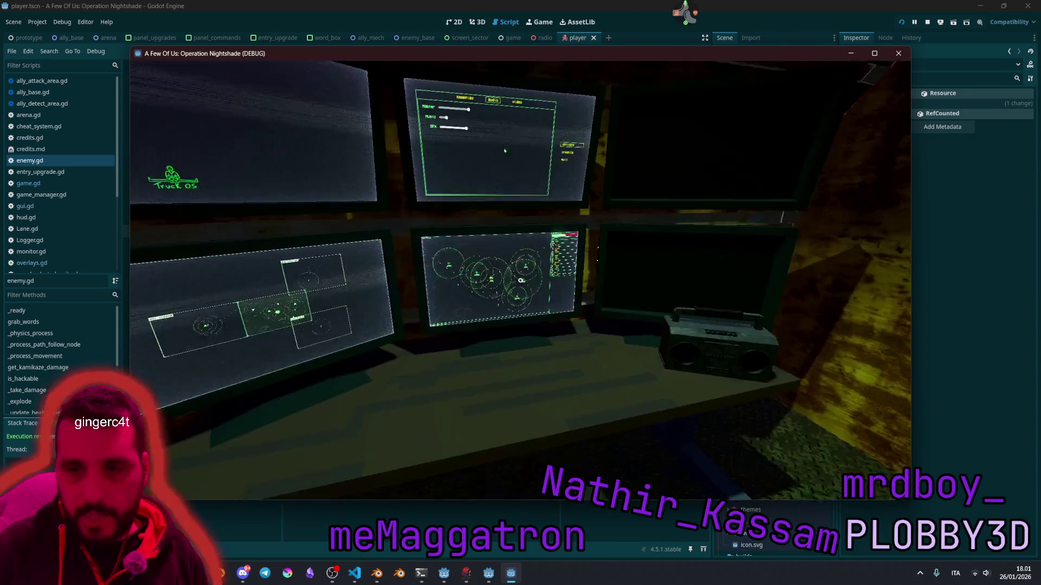
pyautogui.click(520, 280)
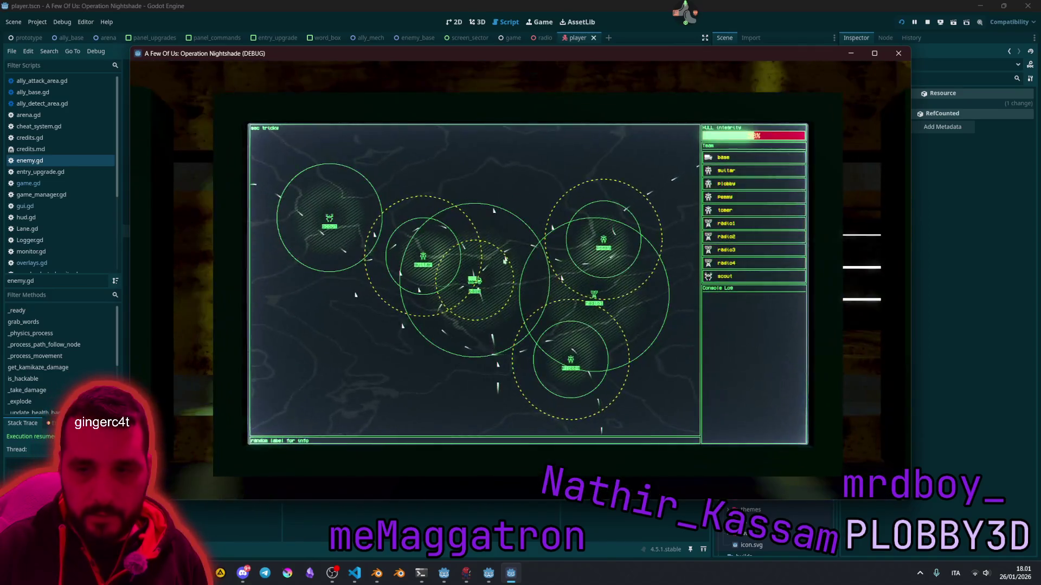
pyautogui.press('Escape')
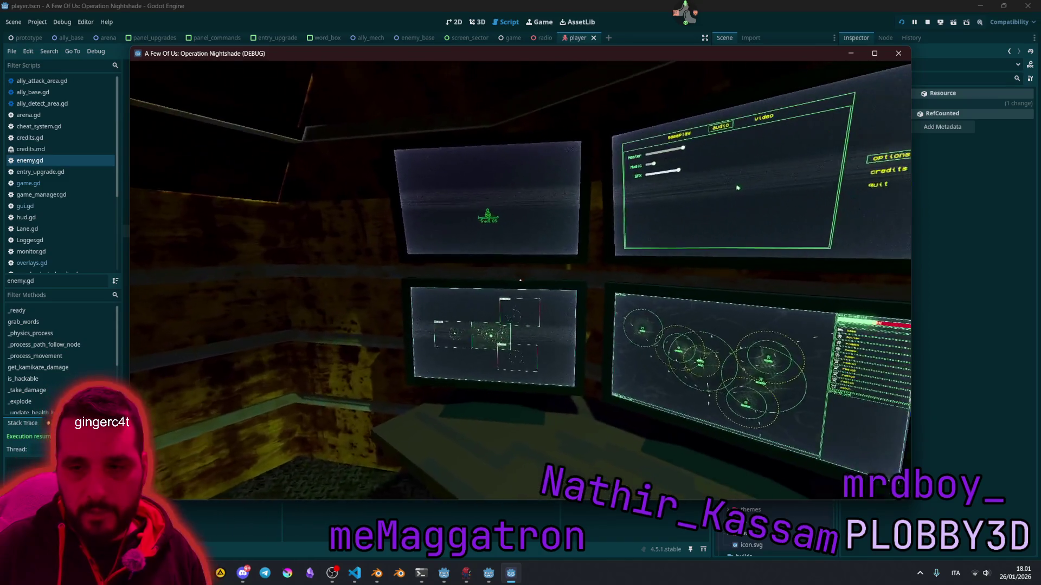
pyautogui.press('F8')
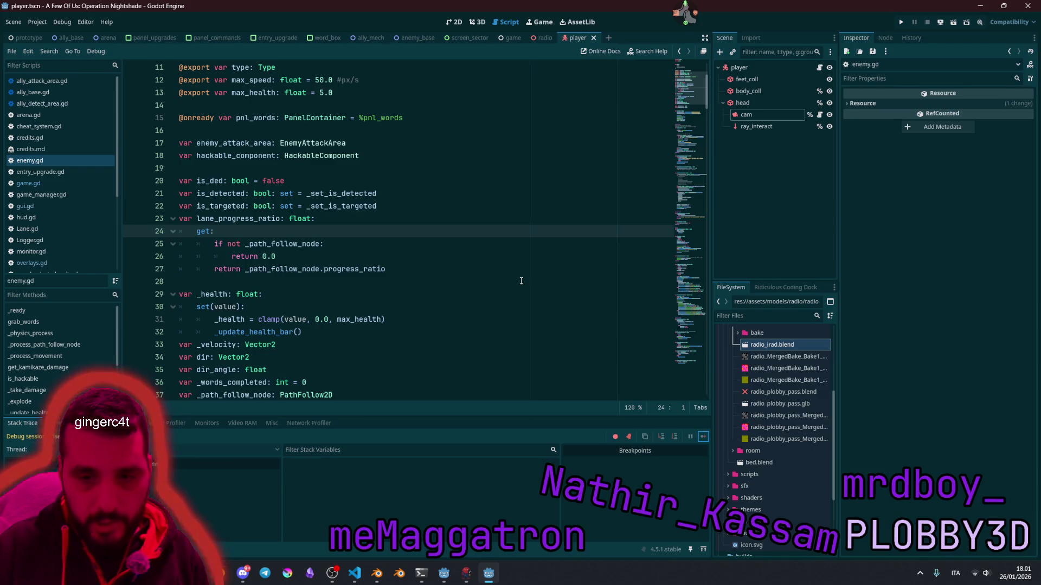
pyautogui.click(521, 280)
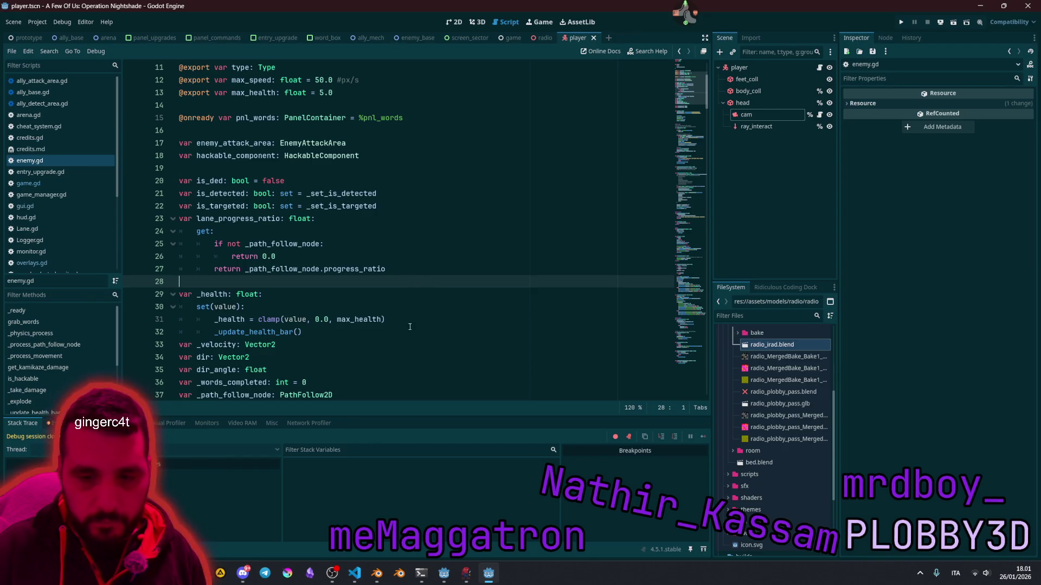
# Switch to Blender's bed file and delete the bed-colony object.
pyautogui.moveTo(377, 573)
pyautogui.click(383, 523)
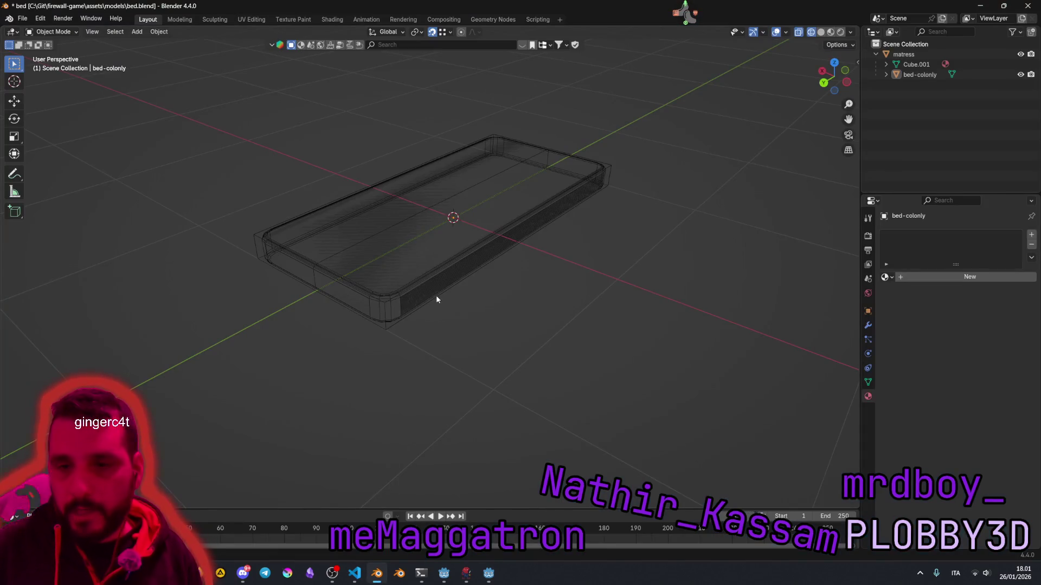
pyautogui.moveTo(436, 299); pyautogui.dragTo(435, 287)
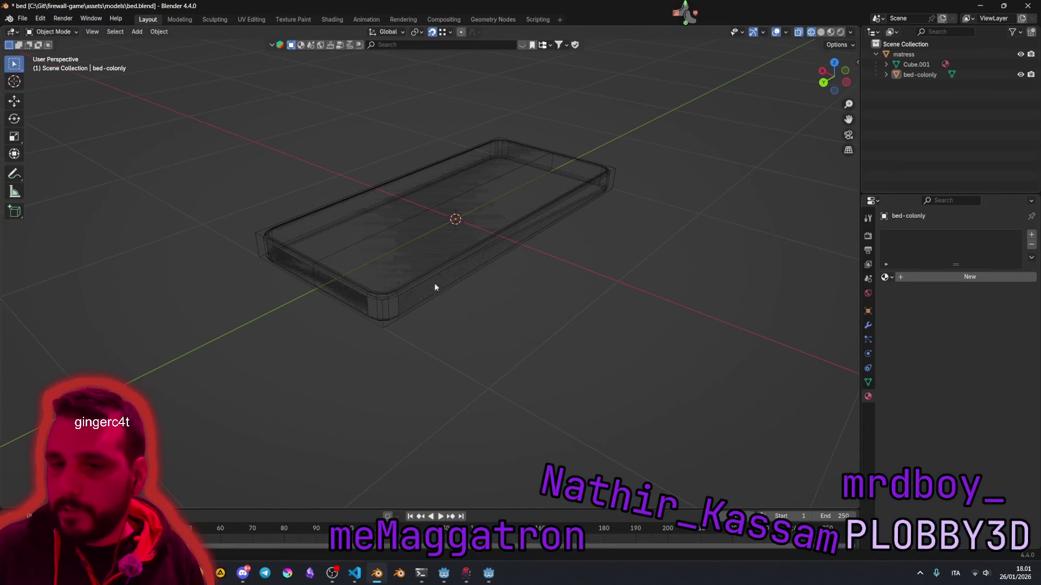
pyautogui.click(923, 75)
pyautogui.press('Delete')
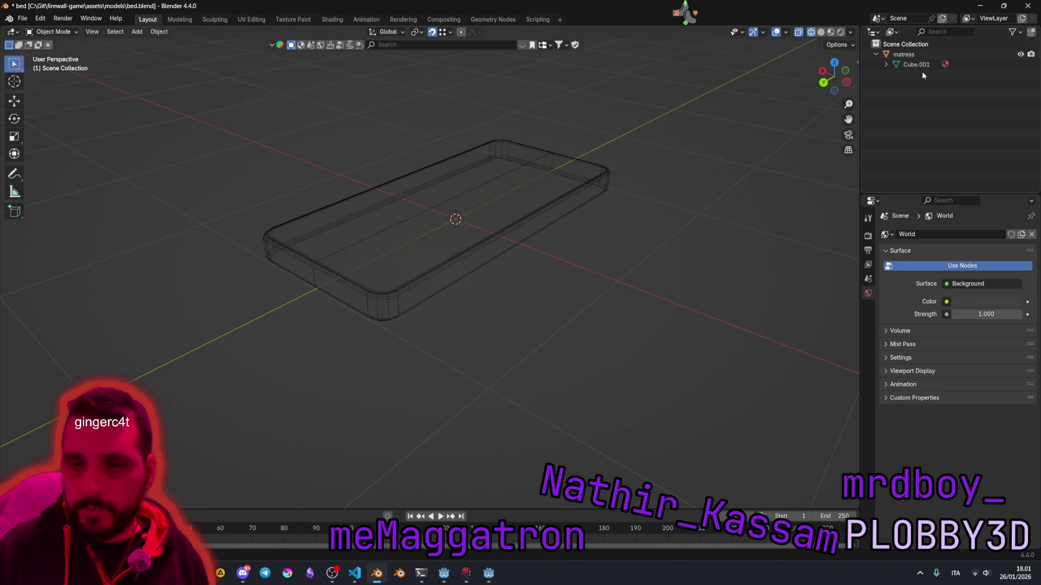
pyautogui.click(876, 54)
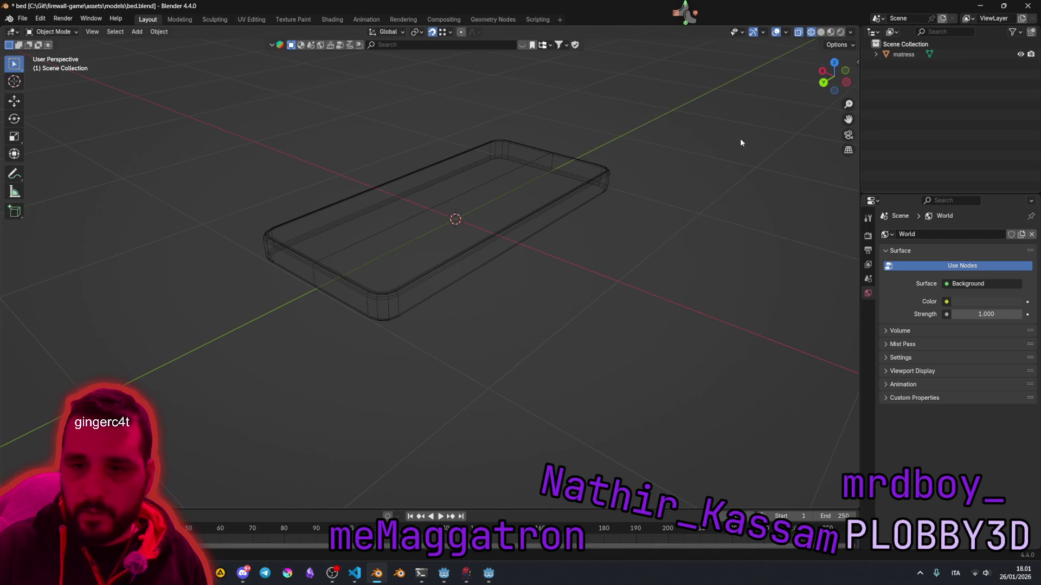
# View the mattress from above and toggle it in and out of Edit Mode.
pyautogui.moveTo(605, 184)
pyautogui.mouseDown()
pyautogui.moveTo(489, 223)
pyautogui.moveTo(427, 223)
pyautogui.moveTo(457, 262)
pyautogui.moveTo(476, 167)
pyautogui.moveTo(507, 301)
pyautogui.moveTo(512, 228)
pyautogui.moveTo(510, 301)
pyautogui.moveTo(516, 291)
pyautogui.mouseUp()
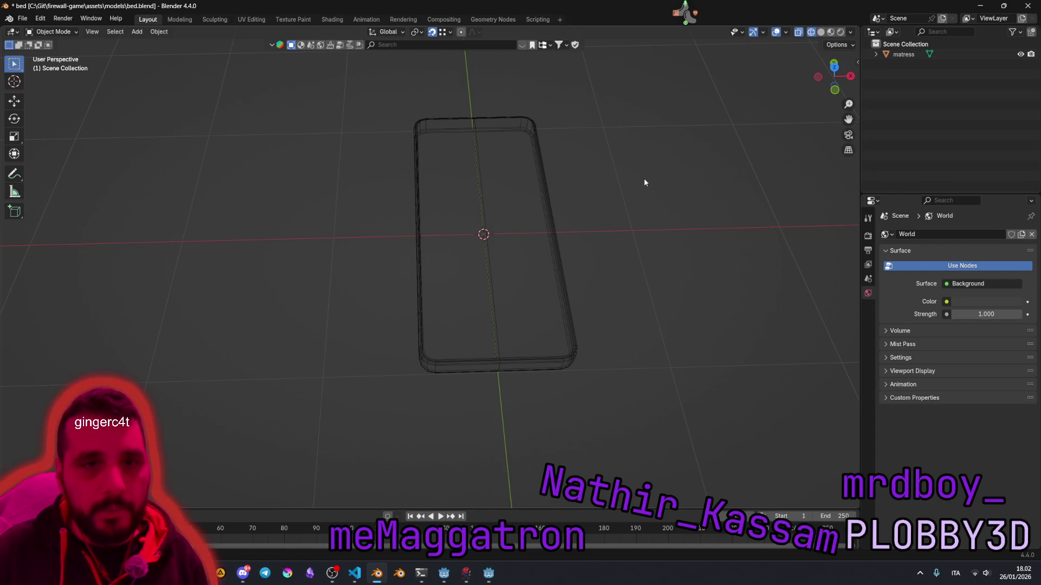
pyautogui.click(540, 192)
pyautogui.press('Tab')
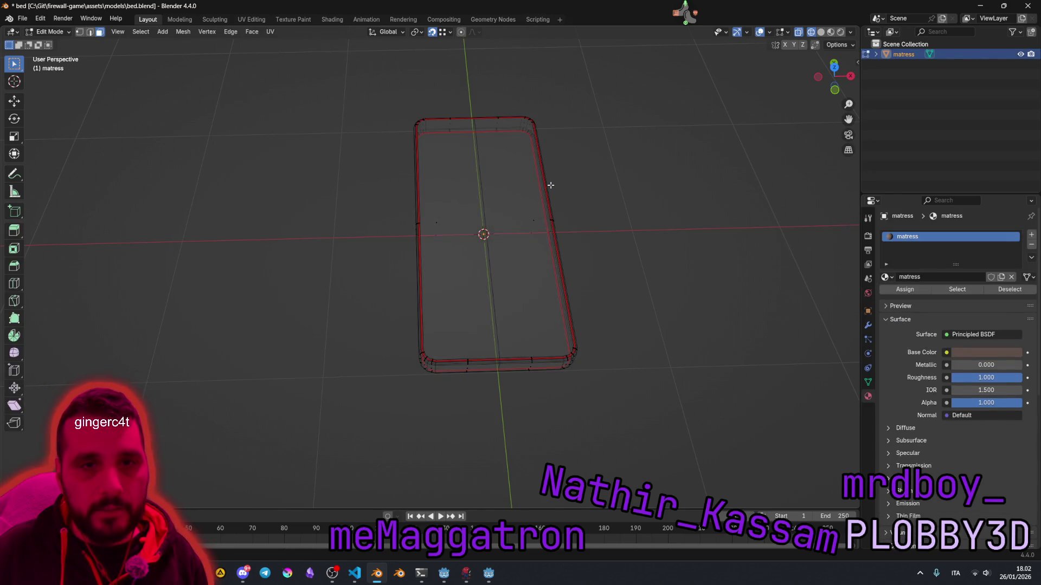
pyautogui.press('Tab')
pyautogui.click(579, 185)
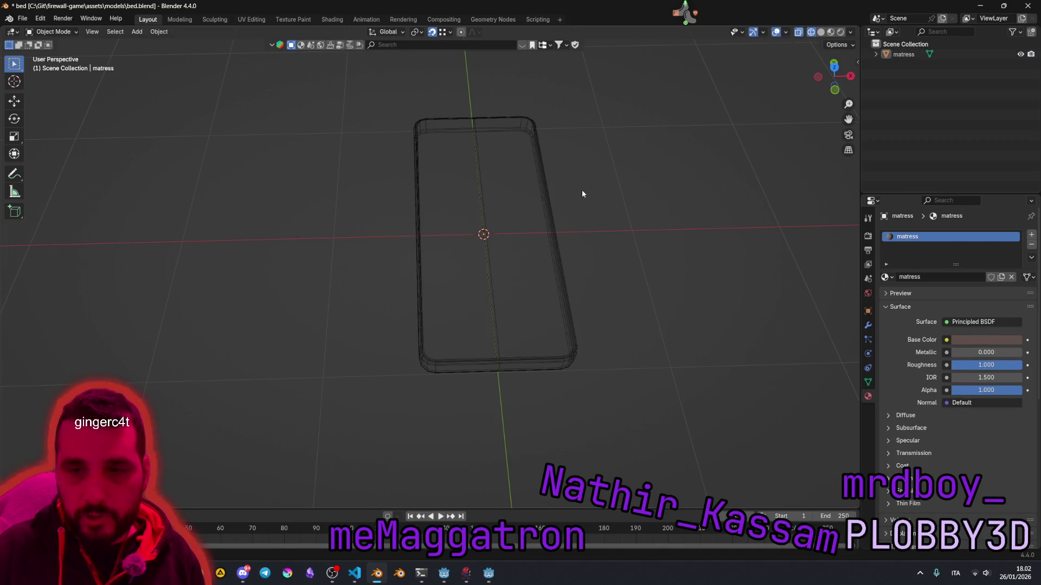
# Add a plane and scale it along X and Y to fit inside the mattress frame.
pyautogui.hotkey('shift', 'a')
pyautogui.moveTo(581, 190)
pyautogui.click(620, 190)
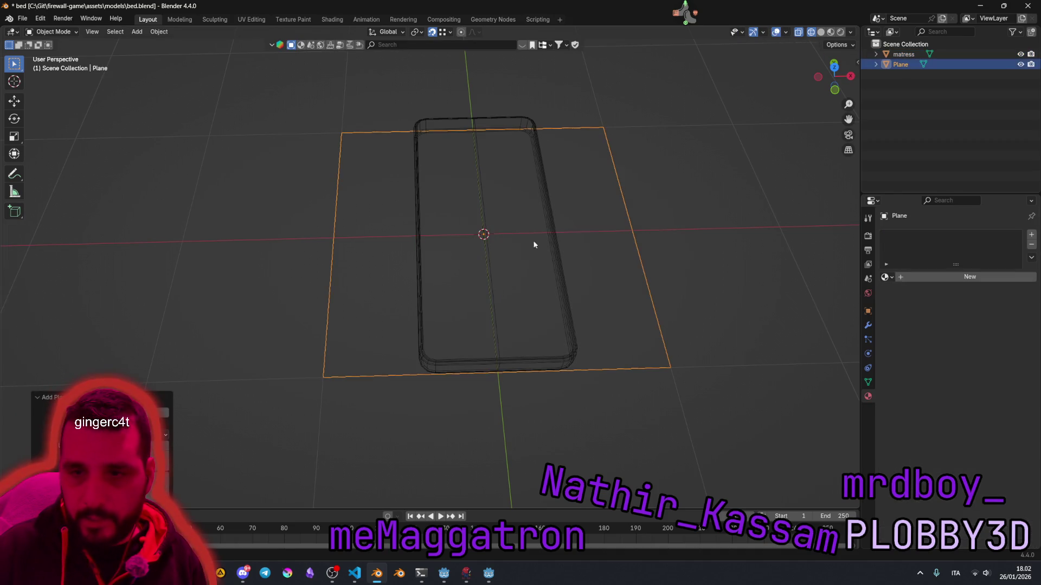
pyautogui.press('s')
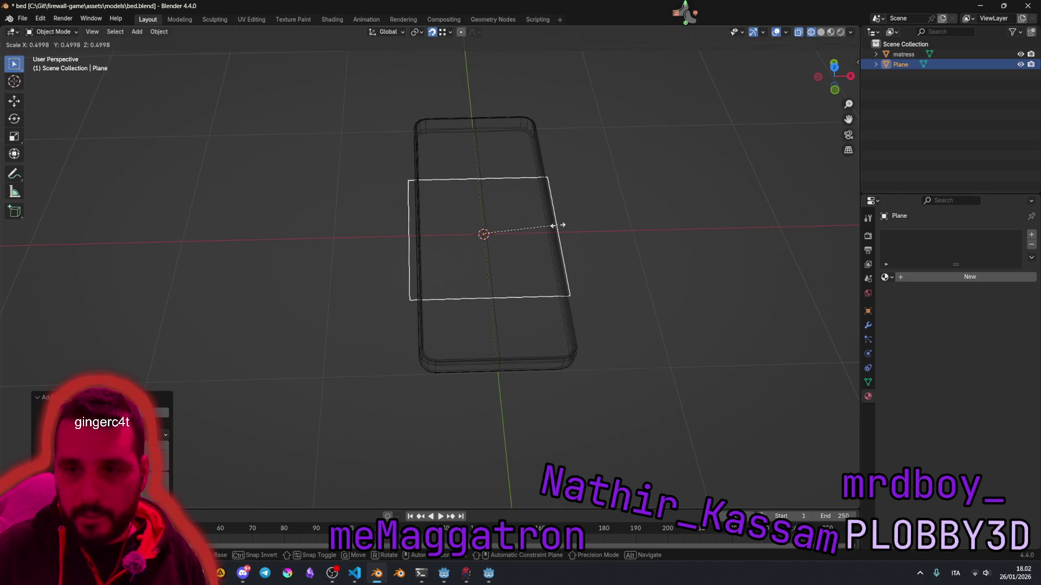
pyautogui.press('x')
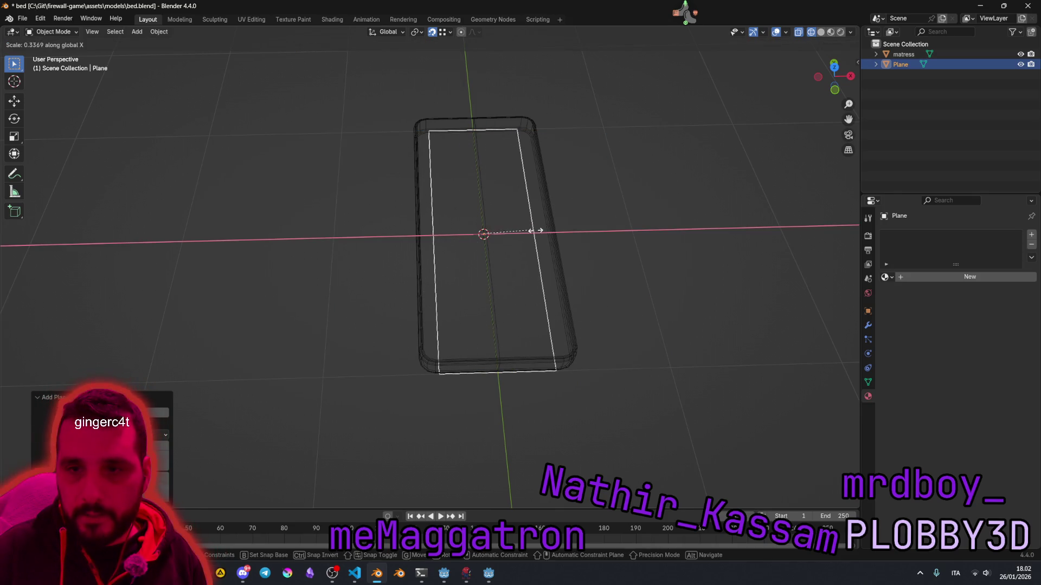
pyautogui.click(553, 251)
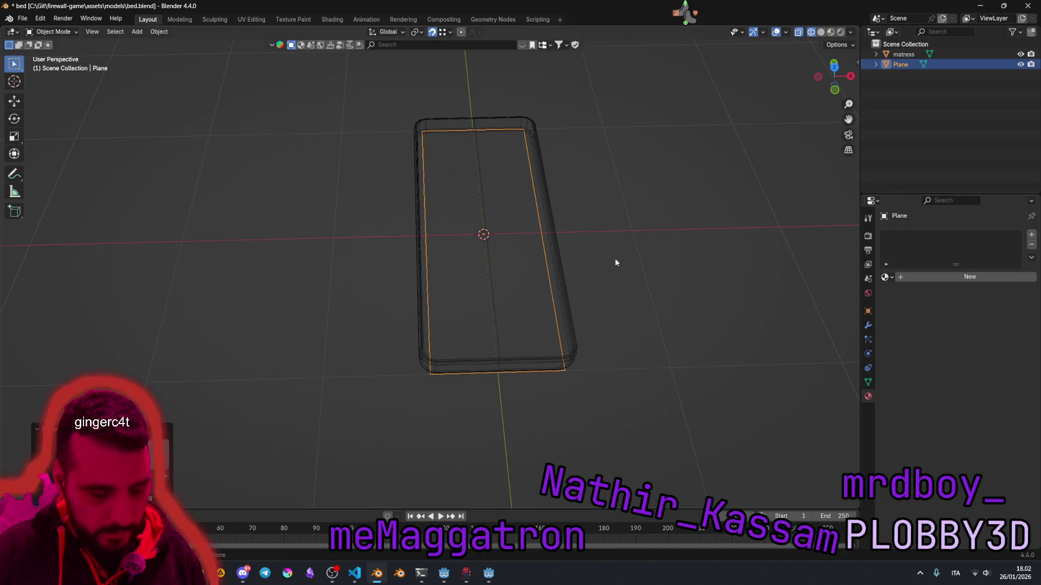
pyautogui.press('s')
pyautogui.press('y')
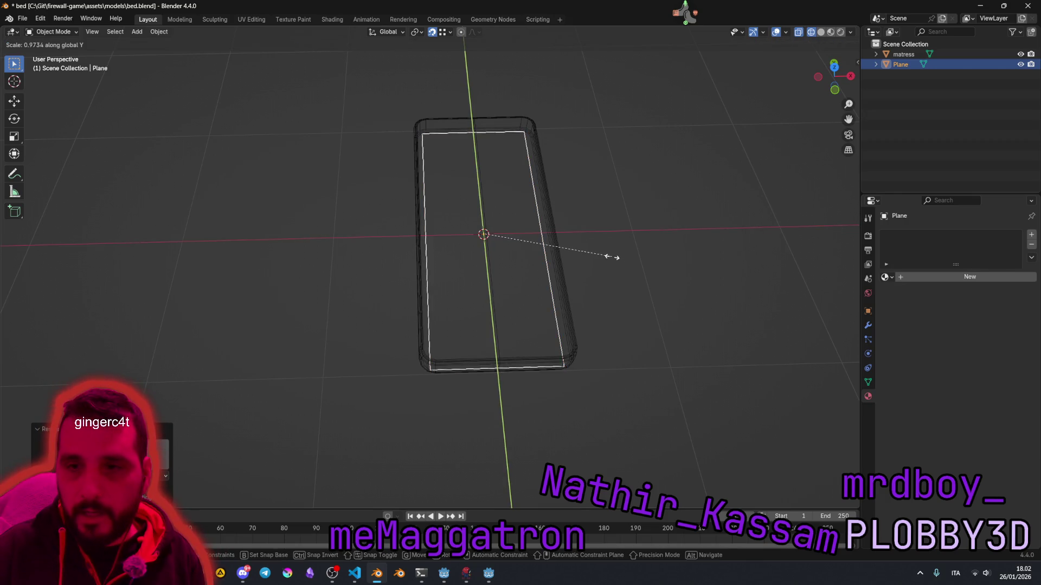
pyautogui.click(608, 259)
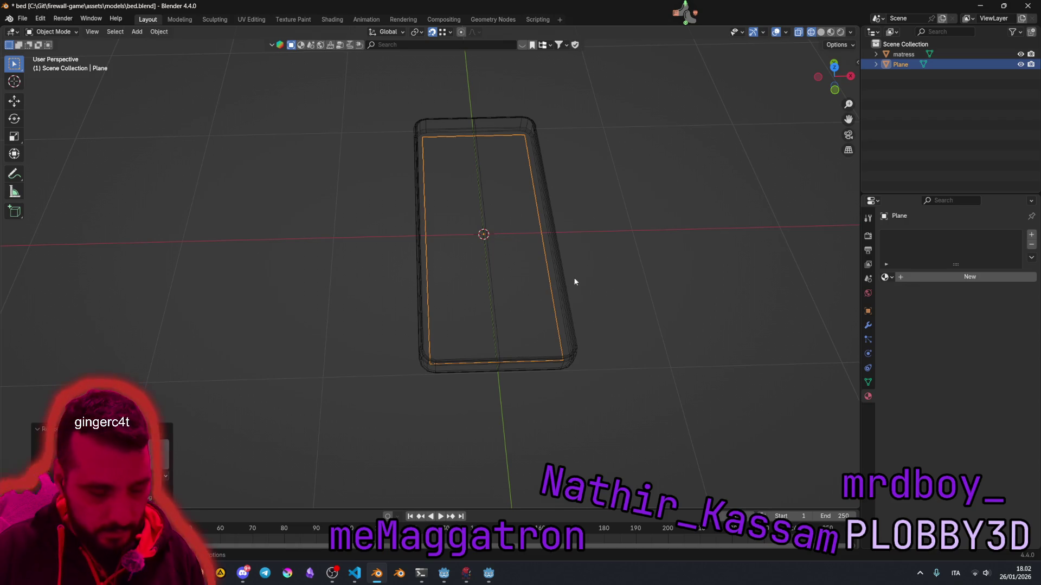
pyautogui.press('s')
pyautogui.press('x')
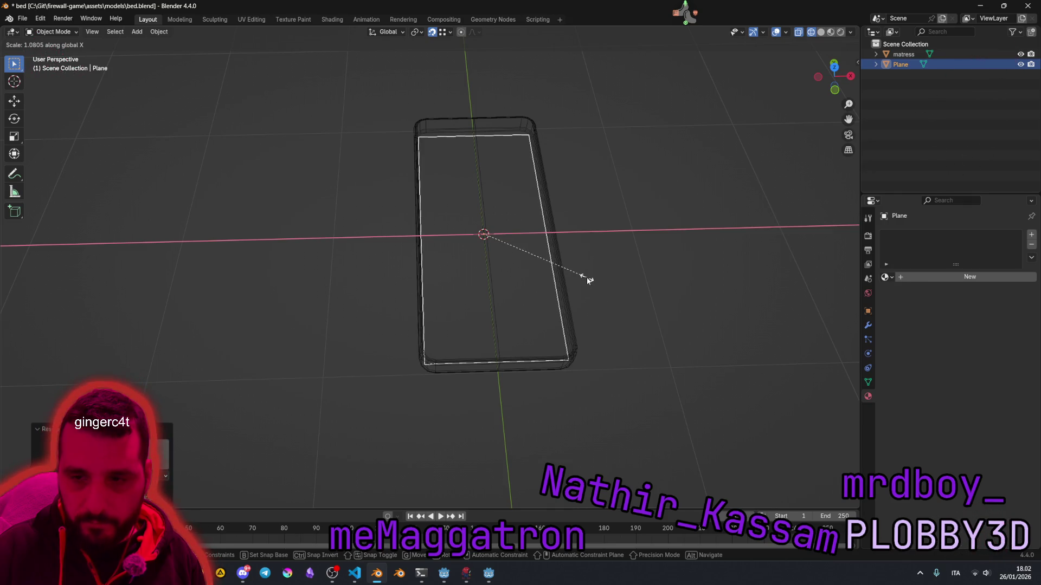
pyautogui.click(587, 278)
# Select everything, enter Edit Mode, deselect all faces, and return to Object Mode.
pyautogui.moveTo(514, 206); pyautogui.dragTo(546, 171)
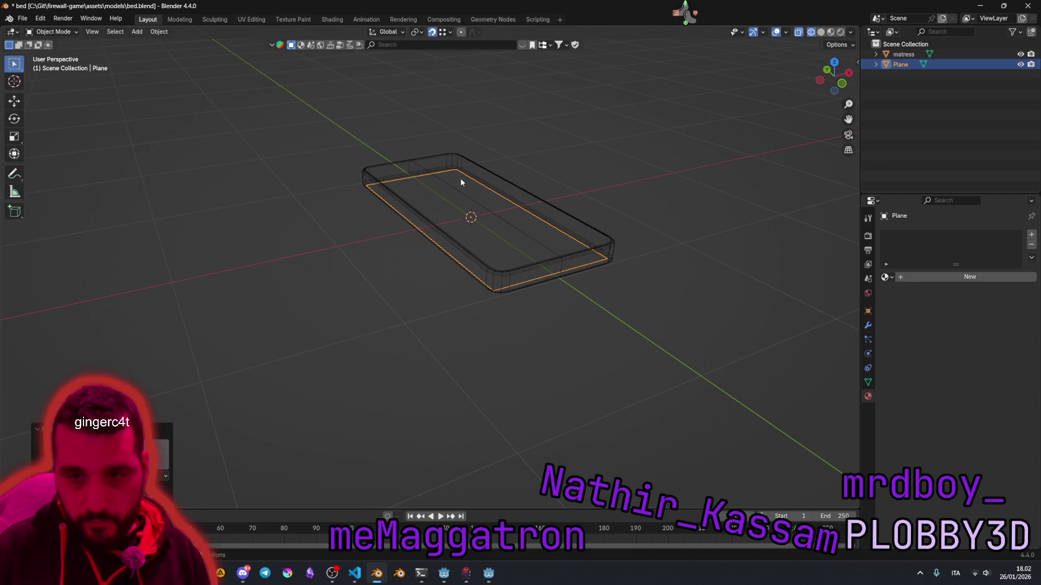
pyautogui.press('a')
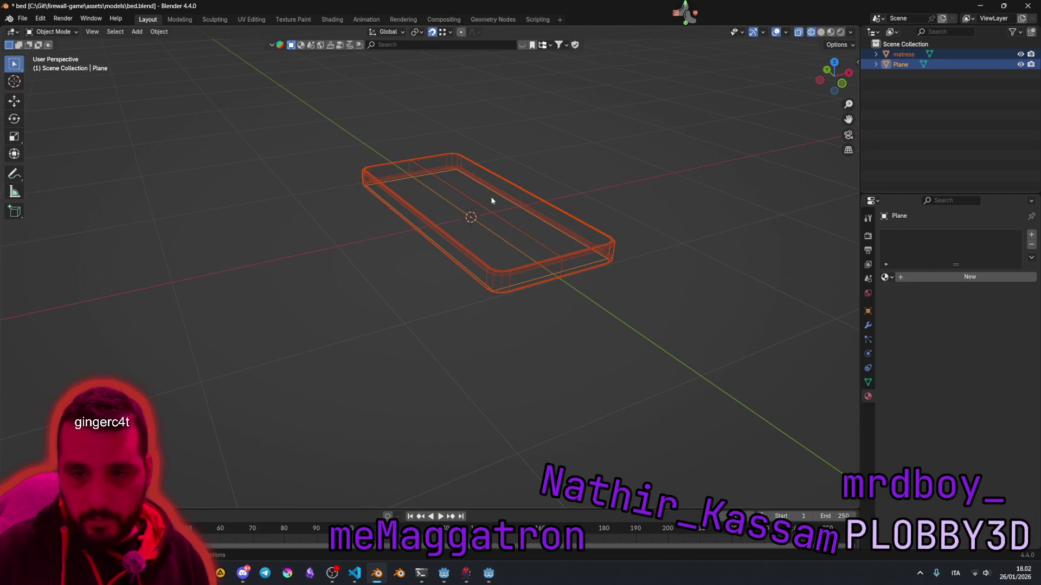
pyautogui.press('Tab')
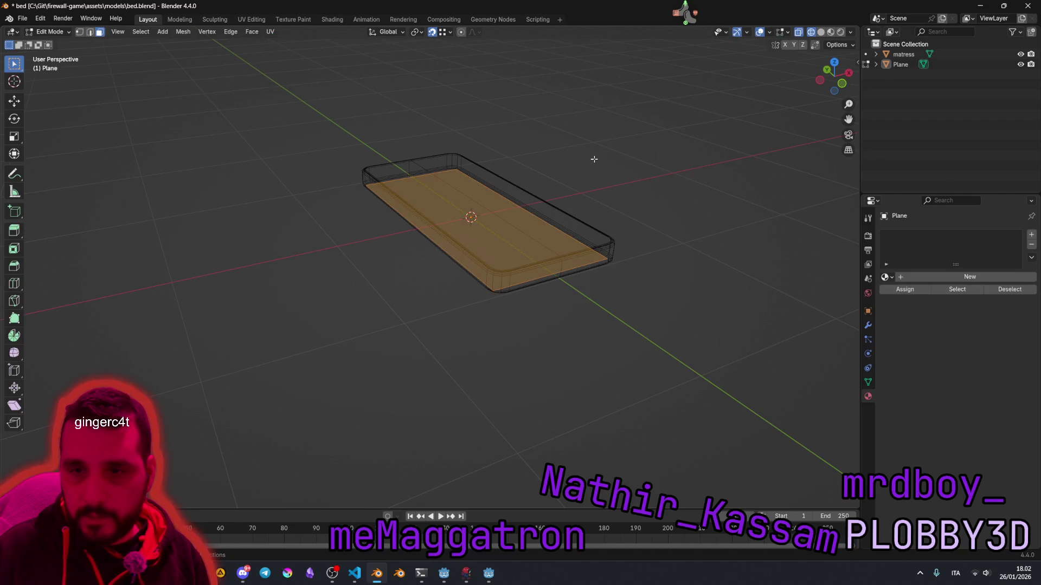
pyautogui.hotkey('alt', 'a')
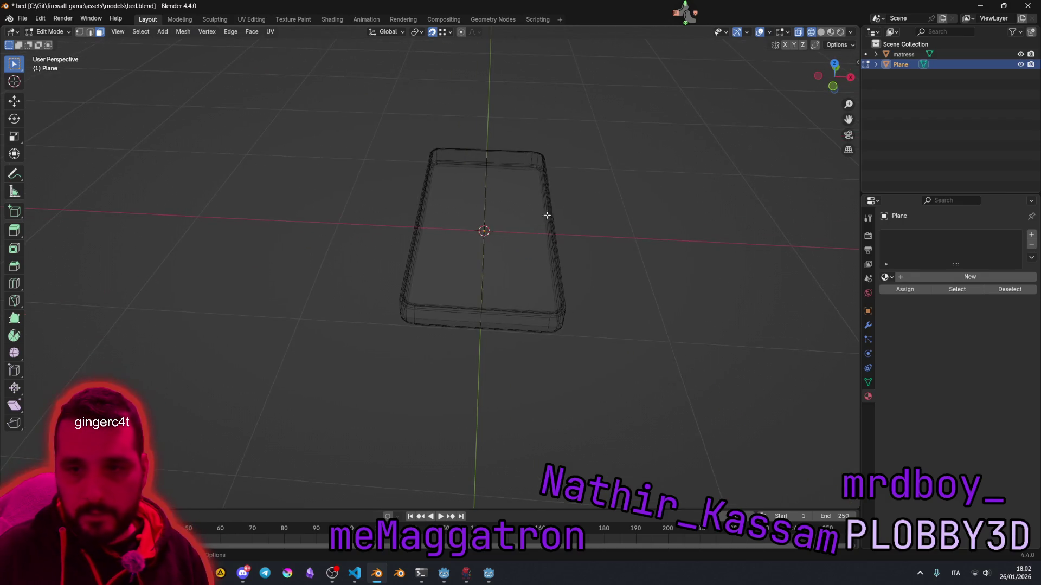
pyautogui.press('Tab')
pyautogui.hotkey('alt', 'a')
# Select the Plane's inner face, try raising it 0.35 along Z, then undo.
pyautogui.click(896, 66)
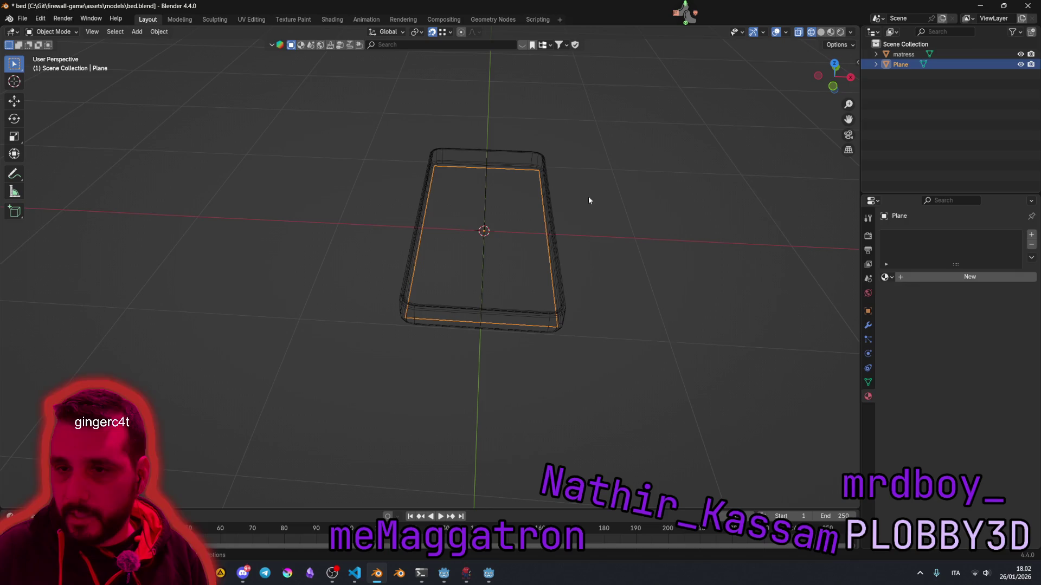
pyautogui.press('Tab')
pyautogui.moveTo(476, 239); pyautogui.dragTo(490, 239)
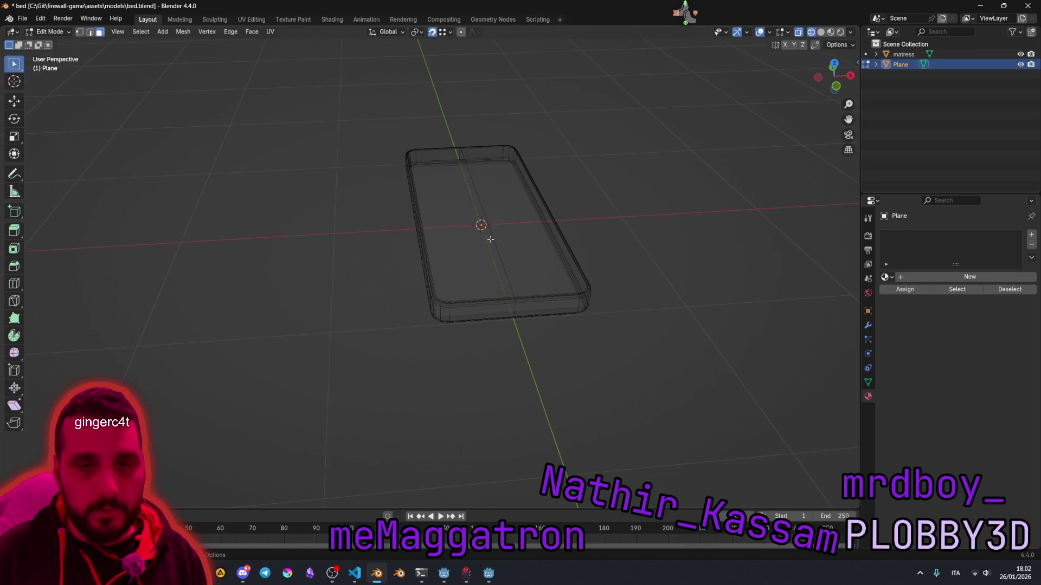
pyautogui.click(531, 244)
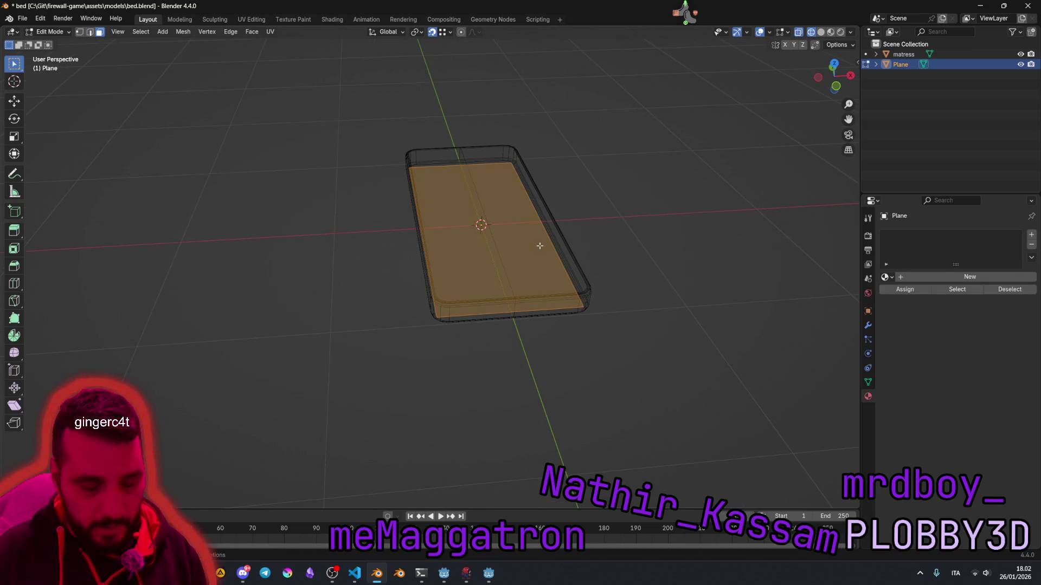
pyautogui.press('g')
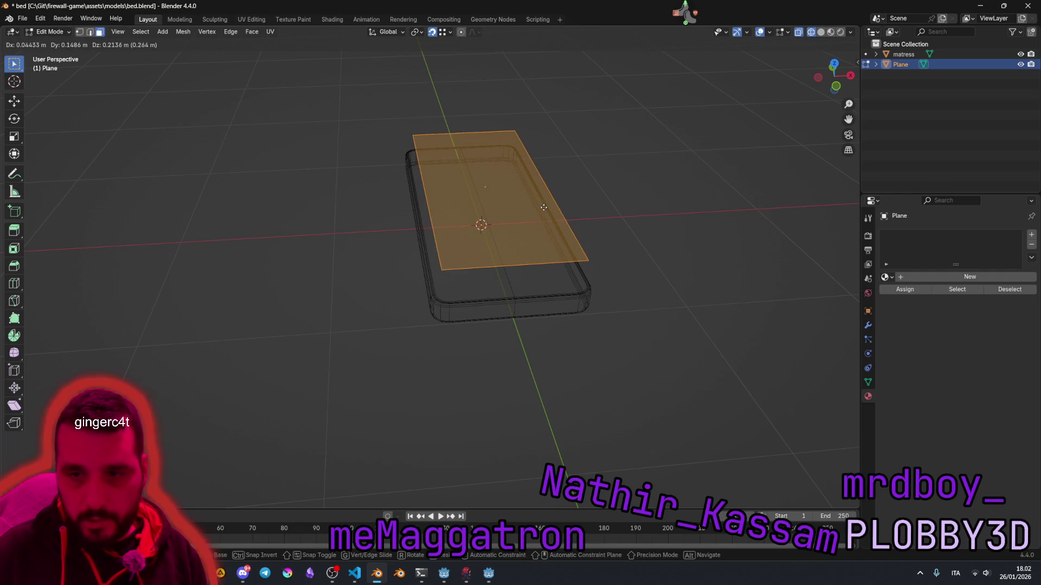
pyautogui.write('z.35')
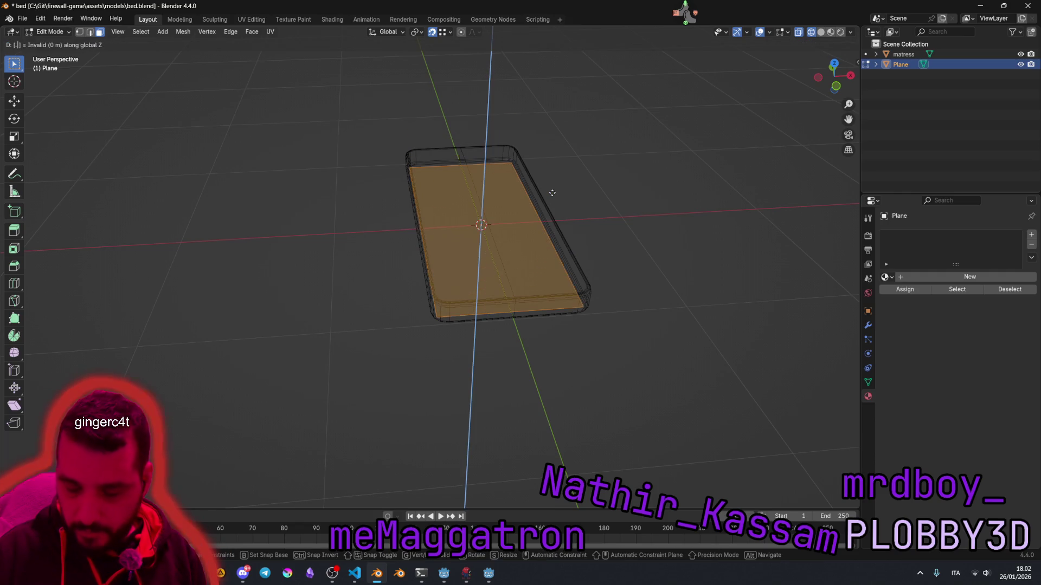
pyautogui.press('Return')
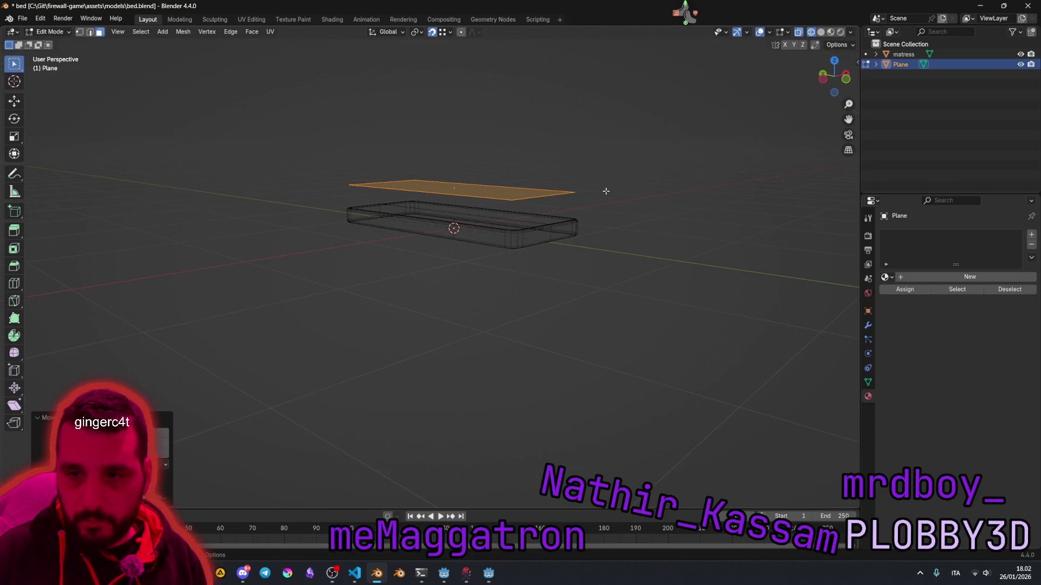
pyautogui.hotkey('ctrl', 'z')
# Try an X move and edge slide on the face, cancelling without changes.
pyautogui.press('g')
pyautogui.press('x')
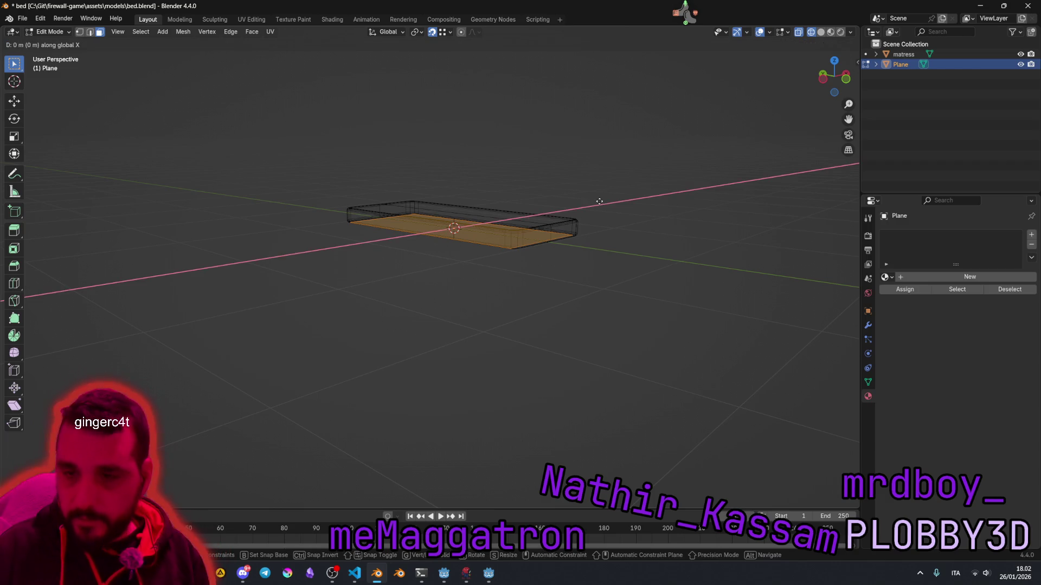
pyautogui.press('g')
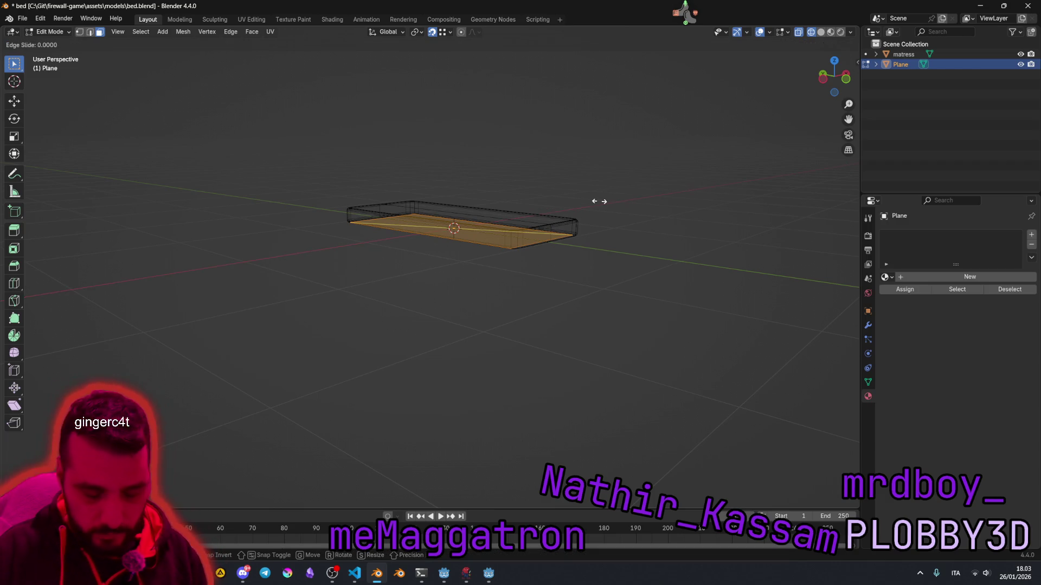
pyautogui.click(599, 201)
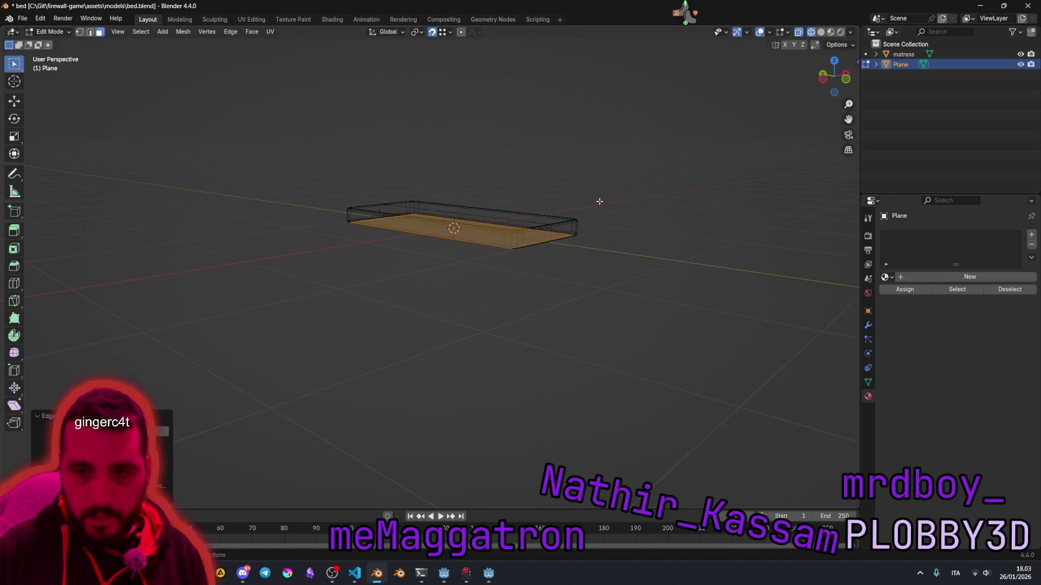
pyautogui.rightClick(589, 202)
pyautogui.press('Escape')
pyautogui.moveTo(529, 169)
pyautogui.mouseDown()
pyautogui.moveTo(553, 210)
pyautogui.moveTo(533, 215)
pyautogui.mouseUp()
pyautogui.click(520, 216)
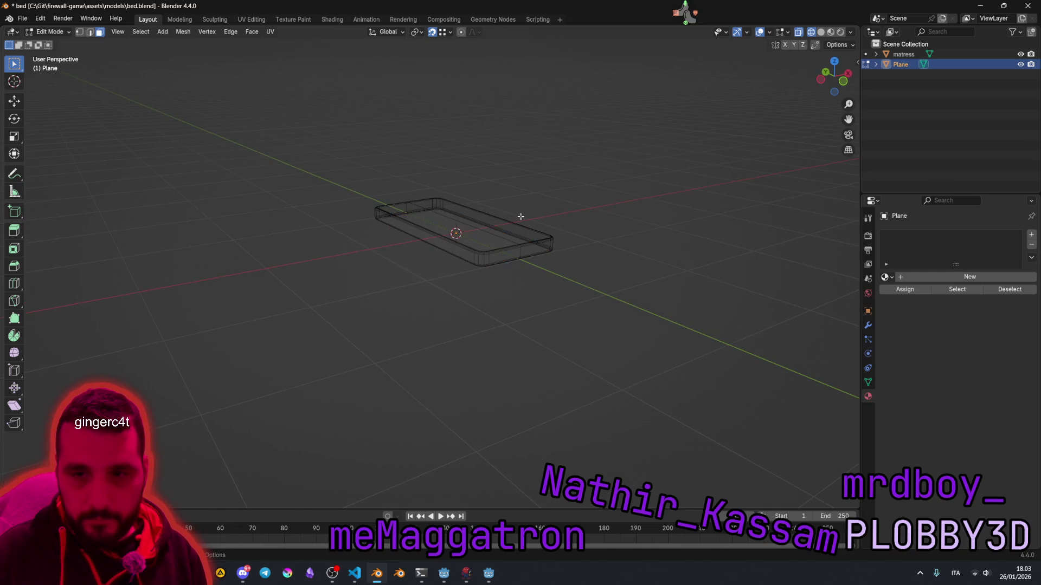
# Lift the plane's inner face 0.3 along Z and return to Object Mode.
pyautogui.click(460, 231)
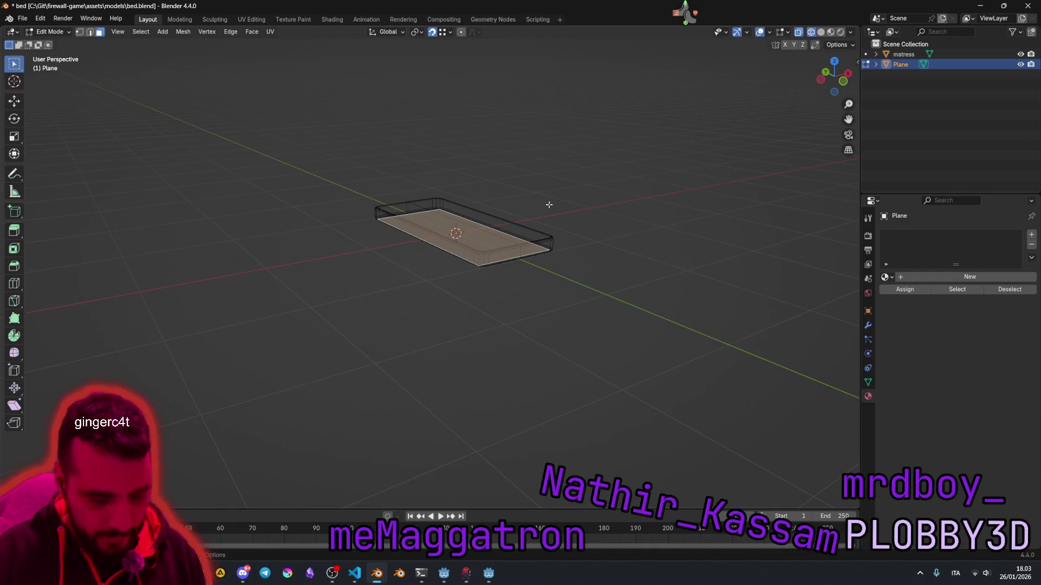
pyautogui.write('gz.3')
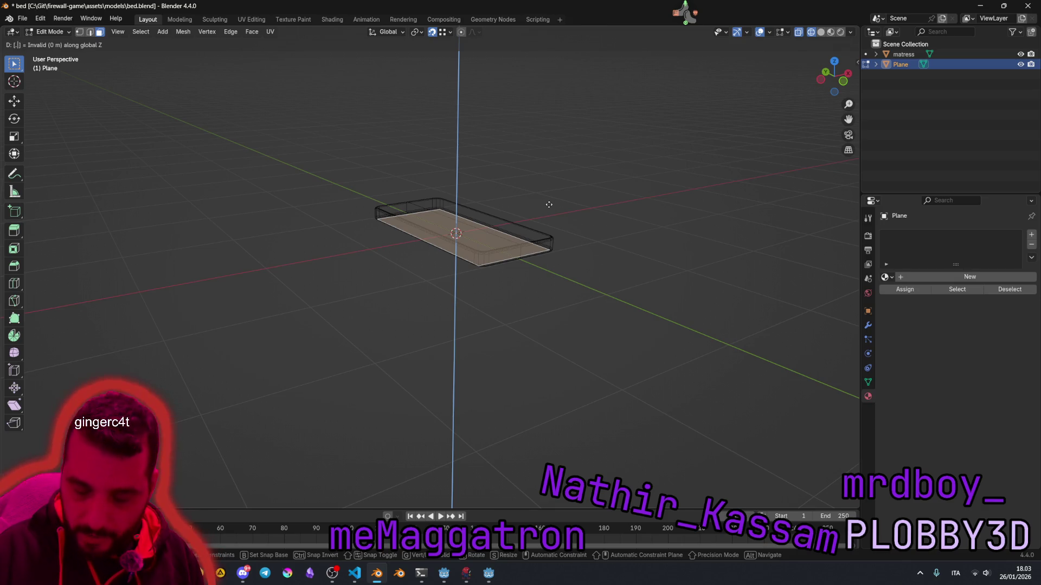
pyautogui.press('Return')
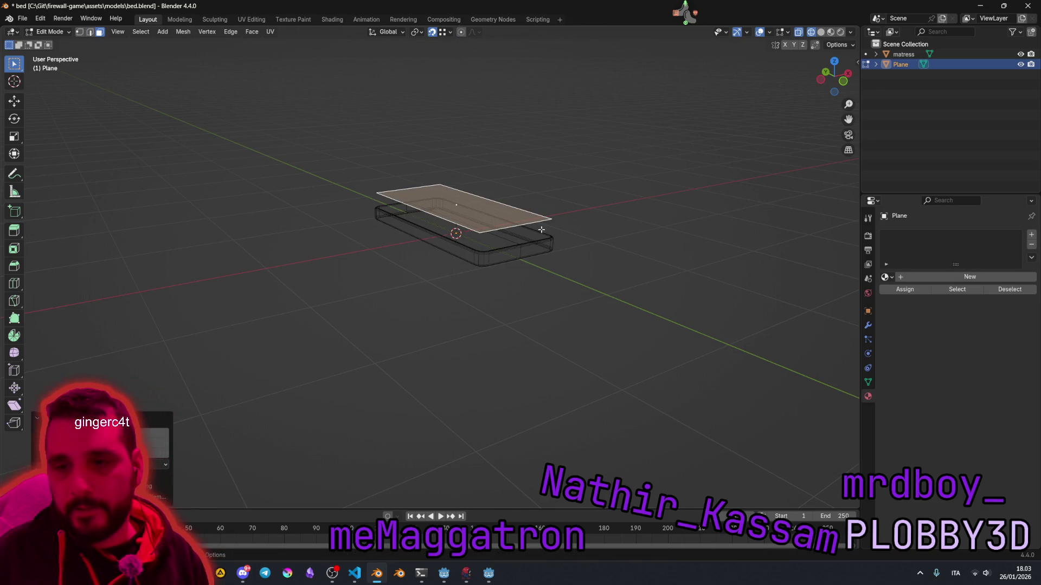
pyautogui.click(903, 55)
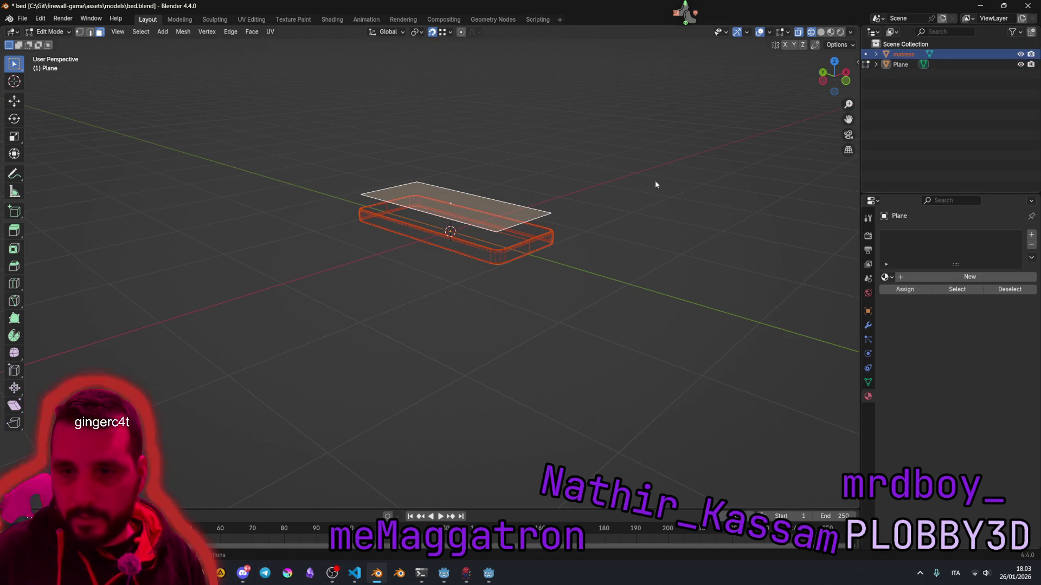
pyautogui.press('Tab')
# Lift the mattress higher along the Z axis.
pyautogui.click(535, 259)
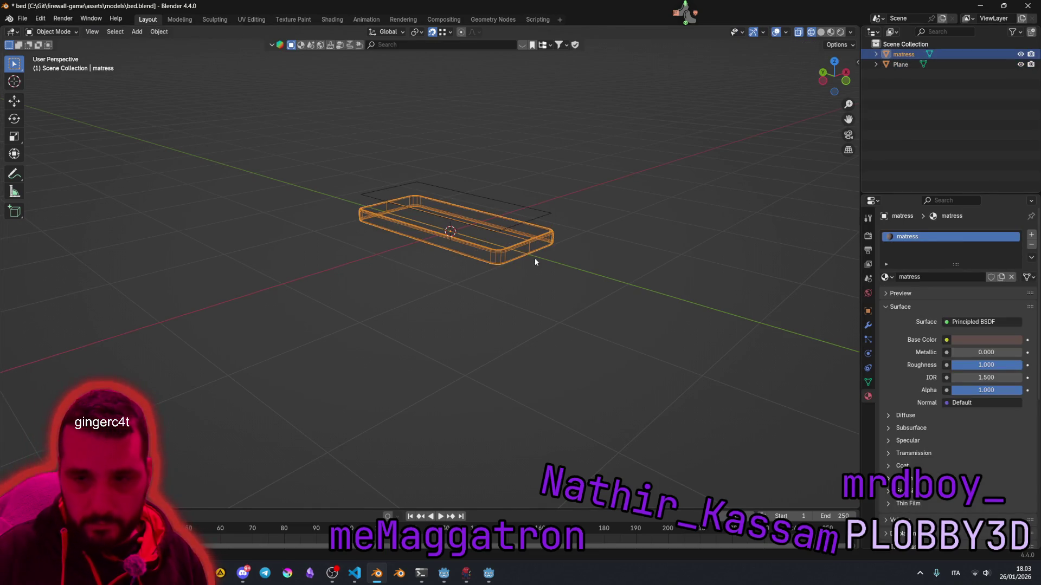
pyautogui.press('g')
pyautogui.press('z')
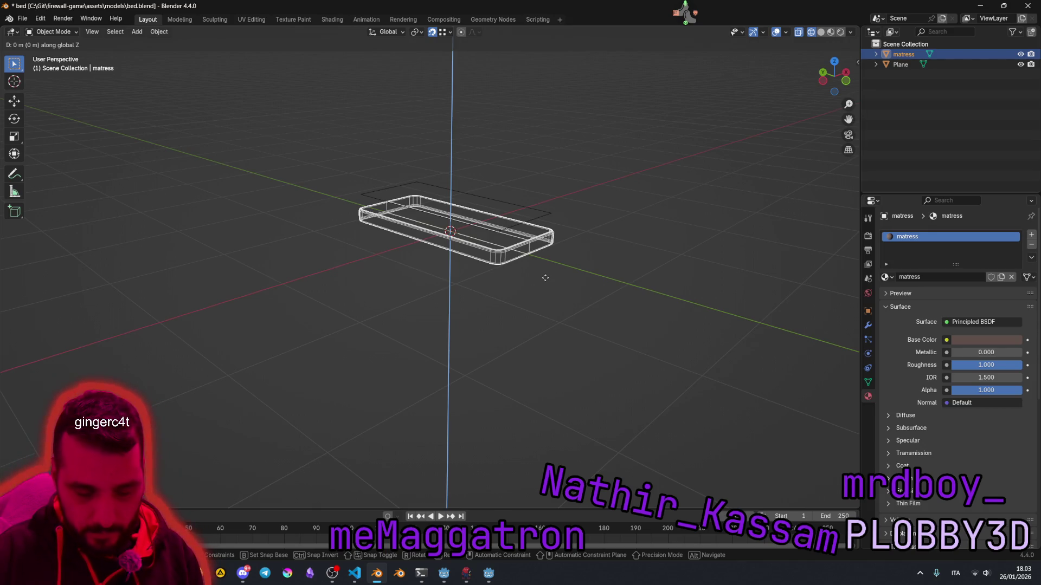
pyautogui.click(545, 277)
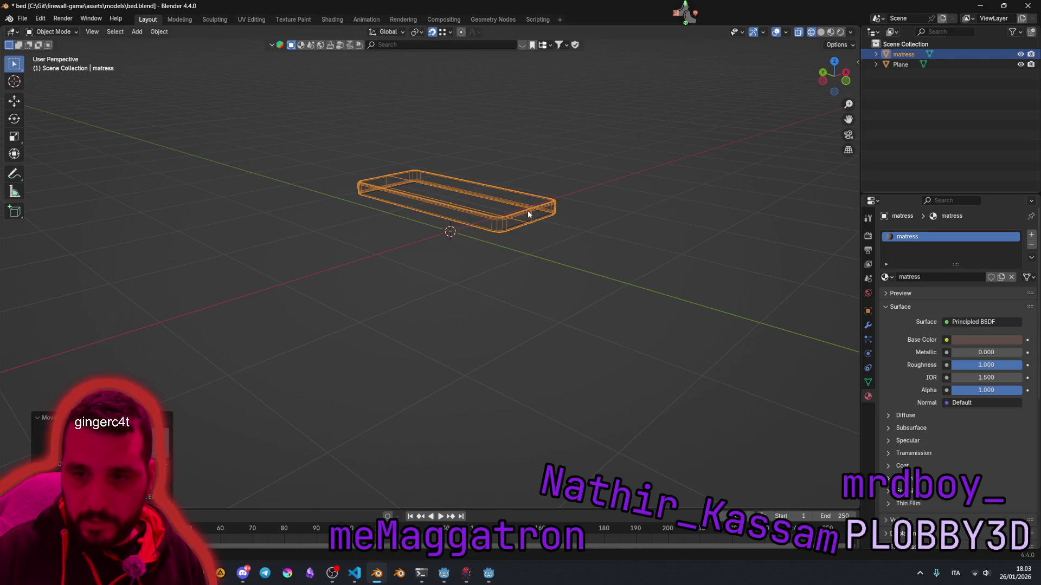
# Hide the mattress in the Outliner and select the Plane.
pyautogui.moveTo(532, 215); pyautogui.dragTo(755, 158)
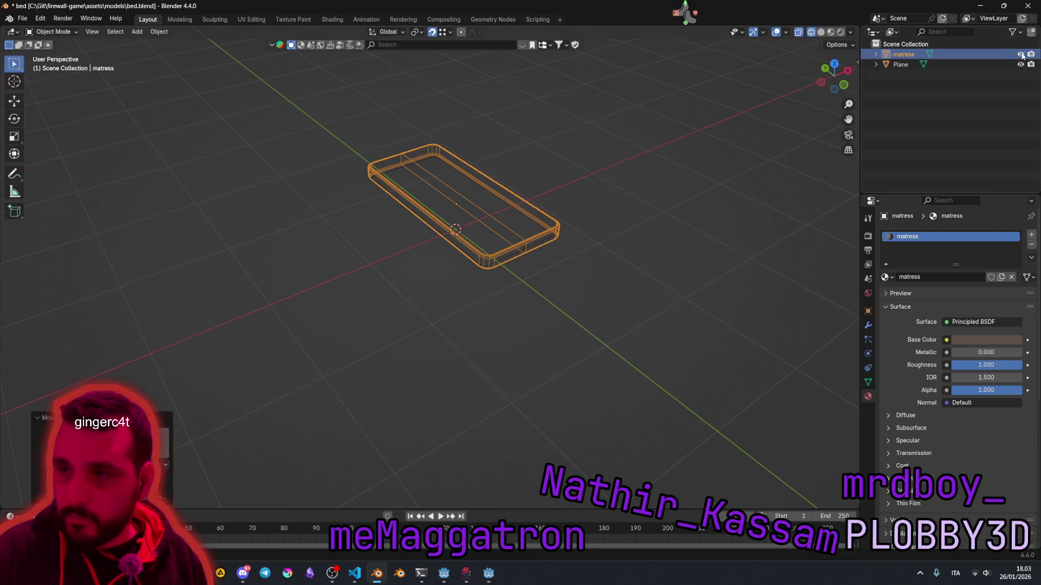
pyautogui.click(1020, 54)
pyautogui.click(408, 180)
pyautogui.moveTo(462, 218)
pyautogui.mouseDown()
pyautogui.moveTo(430, 173)
pyautogui.moveTo(469, 197)
pyautogui.mouseUp()
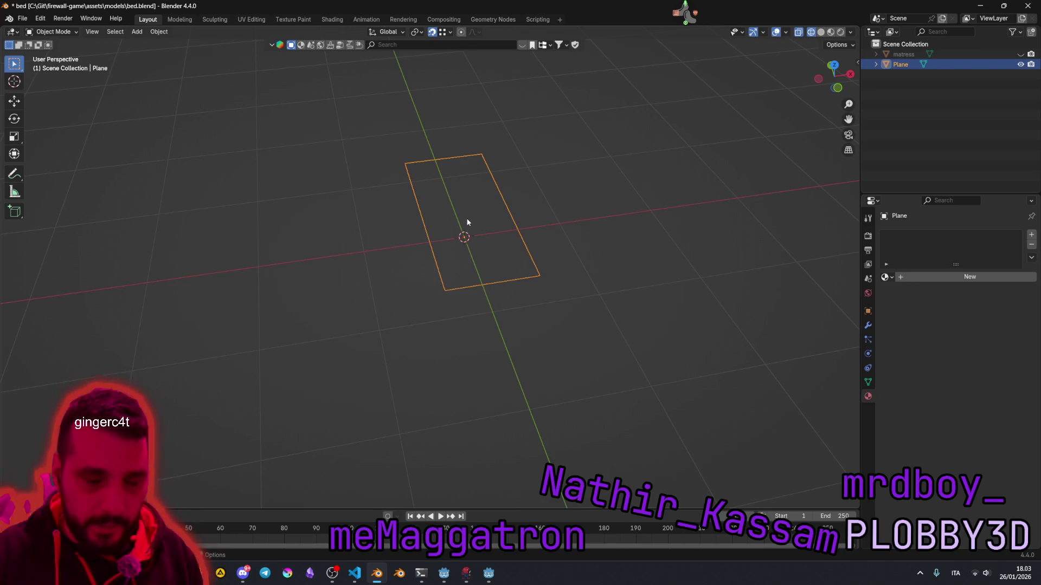
pyautogui.hotkey('alt', 'a')
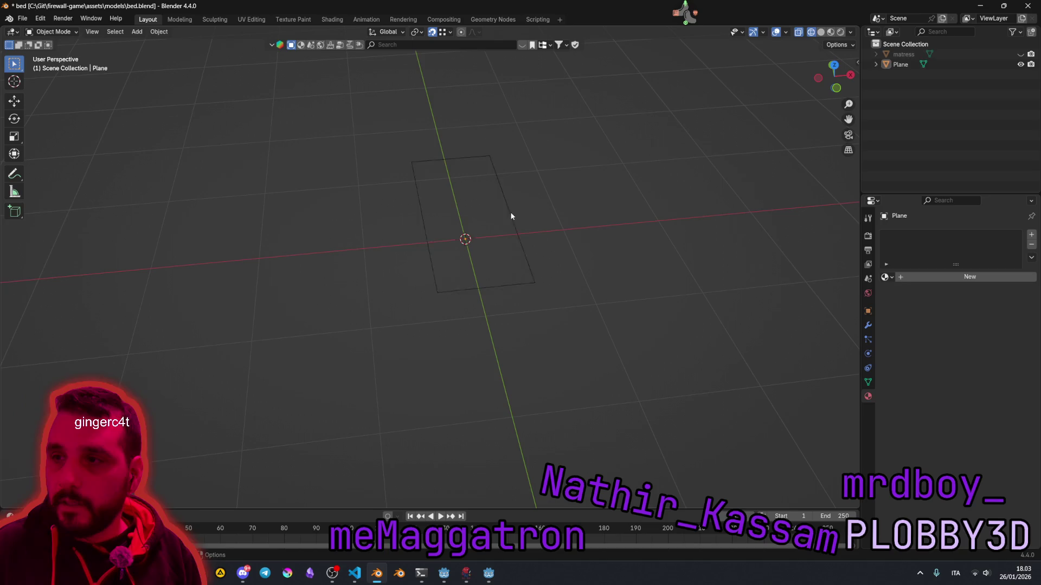
pyautogui.click(455, 221)
pyautogui.press('Tab')
pyautogui.press('1')
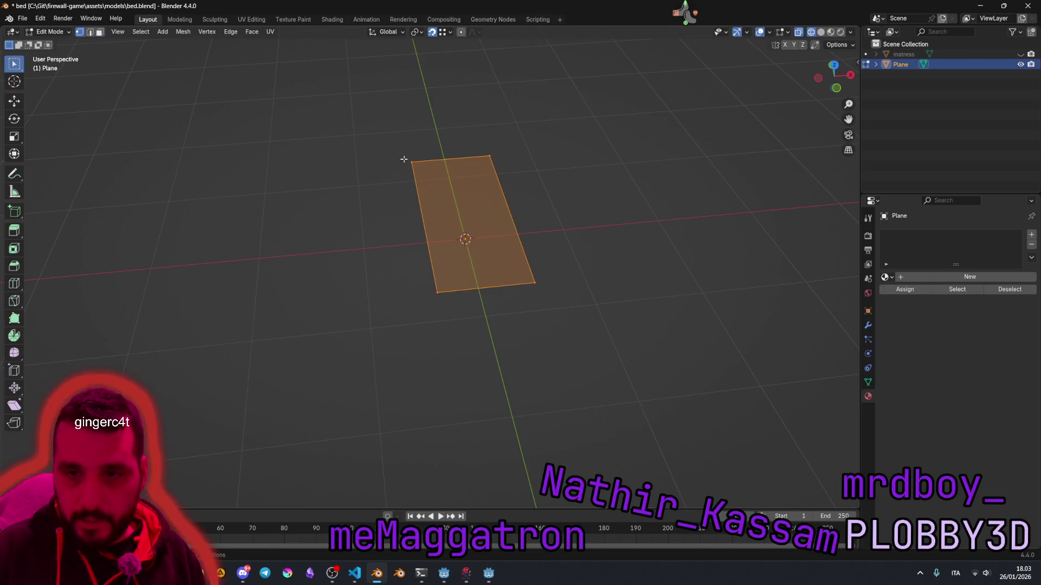
pyautogui.hotkey('ctrl', 'b')
pyautogui.scroll(2, 472, 228)
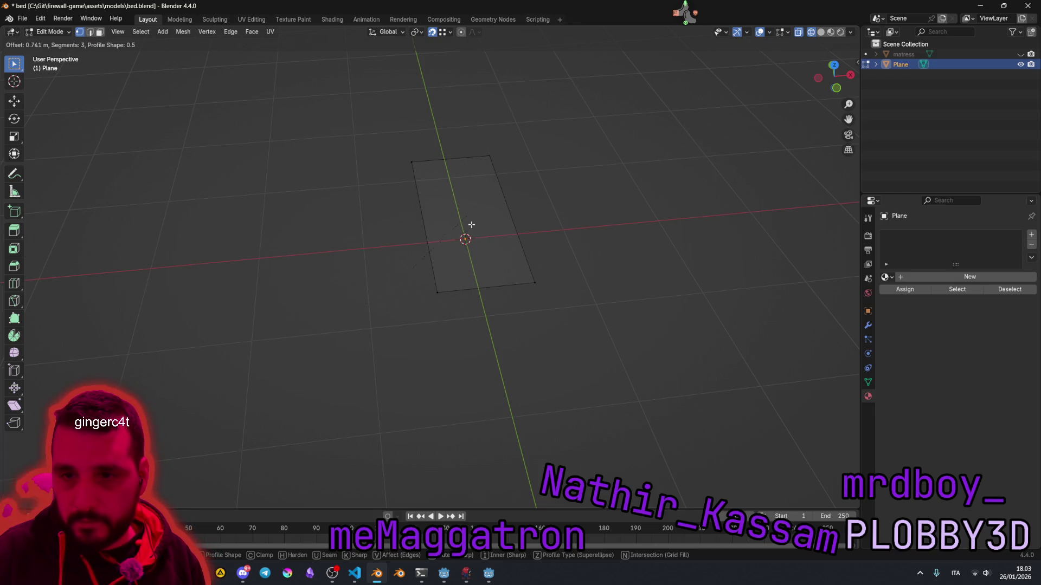
pyautogui.press('Escape')
pyautogui.click(506, 183)
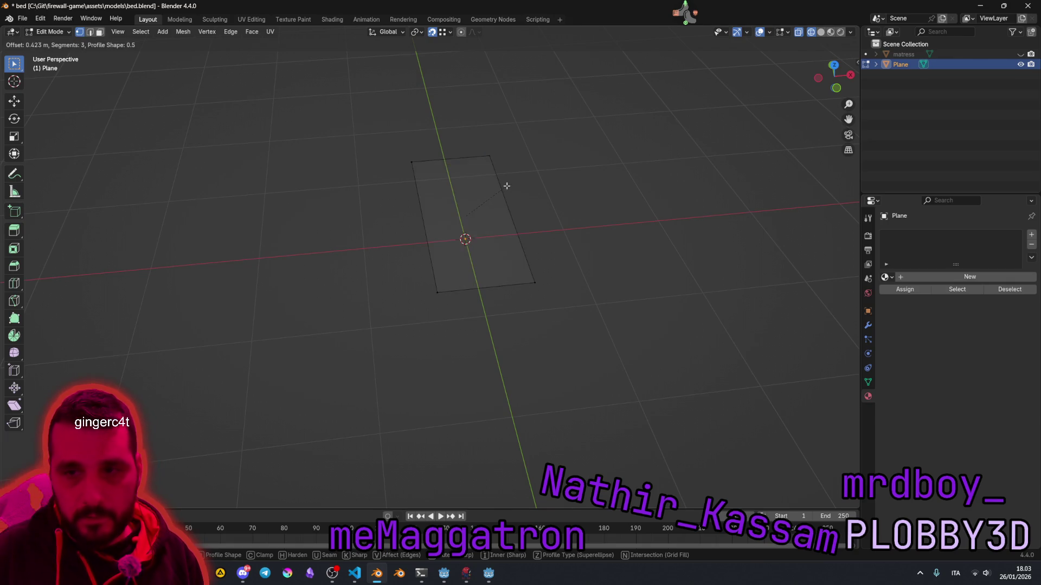
pyautogui.press('a')
pyautogui.click(413, 159)
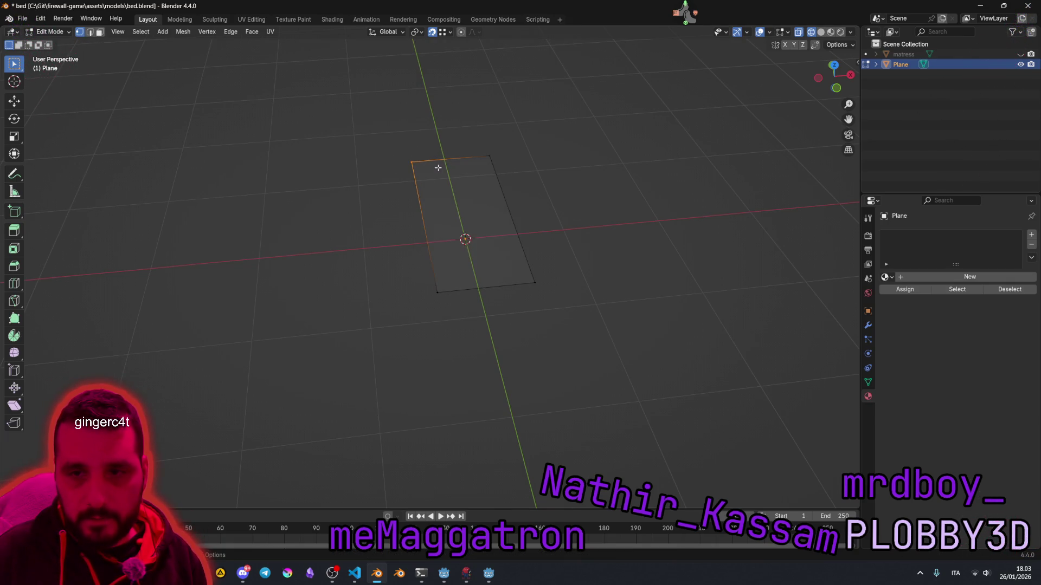
pyautogui.moveTo(457, 138); pyautogui.dragTo(513, 166)
pyautogui.moveTo(402, 162); pyautogui.dragTo(377, 140)
pyautogui.moveTo(401, 273); pyautogui.dragTo(464, 325)
pyautogui.press('a')
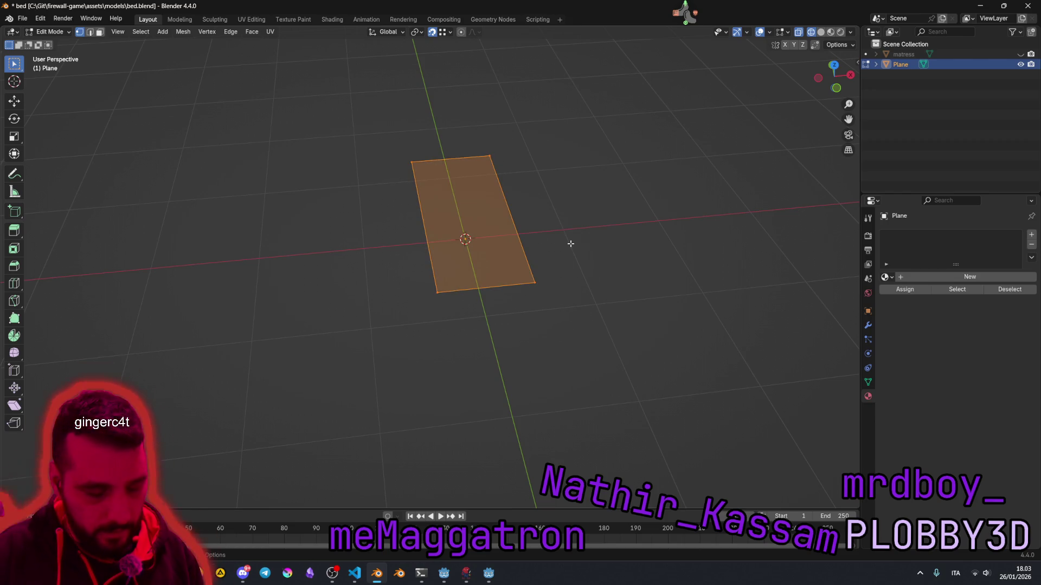
pyautogui.hotkey('ctrl', 'b')
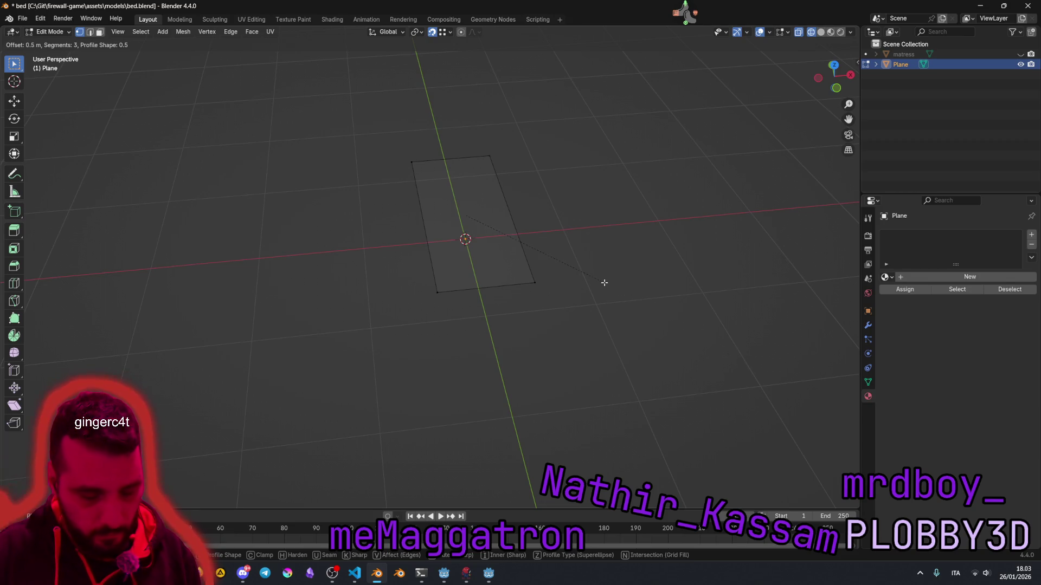
pyautogui.press('m')
pyautogui.press('m')
pyautogui.press('m')
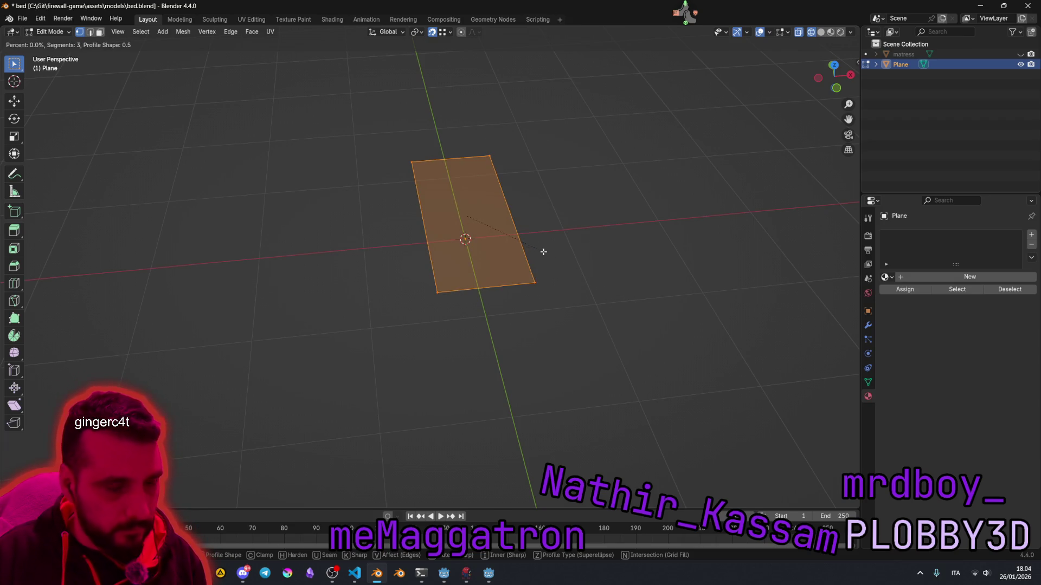
pyautogui.press('Escape')
pyautogui.click(490, 213)
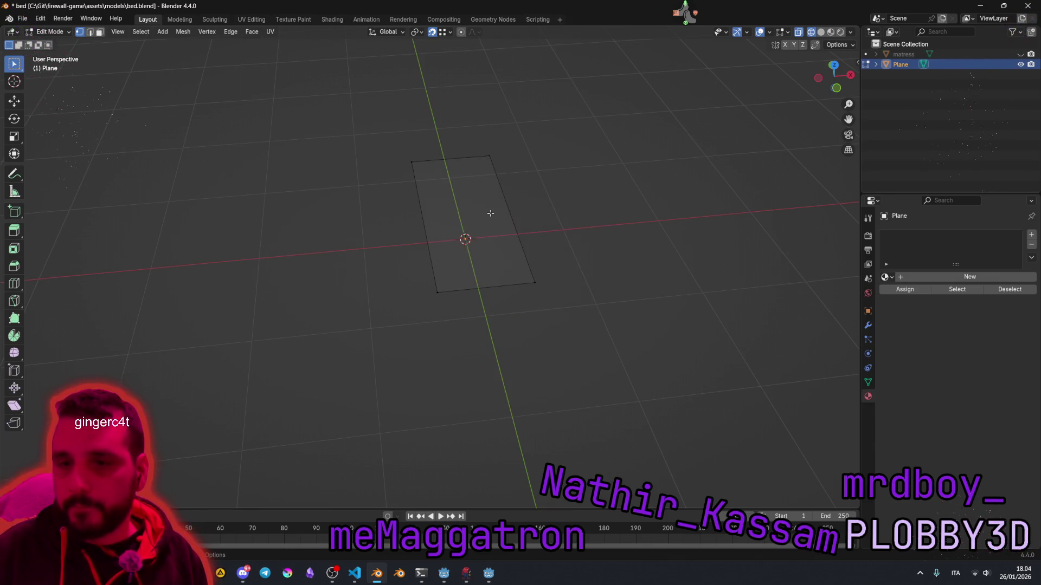
pyautogui.press('Tab')
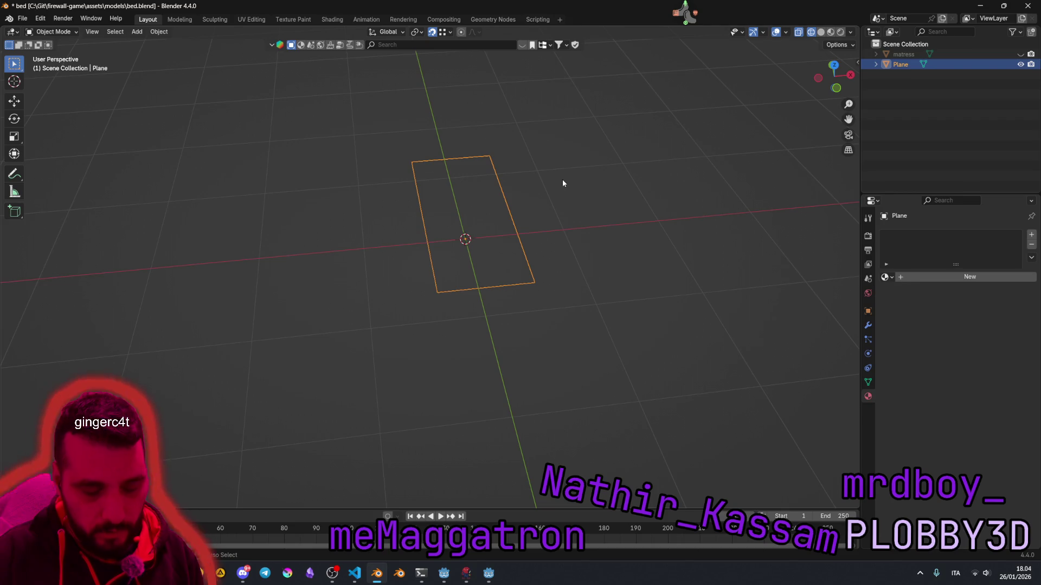
# Apply all transforms to the Plane, then deselect it.
pyautogui.hotkey('ctrl', 'a')
pyautogui.click(554, 210)
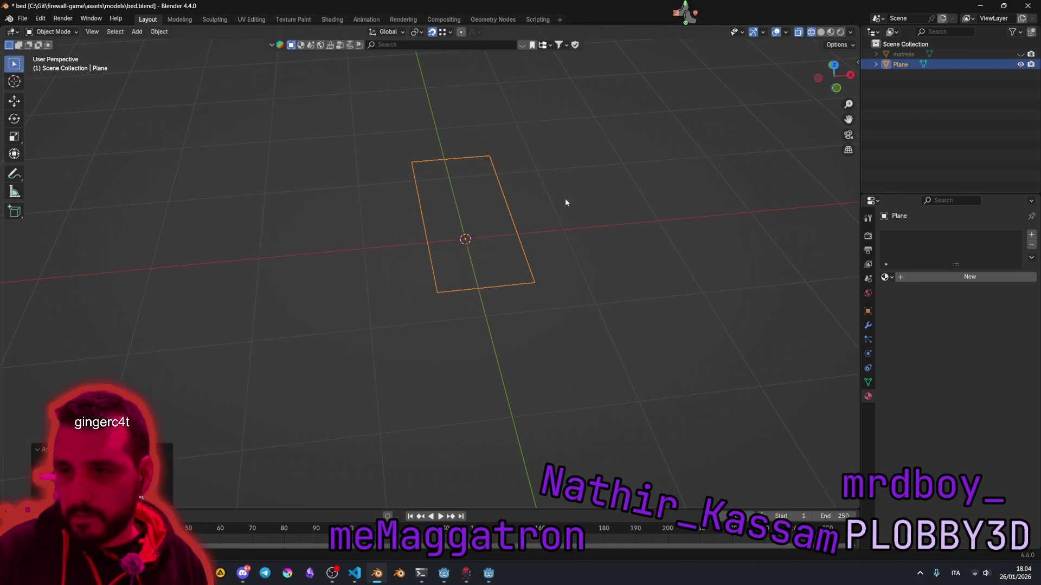
pyautogui.click(584, 174)
pyautogui.moveTo(467, 234); pyautogui.dragTo(465, 227)
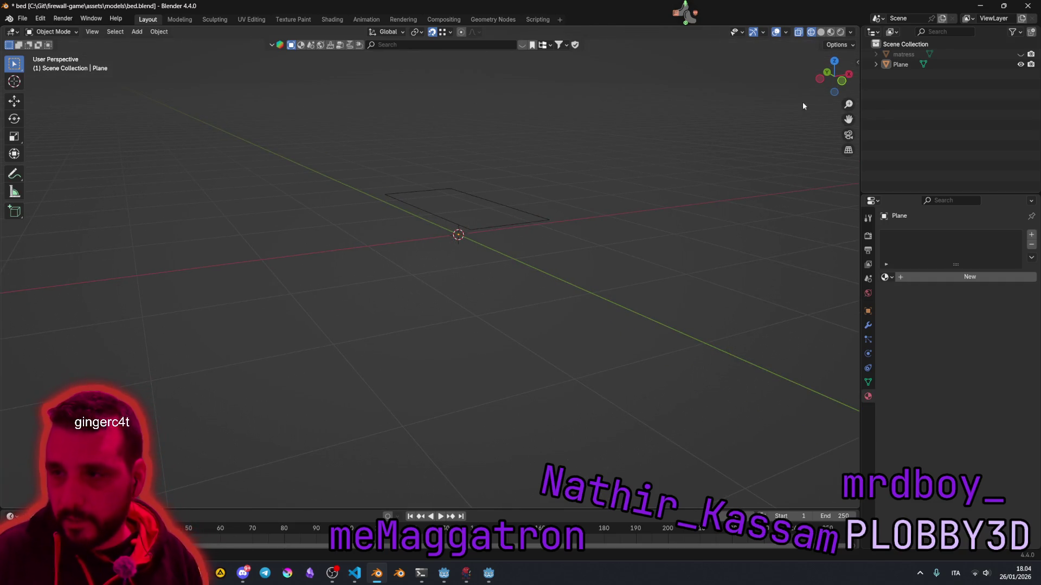
# Rename the Plane object to 'frame' in the Outliner.
pyautogui.doubleClick(901, 64)
pyautogui.write('frame')
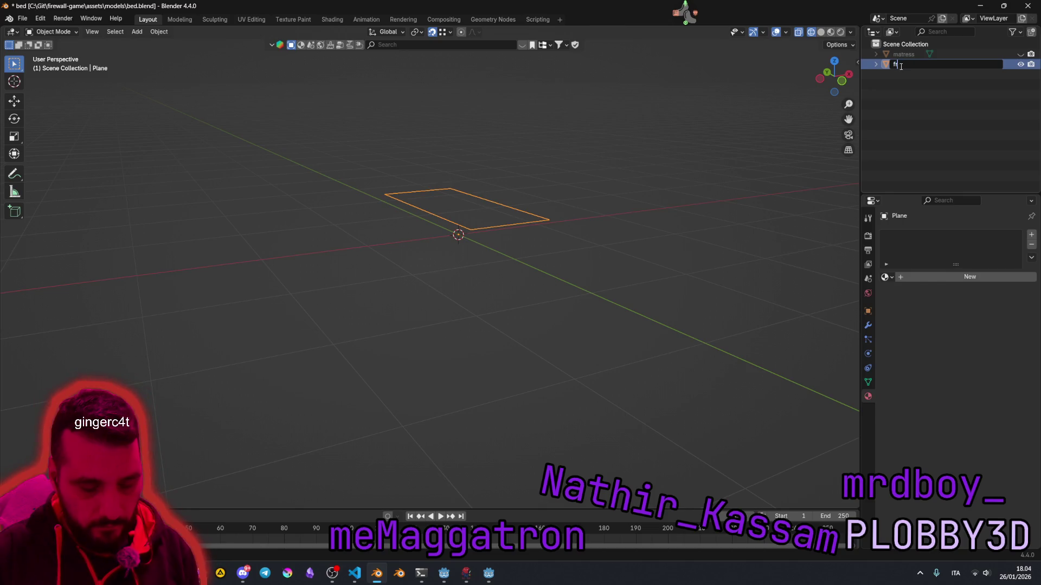
pyautogui.press('Return')
pyautogui.moveTo(846, 84)
pyautogui.mouseDown()
pyautogui.moveTo(645, 238)
pyautogui.moveTo(528, 266)
pyautogui.moveTo(494, 206)
pyautogui.mouseUp()
# Select all of the frame's geometry in Edit Mode, trying a bevel but cancelling it.
pyautogui.press('Tab')
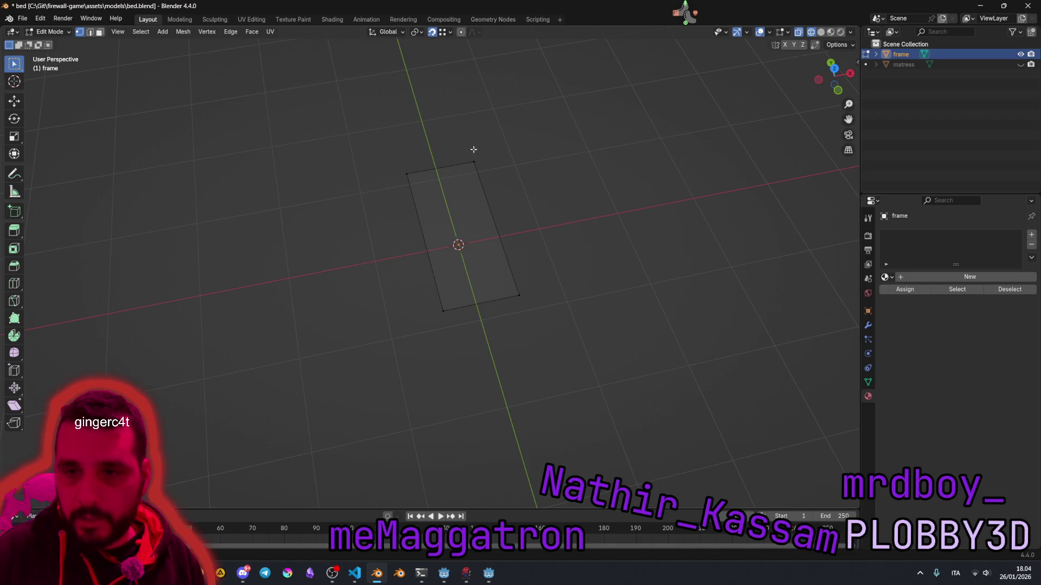
pyautogui.moveTo(393, 143); pyautogui.dragTo(637, 388)
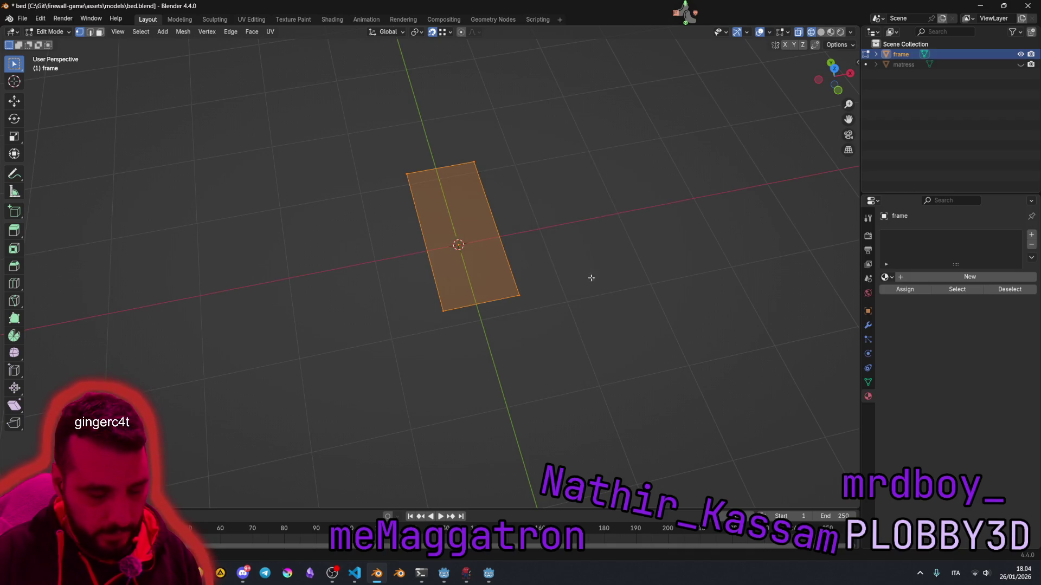
pyautogui.hotkey('ctrl', 'b')
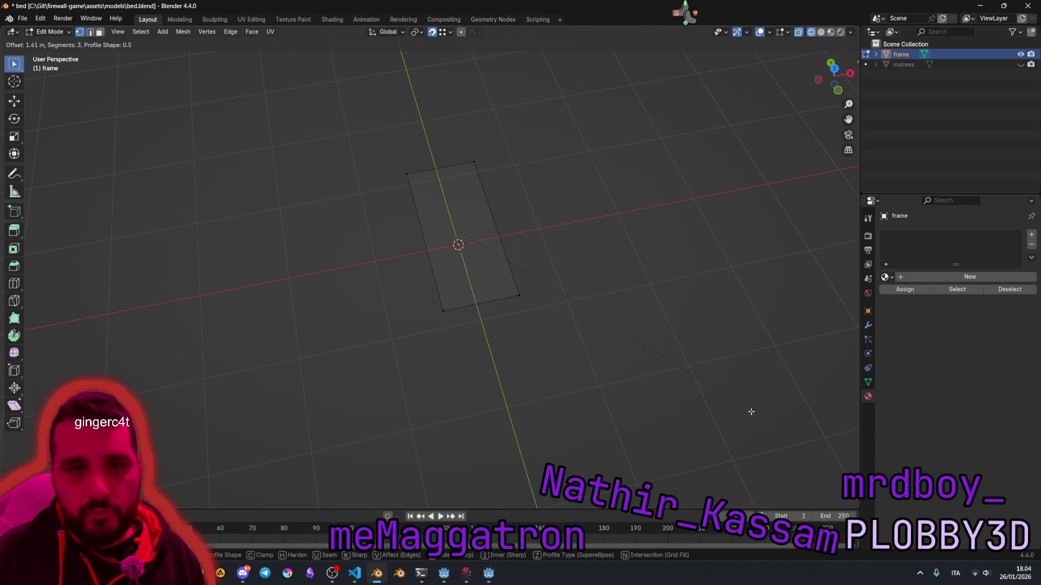
pyautogui.scroll(9, 712, 402)
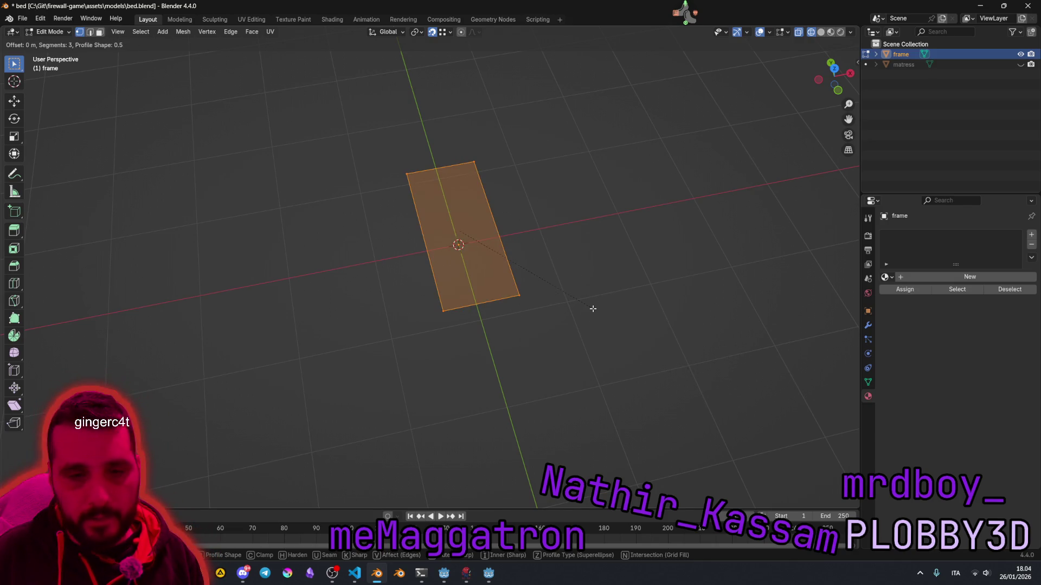
pyautogui.scroll(-7, 721, 409)
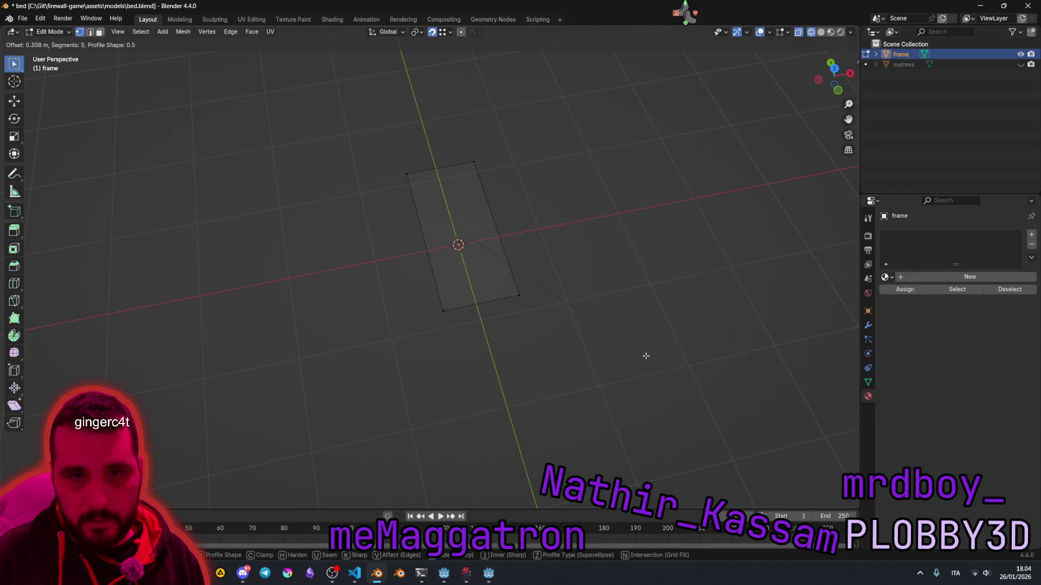
pyautogui.press('Escape')
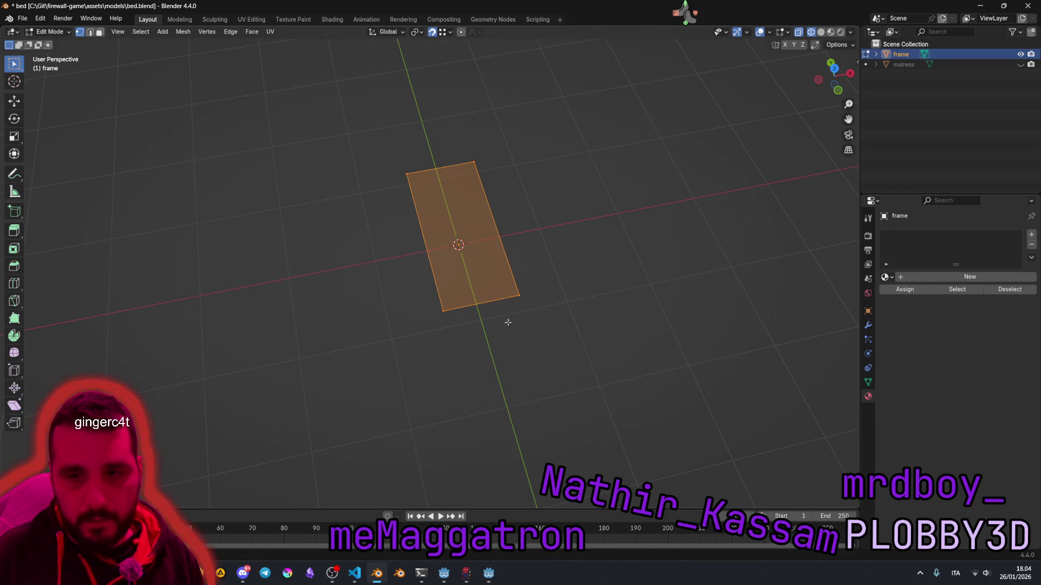
# Bevel the frame's four corner vertices about 0.1 m wide with 3 segments.
pyautogui.press('F3')
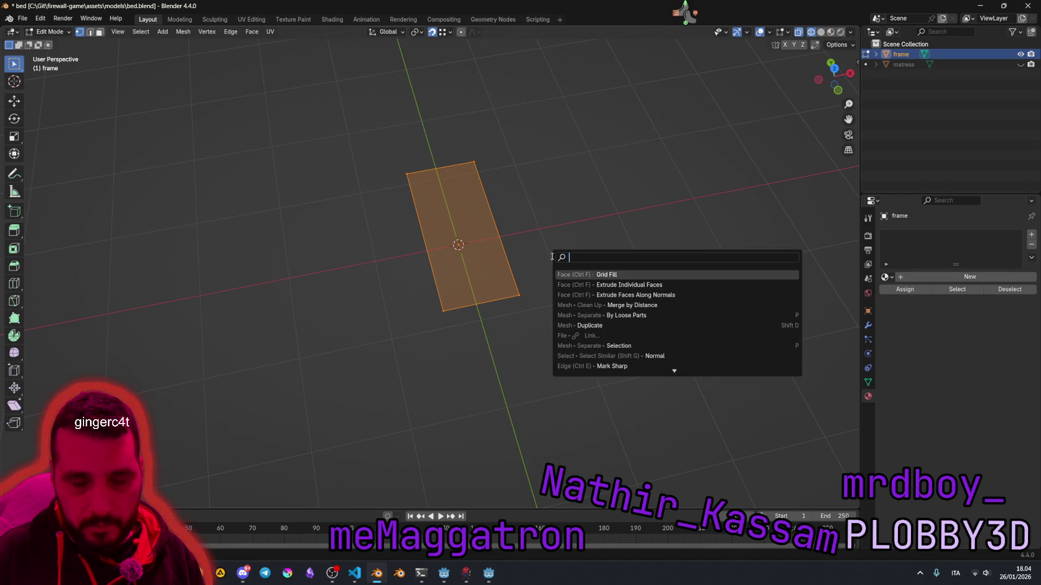
pyautogui.write('be')
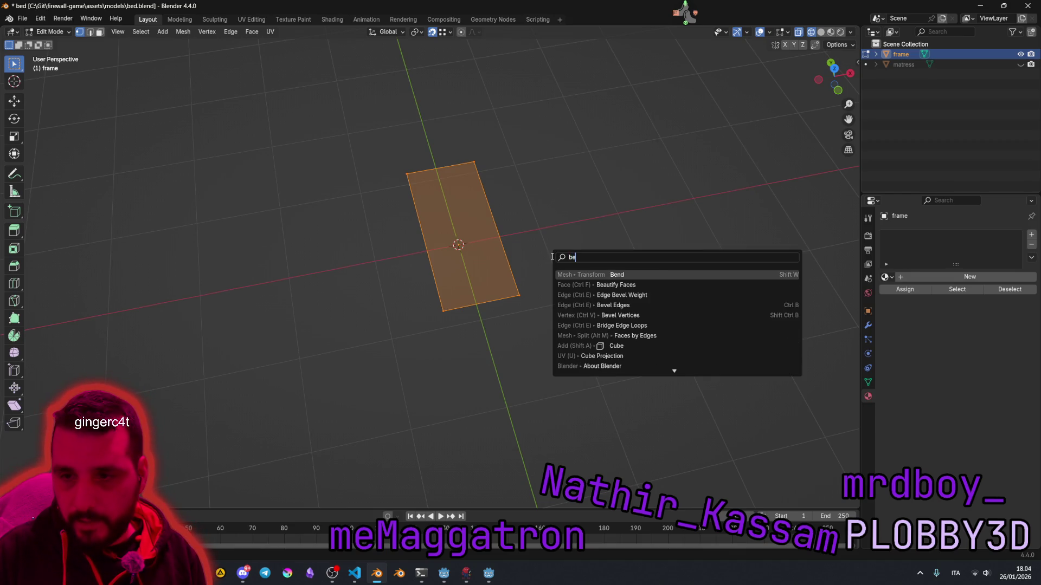
pyautogui.press('Down')
pyautogui.press('Down')
pyautogui.press('Down')
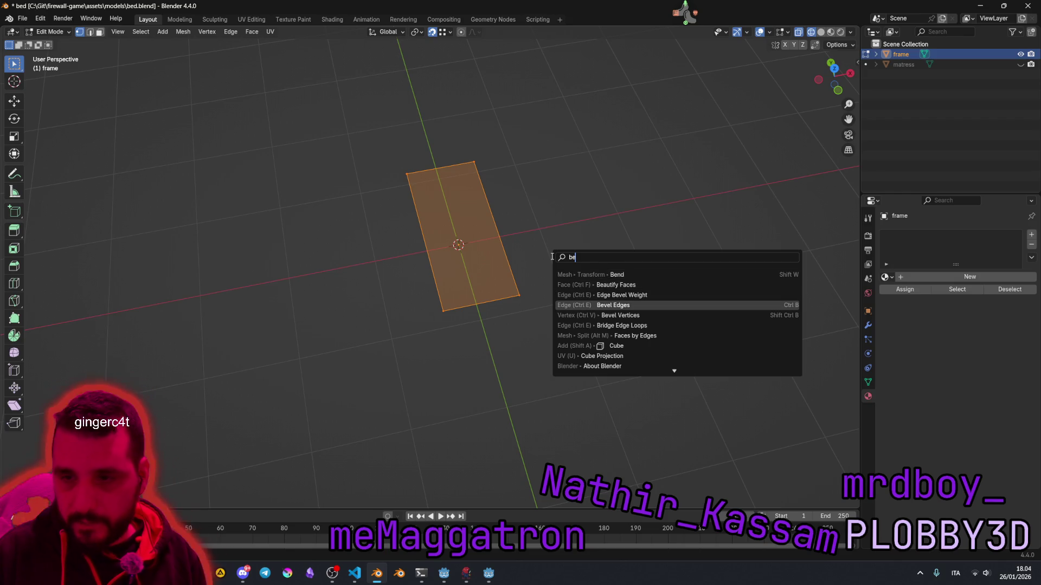
pyautogui.press('Return')
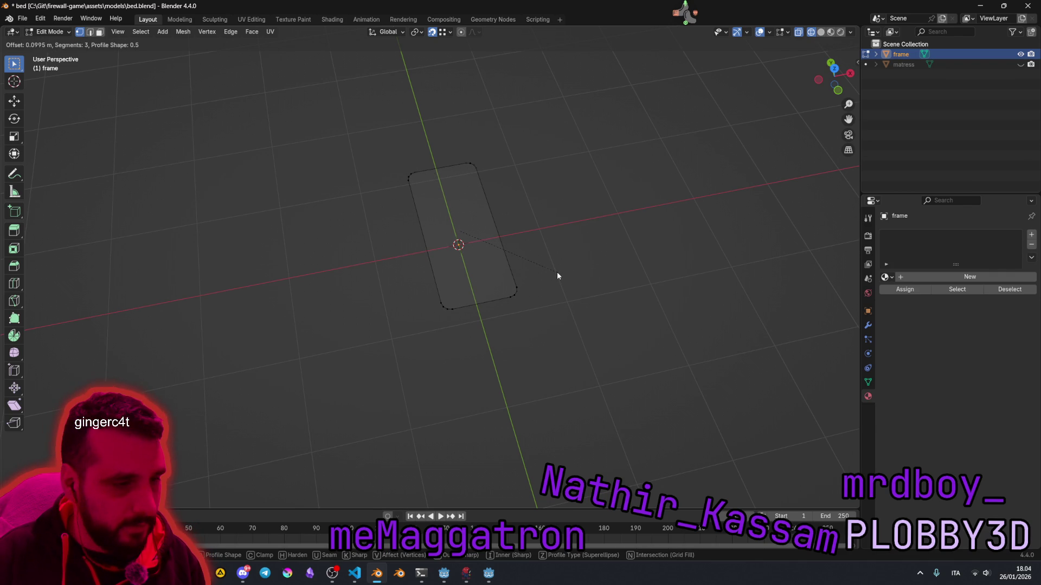
pyautogui.click(557, 276)
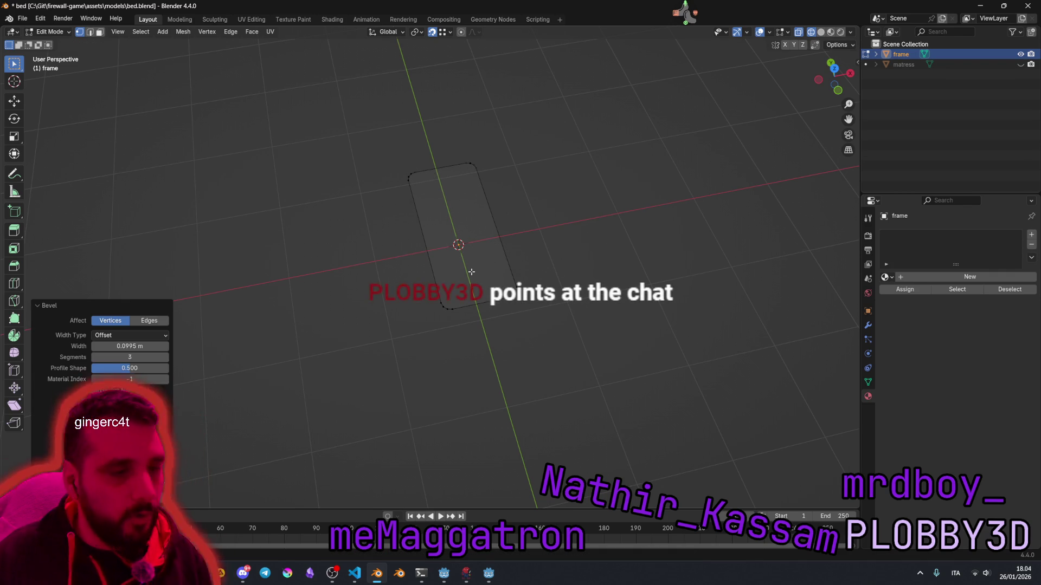
pyautogui.moveTo(411, 270); pyautogui.dragTo(453, 260)
# Inset the whole frame face by about 0.053 m, leaving a thin border.
pyautogui.press('a')
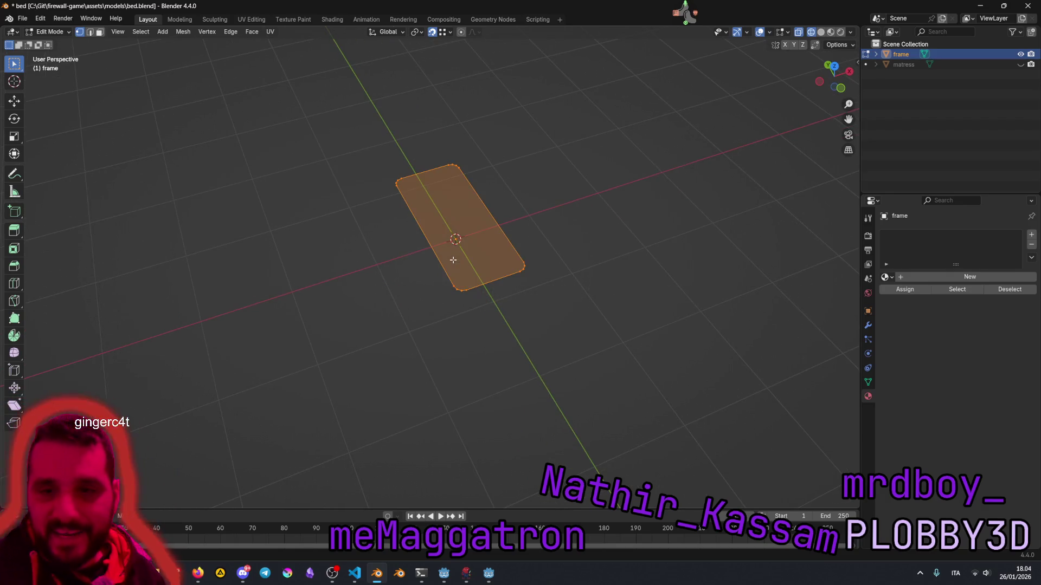
pyautogui.press('i')
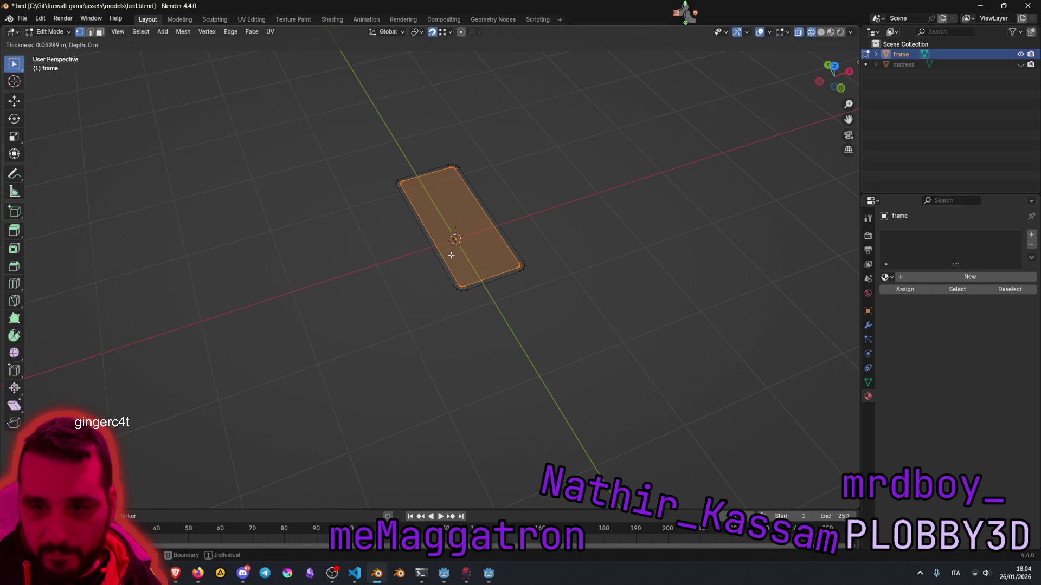
pyautogui.click(451, 254)
pyautogui.scroll(4, 451, 255)
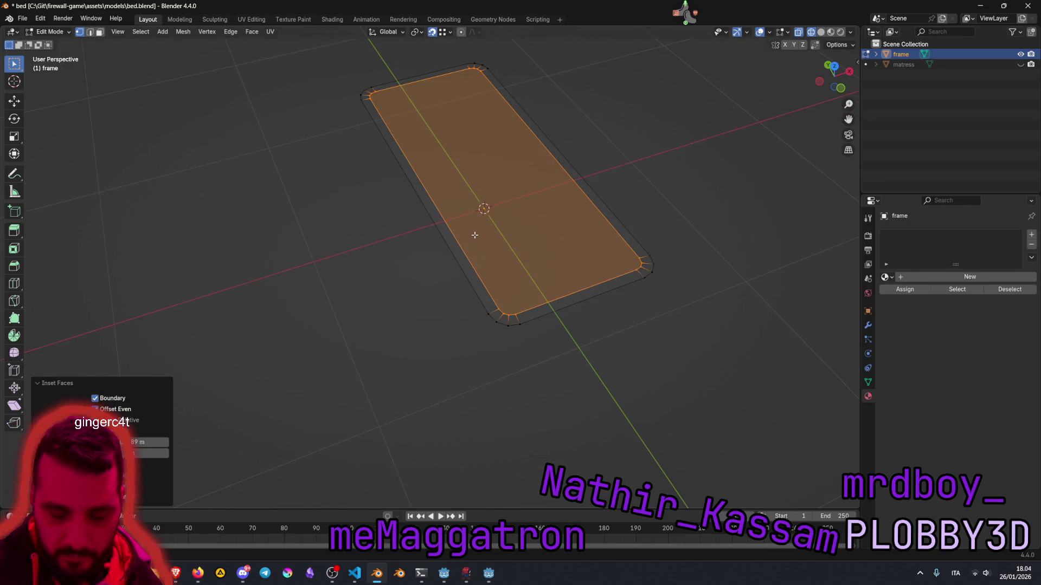
pyautogui.press('x')
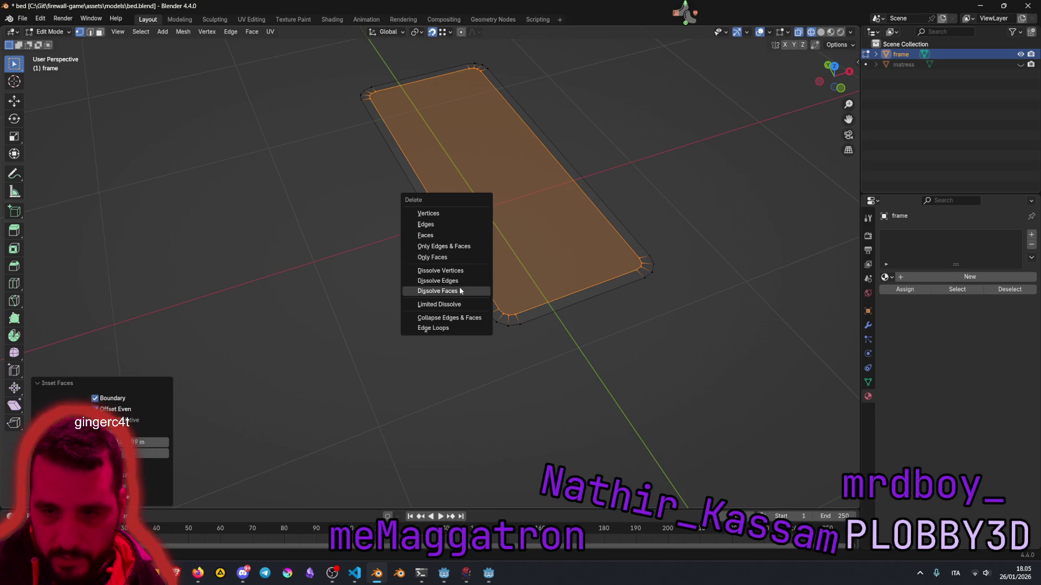
# Delete only the inner face and select the remaining rounded border ring.
pyautogui.click(460, 290)
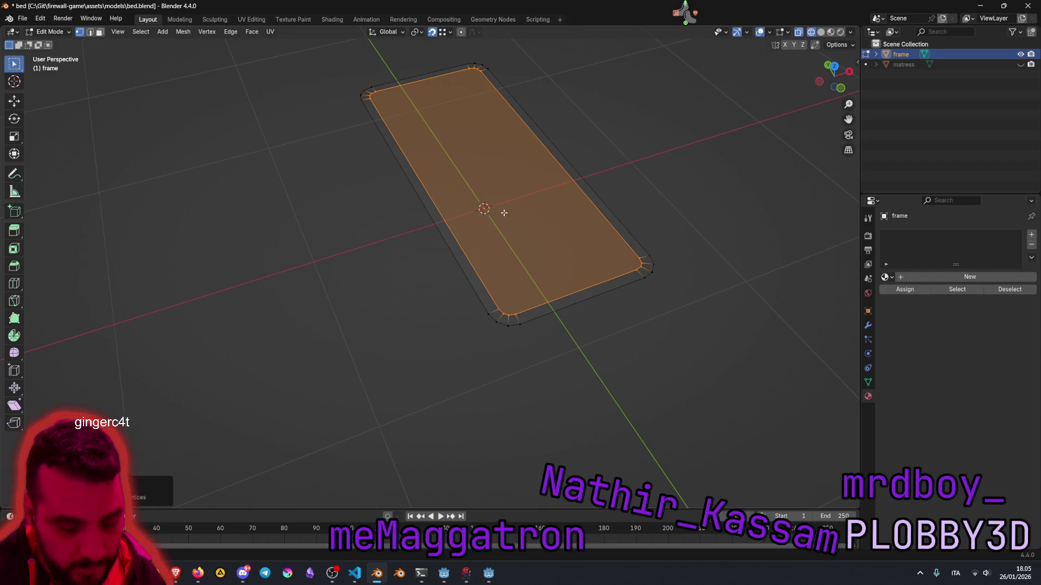
pyautogui.press('x')
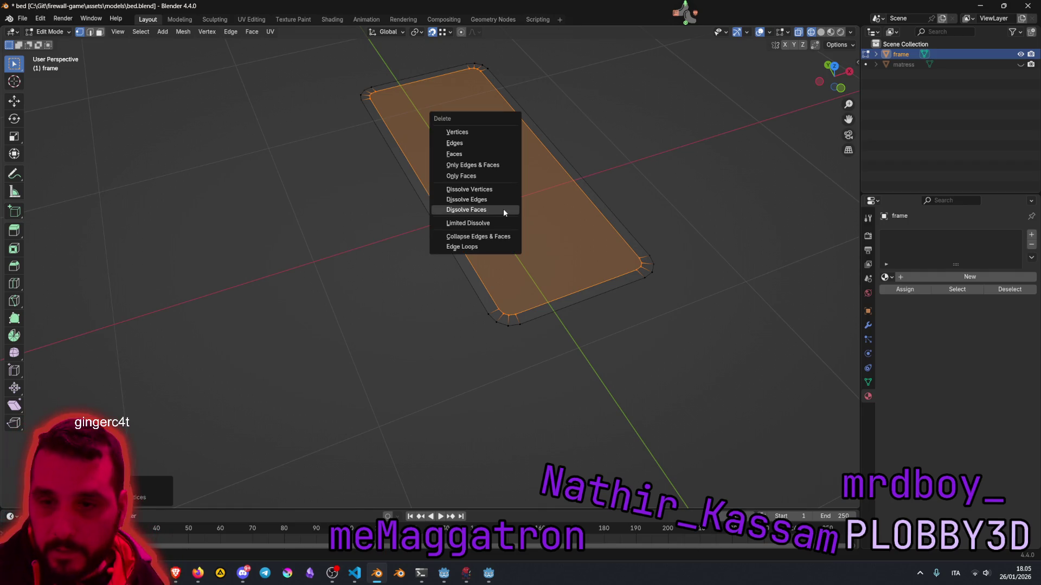
pyautogui.click(502, 171)
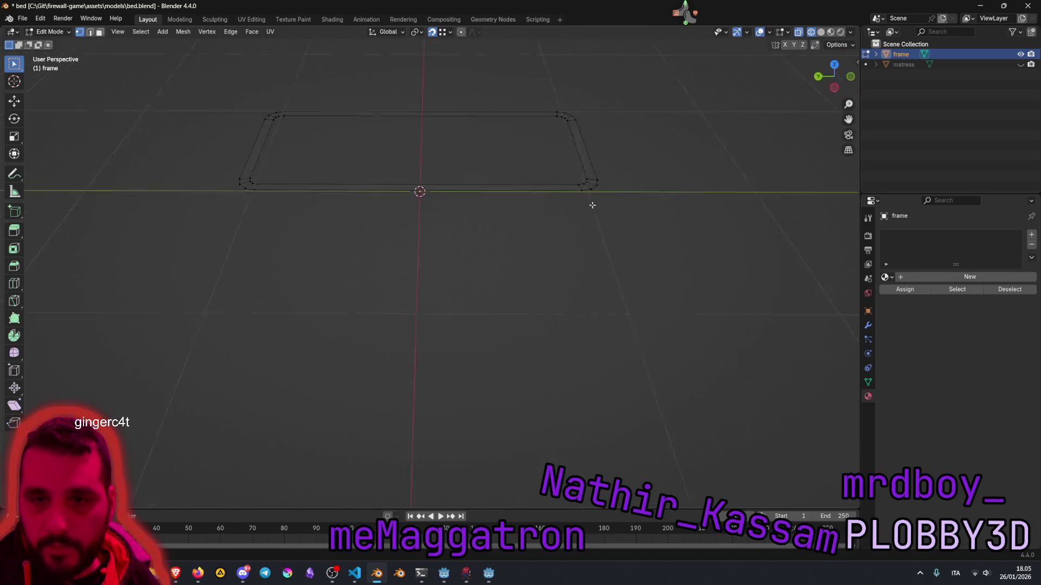
pyautogui.moveTo(197, 94); pyautogui.dragTo(644, 248)
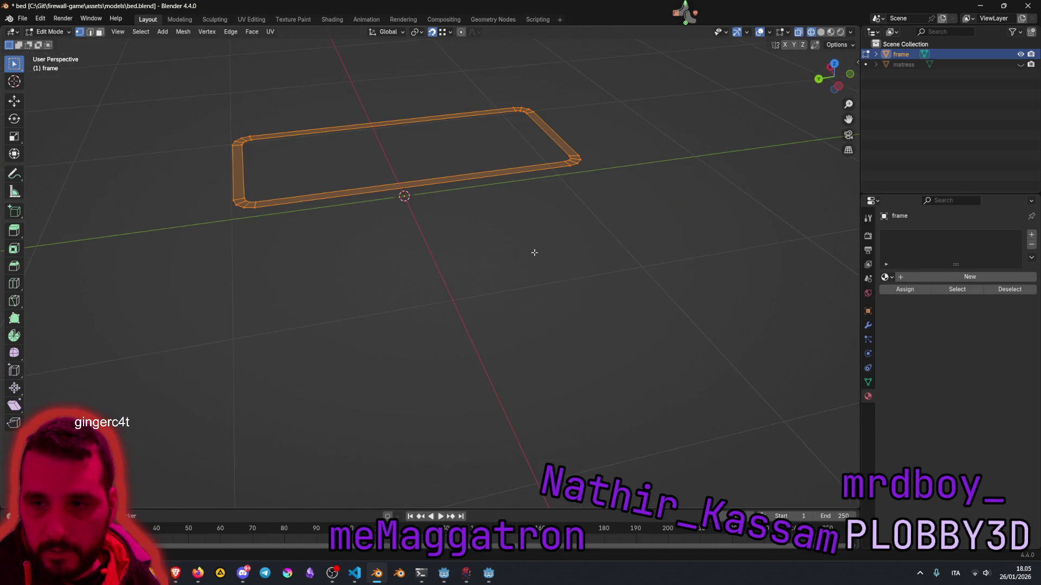
# Extrude the frame ring by -0.08 m along its normals.
pyautogui.press('e')
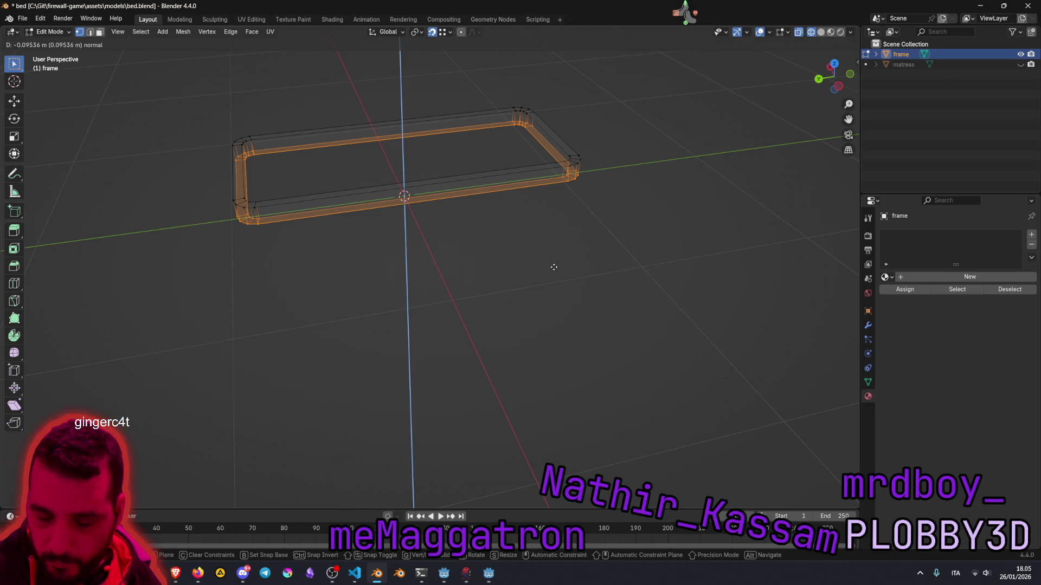
pyautogui.write('.05')
pyautogui.press('Home')
pyautogui.write('-')
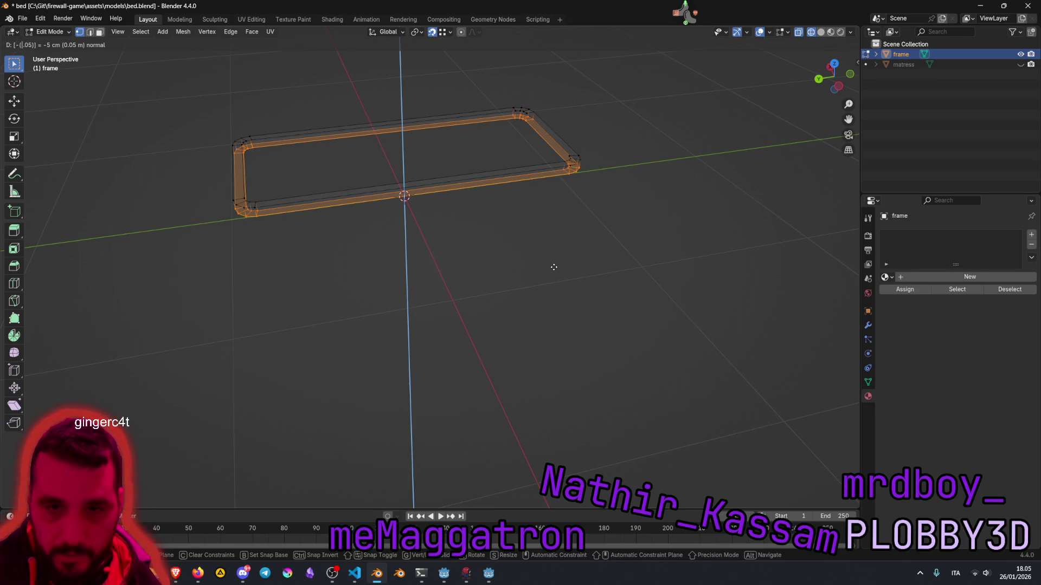
pyautogui.press('Right')
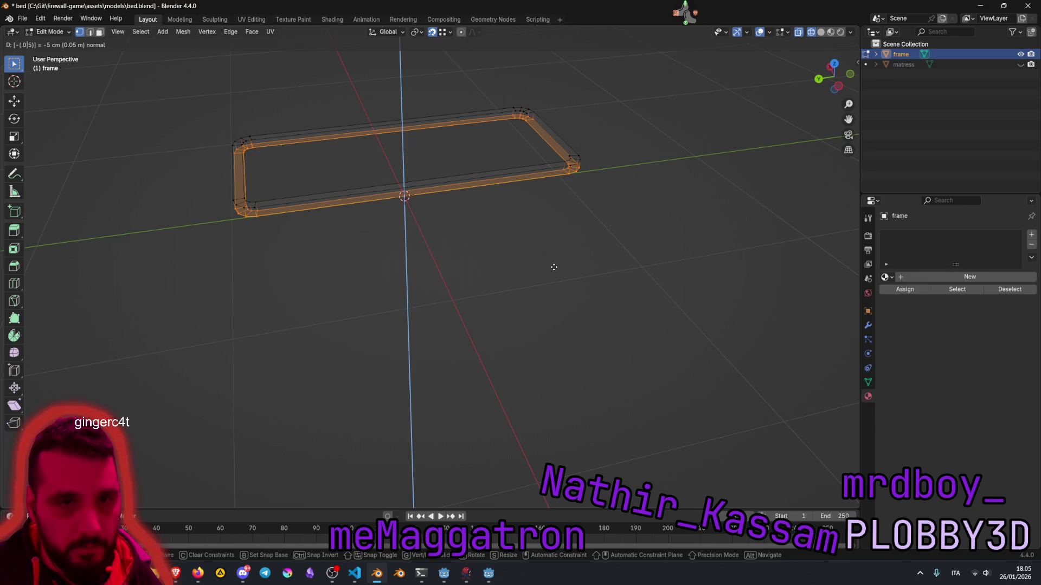
pyautogui.press('BackSpace')
pyautogui.write('8')
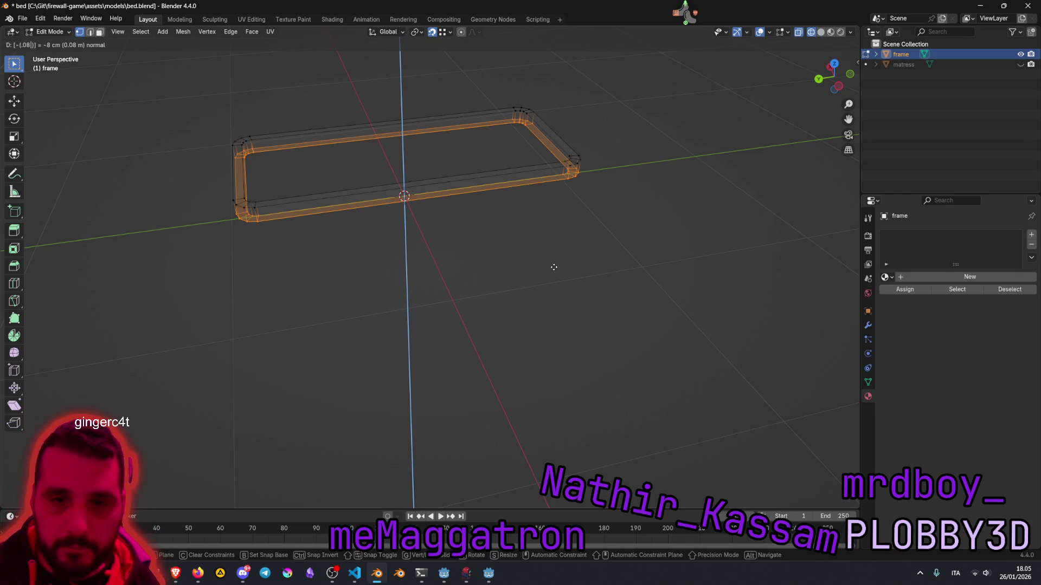
pyautogui.press('Return')
# Deselect the frame's faces and orbit around the thickened frame.
pyautogui.moveTo(580, 258)
pyautogui.mouseDown()
pyautogui.moveTo(651, 244)
pyautogui.moveTo(607, 278)
pyautogui.mouseUp()
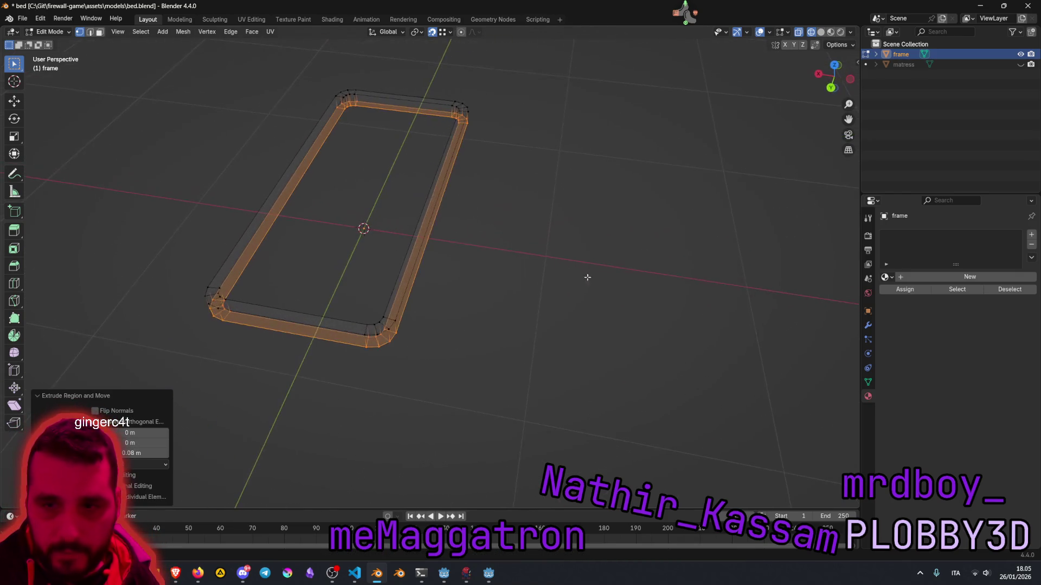
pyautogui.click(607, 278)
pyautogui.rightClick(499, 188)
pyautogui.press('Escape')
pyautogui.moveTo(469, 184)
pyautogui.mouseDown()
pyautogui.moveTo(471, 221)
pyautogui.moveTo(555, 235)
pyautogui.moveTo(542, 267)
pyautogui.moveTo(679, 281)
pyautogui.moveTo(358, 289)
pyautogui.moveTo(357, 249)
pyautogui.moveTo(476, 225)
pyautogui.moveTo(493, 177)
pyautogui.moveTo(429, 213)
pyautogui.moveTo(464, 227)
pyautogui.moveTo(311, 264)
pyautogui.mouseUp()
# Select the inner vertex at the frame's top-left rounded corner.
pyautogui.moveTo(662, 307); pyautogui.dragTo(588, 269)
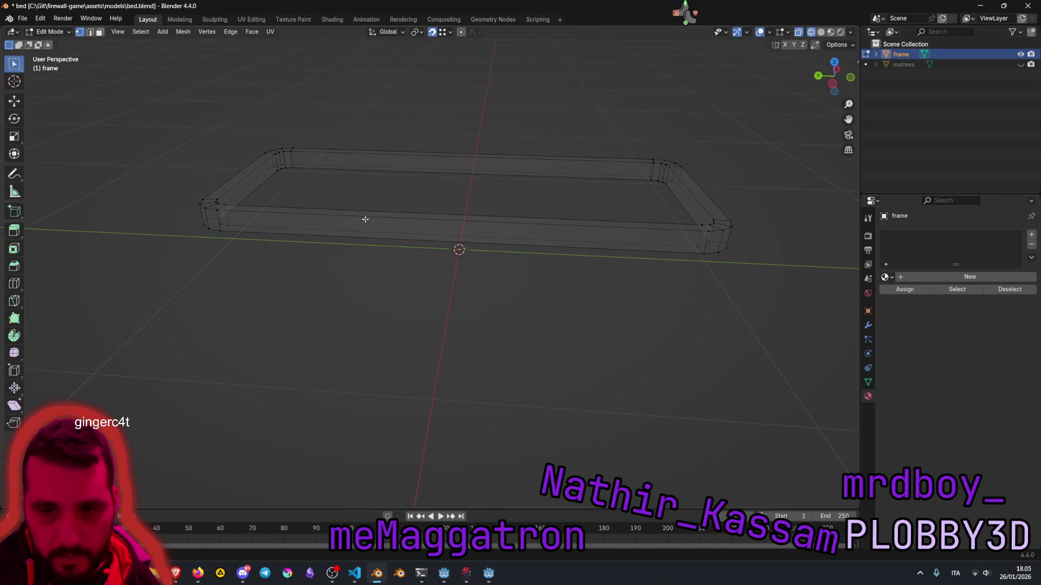
pyautogui.moveTo(344, 222)
pyautogui.mouseDown()
pyautogui.moveTo(272, 287)
pyautogui.moveTo(271, 258)
pyautogui.moveTo(351, 267)
pyautogui.moveTo(309, 152)
pyautogui.mouseUp()
pyautogui.scroll(5, 310, 150)
pyautogui.scroll(-3, 312, 149)
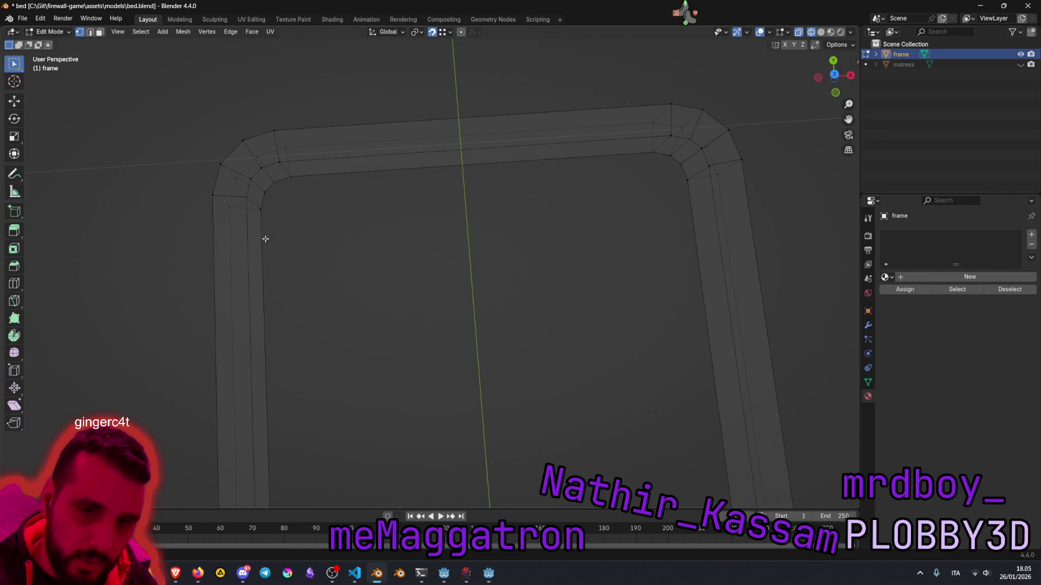
pyautogui.click(261, 208)
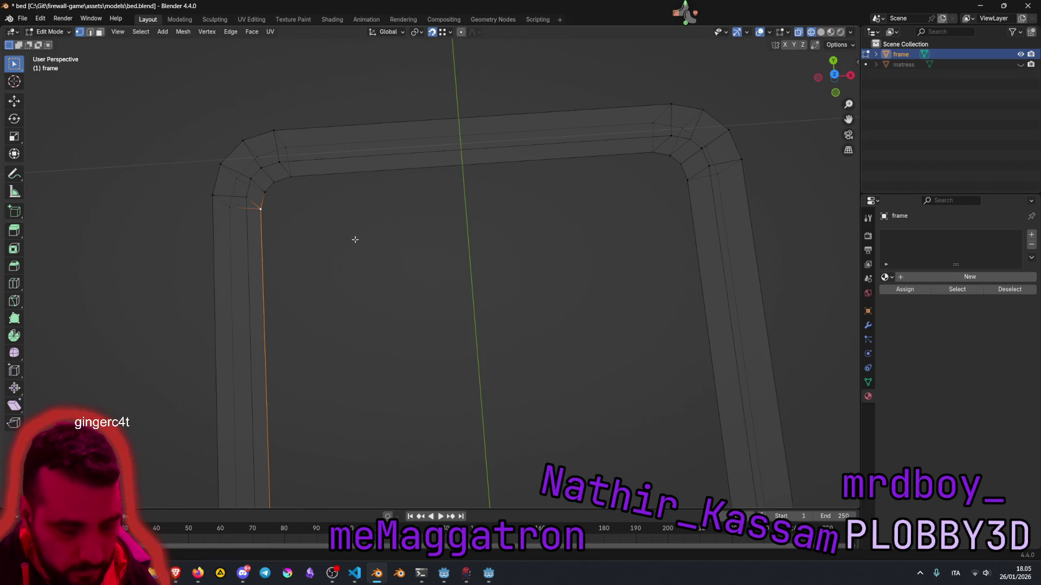
# Try moving and extruding the inner corner vertex, cancelling each attempt.
pyautogui.moveTo(355, 240); pyautogui.dragTo(372, 242)
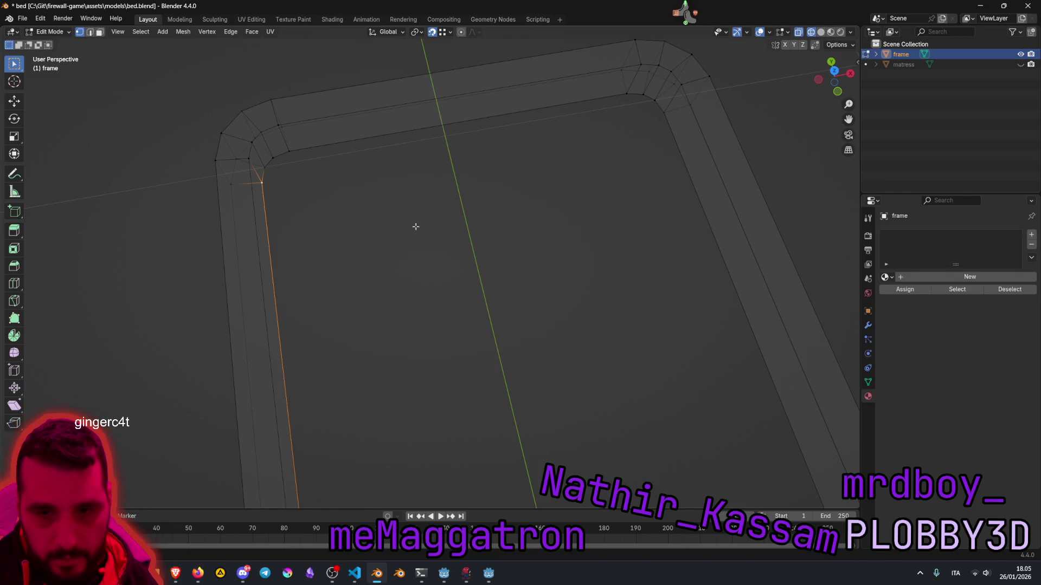
pyautogui.press('g')
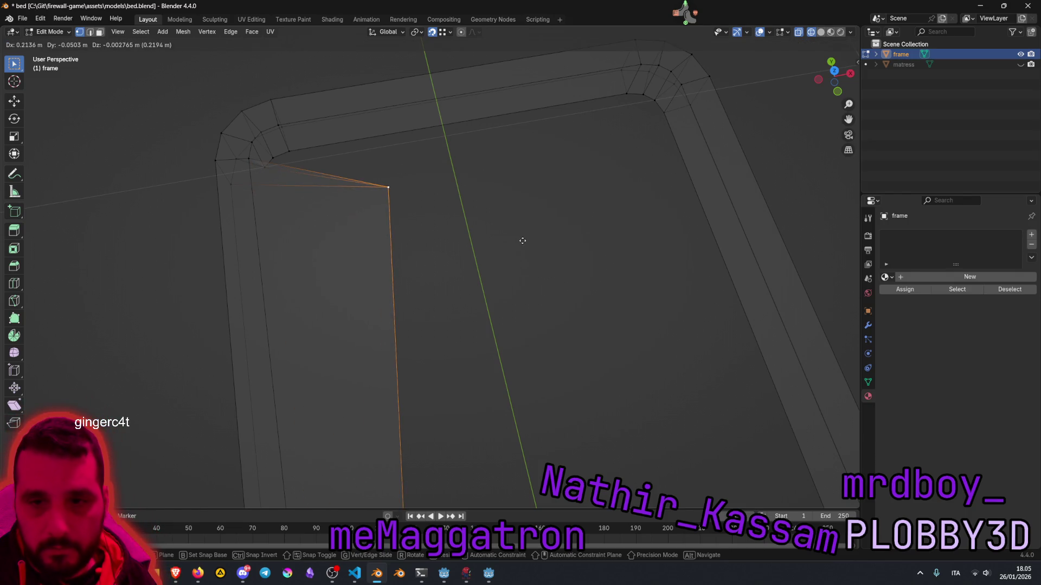
pyautogui.press('Escape')
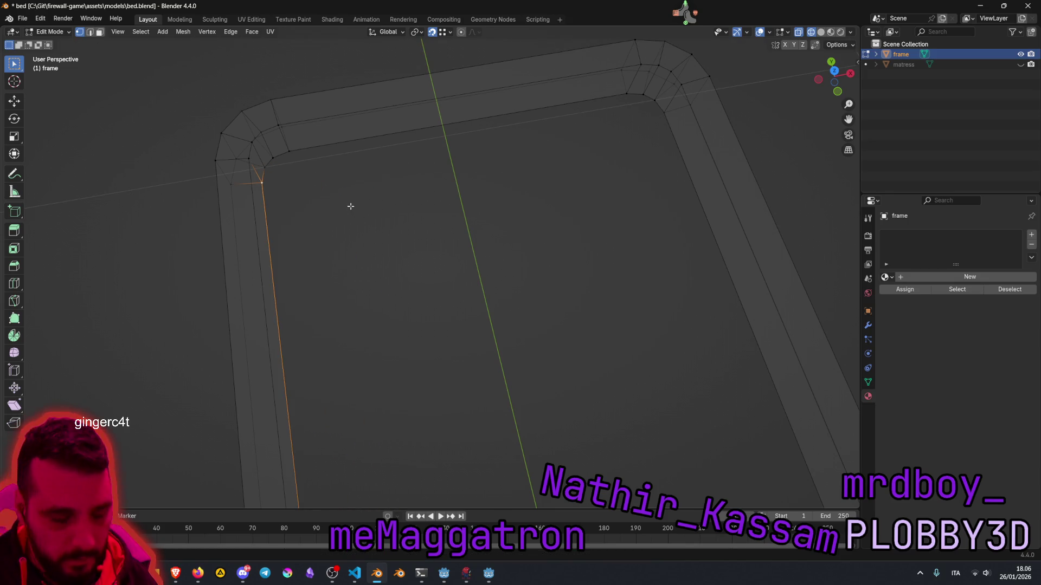
pyautogui.press('g')
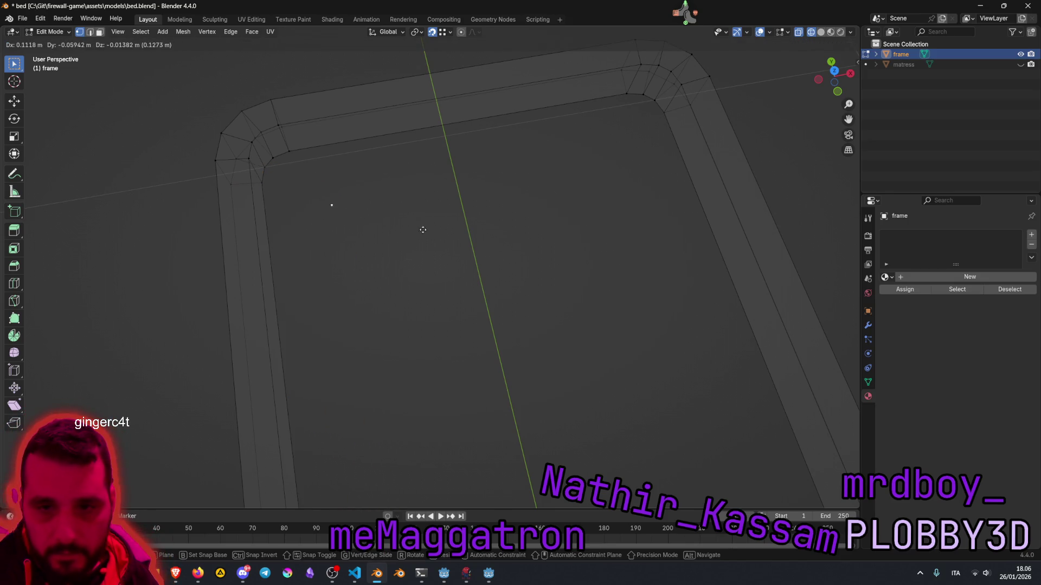
pyautogui.press('Escape')
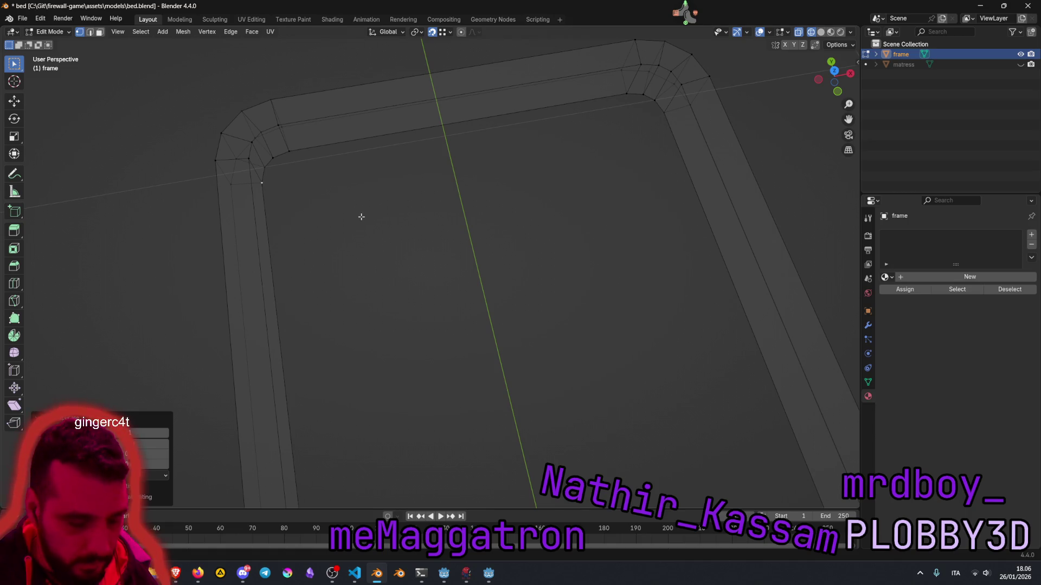
pyautogui.hotkey('shift', 'd')
pyautogui.press('e')
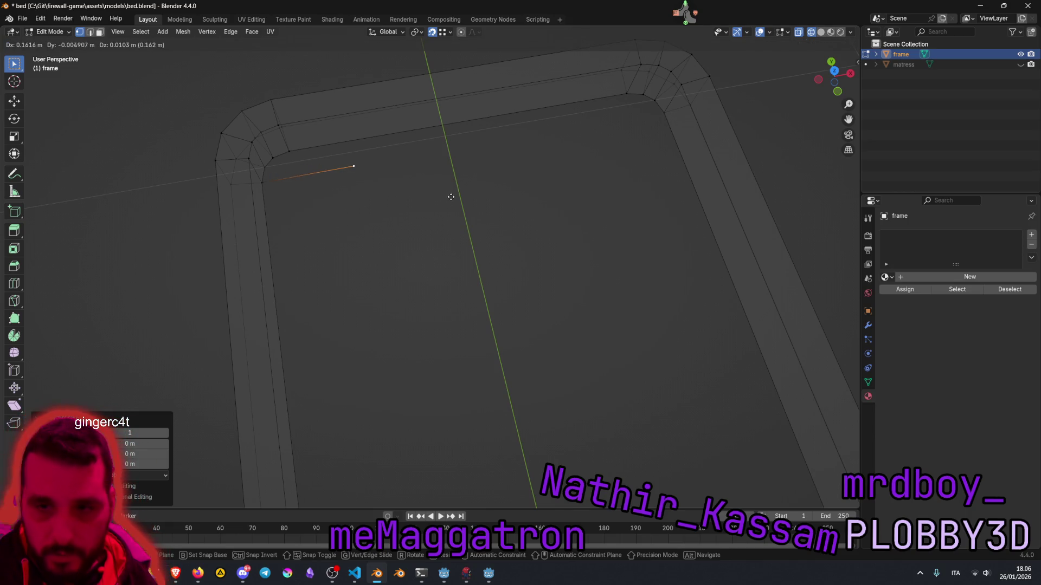
pyautogui.press('x')
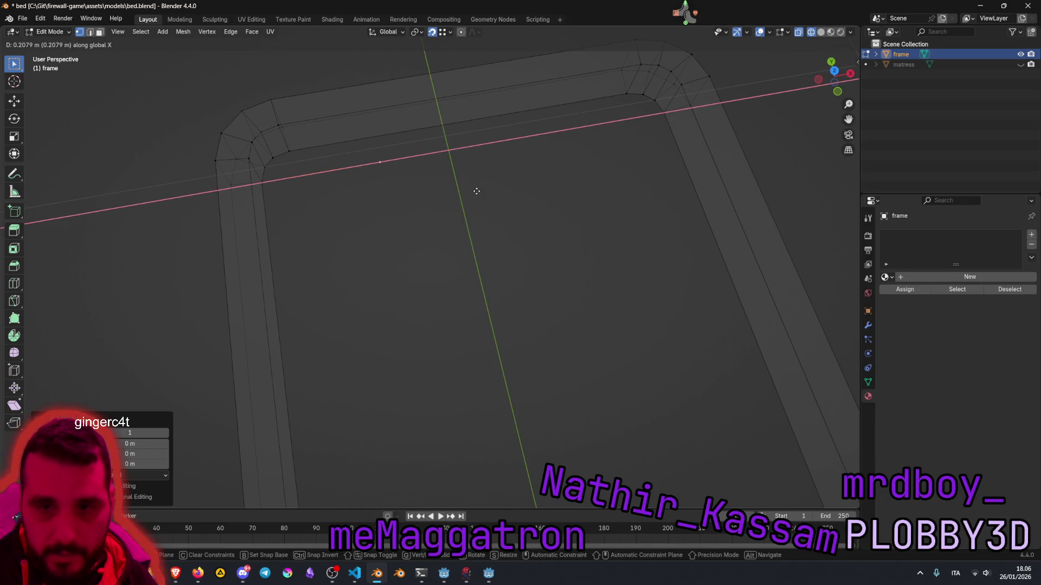
pyautogui.press('Escape')
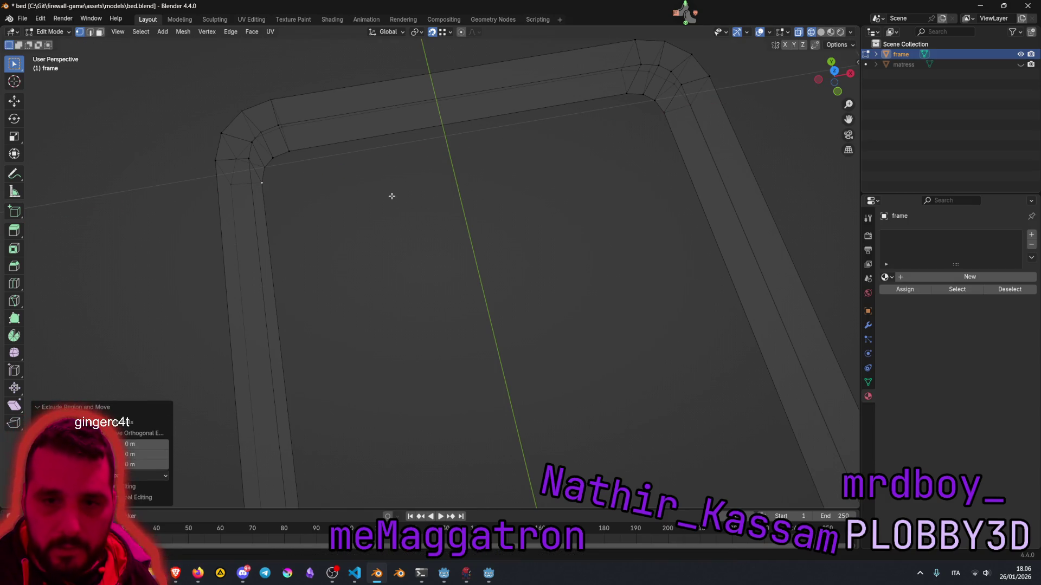
# Extrude a new vertex diagonally from the inner corner, about 0.0536 m in X and Y.
pyautogui.press('e')
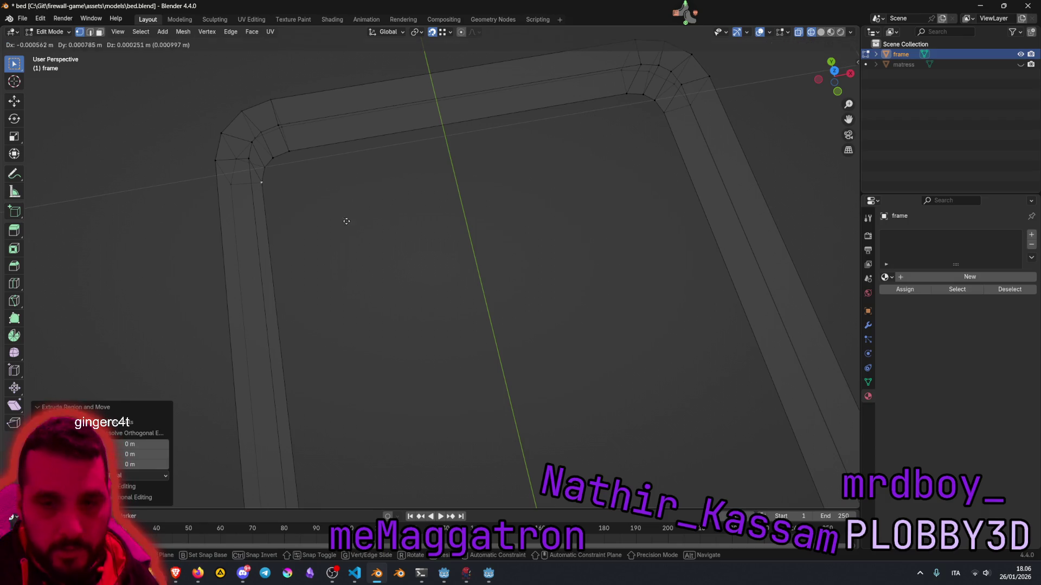
pyautogui.click(310, 177)
pyautogui.scroll(-3, 309, 191)
pyautogui.scroll(6, 309, 214)
pyautogui.moveTo(377, 196)
pyautogui.mouseDown()
pyautogui.moveTo(348, 200)
pyautogui.moveTo(365, 216)
pyautogui.mouseUp()
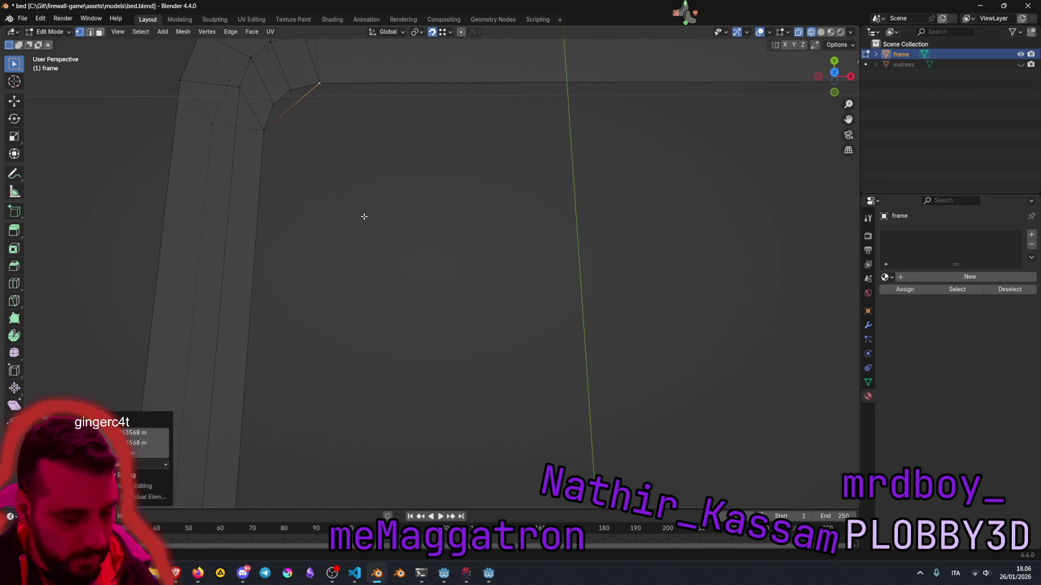
# Select the inner corner vertex, switching between edge and vertex select modes.
pyautogui.press('2')
pyautogui.click(304, 121)
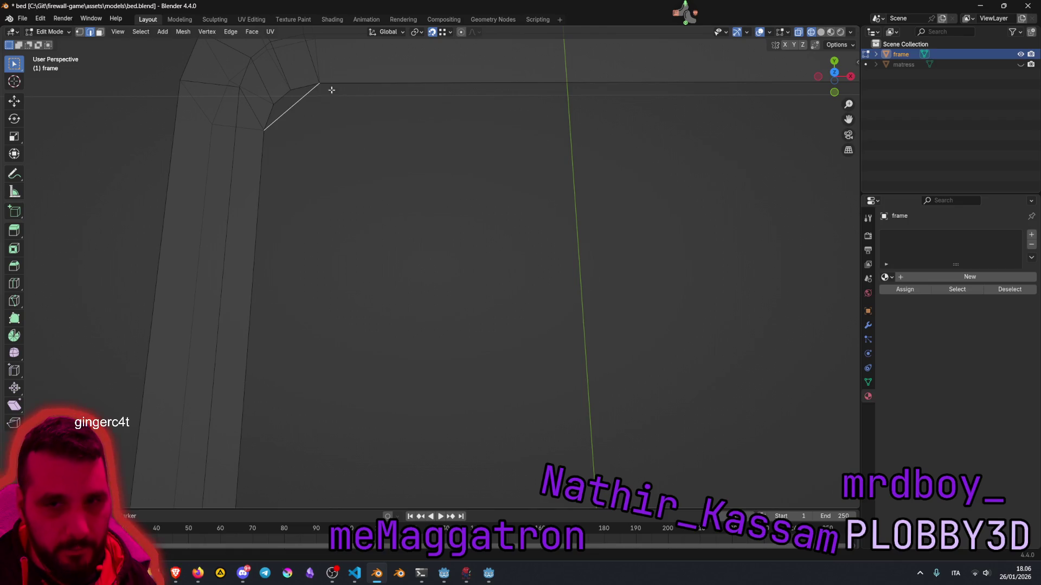
pyautogui.click(316, 84)
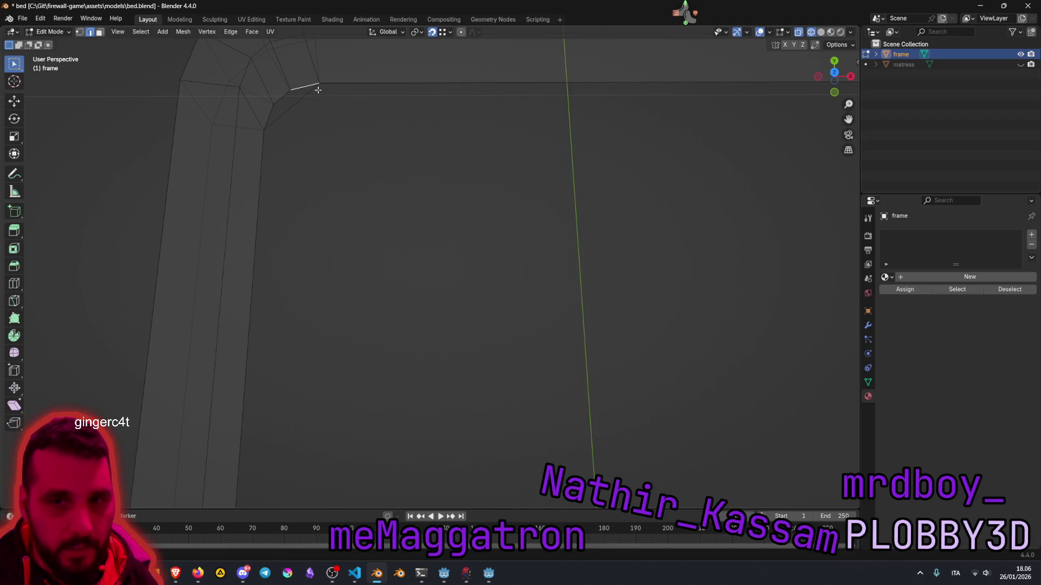
pyautogui.click(318, 85)
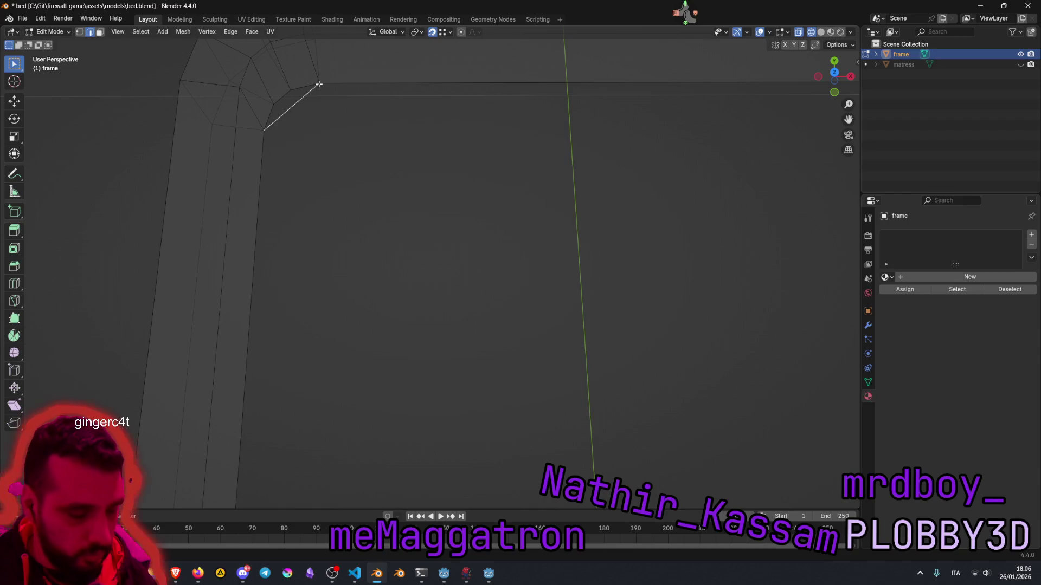
pyautogui.press('1')
pyautogui.click(318, 84)
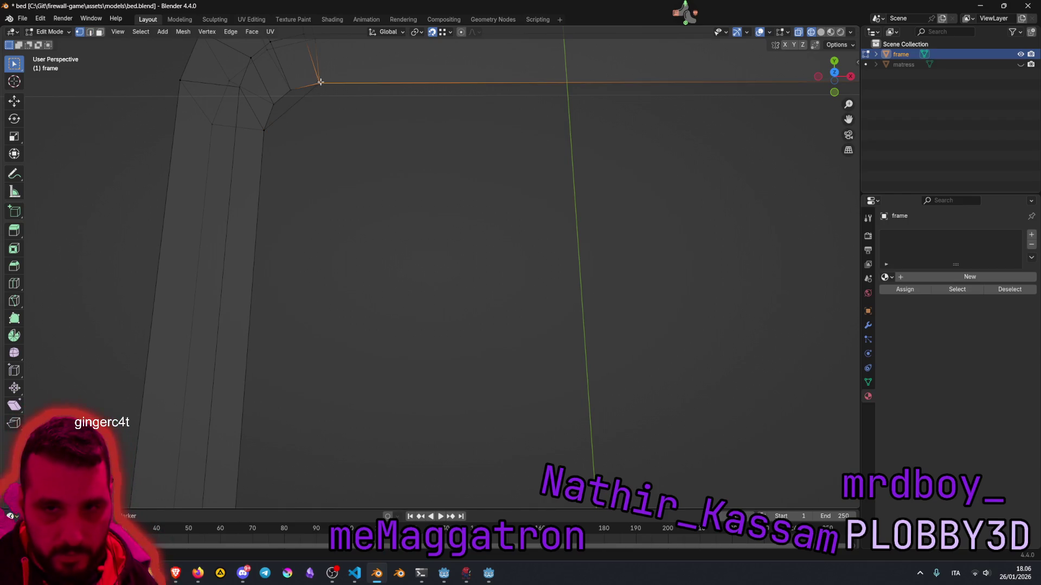
pyautogui.click(317, 85)
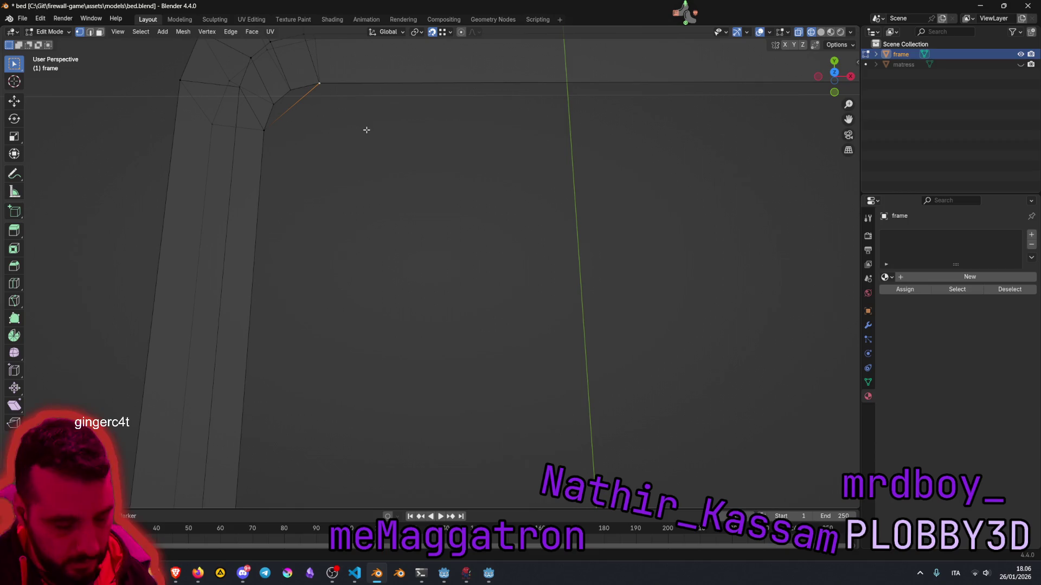
# Extrude a new vertex from the corner, then try a free X move and undo it.
pyautogui.press('g')
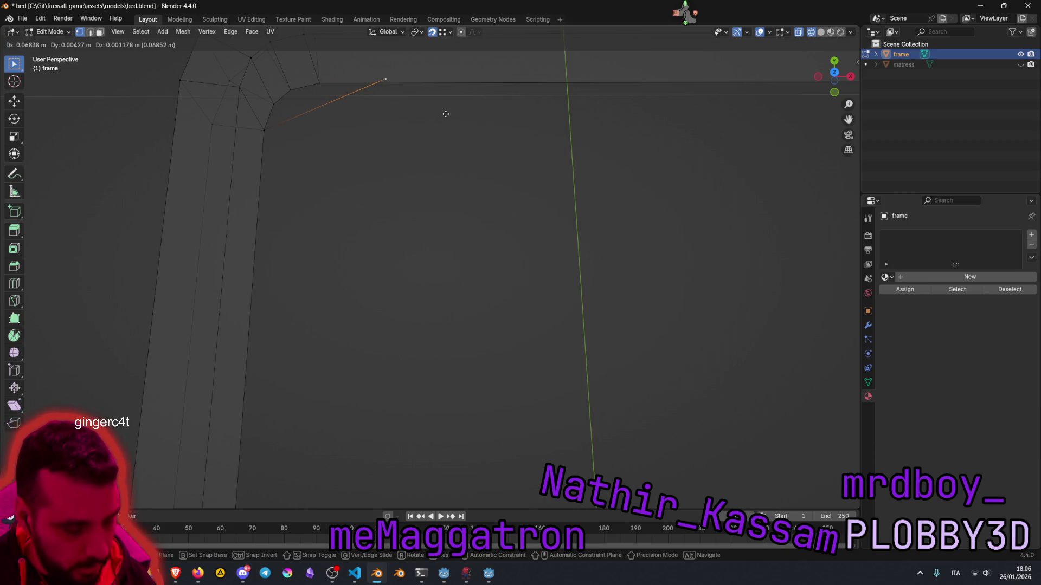
pyautogui.press('Escape')
pyautogui.press('e')
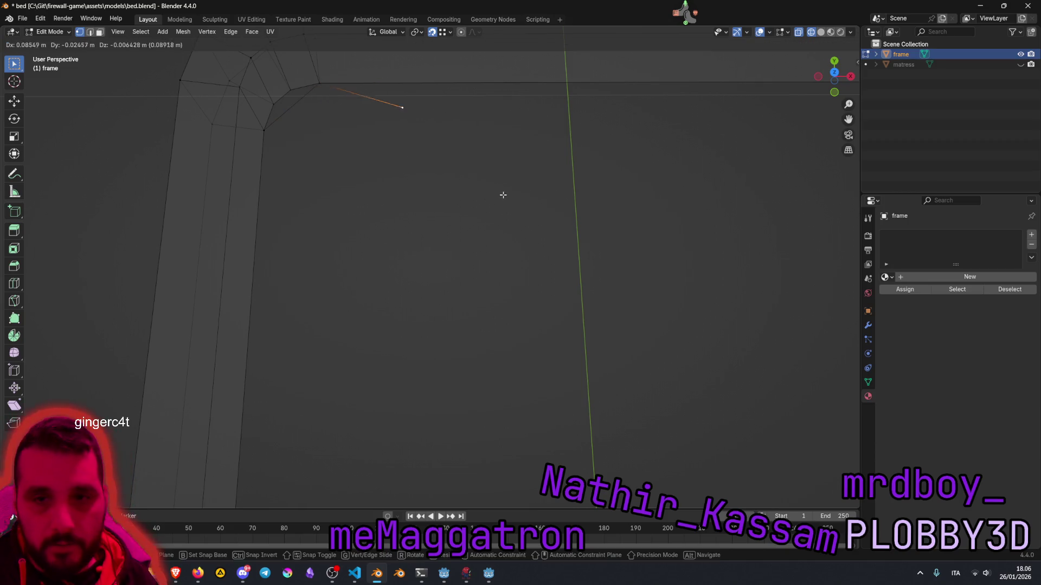
pyautogui.press('Escape')
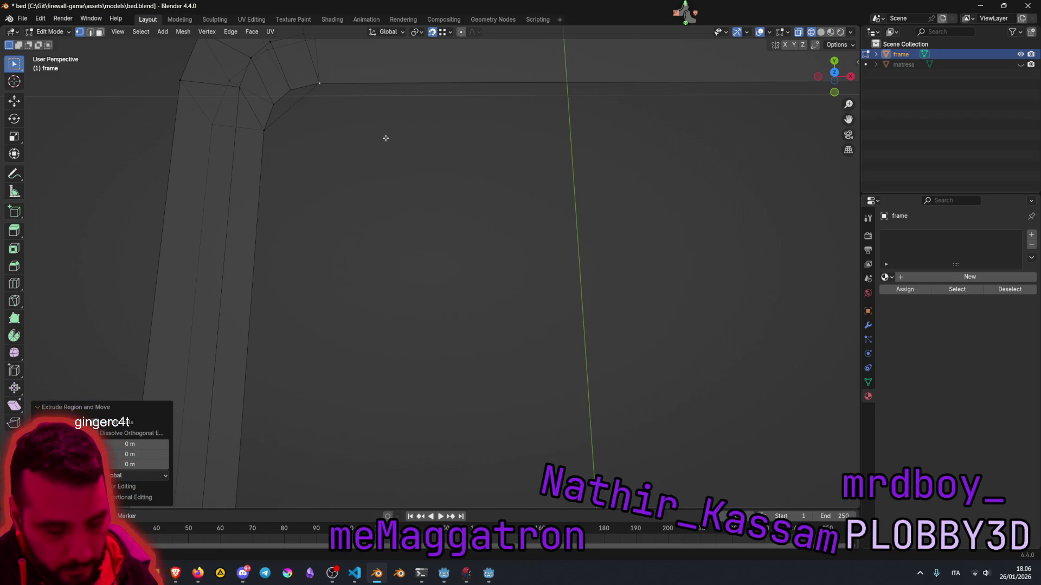
pyautogui.press('g')
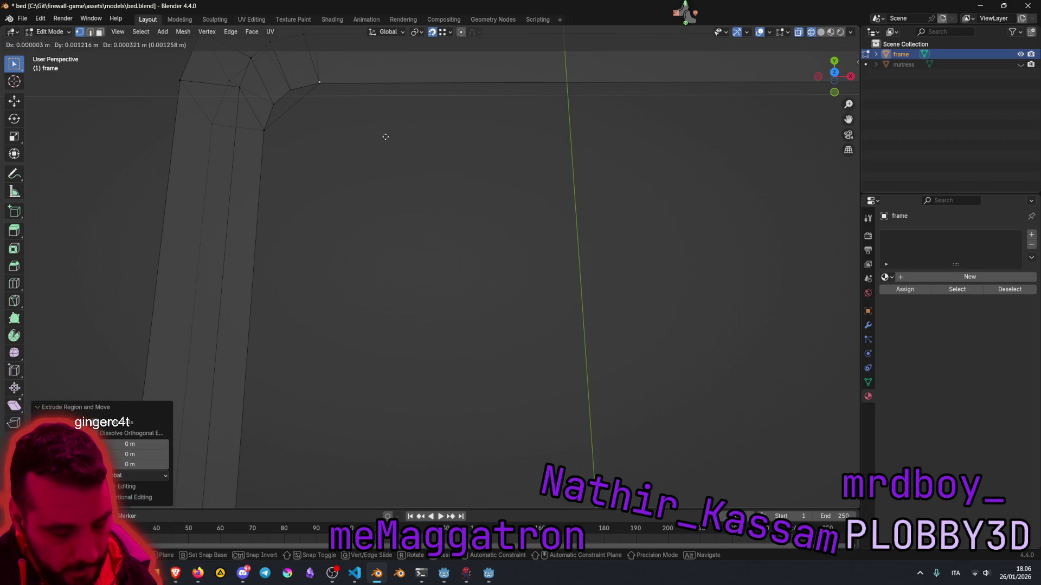
pyautogui.press('x')
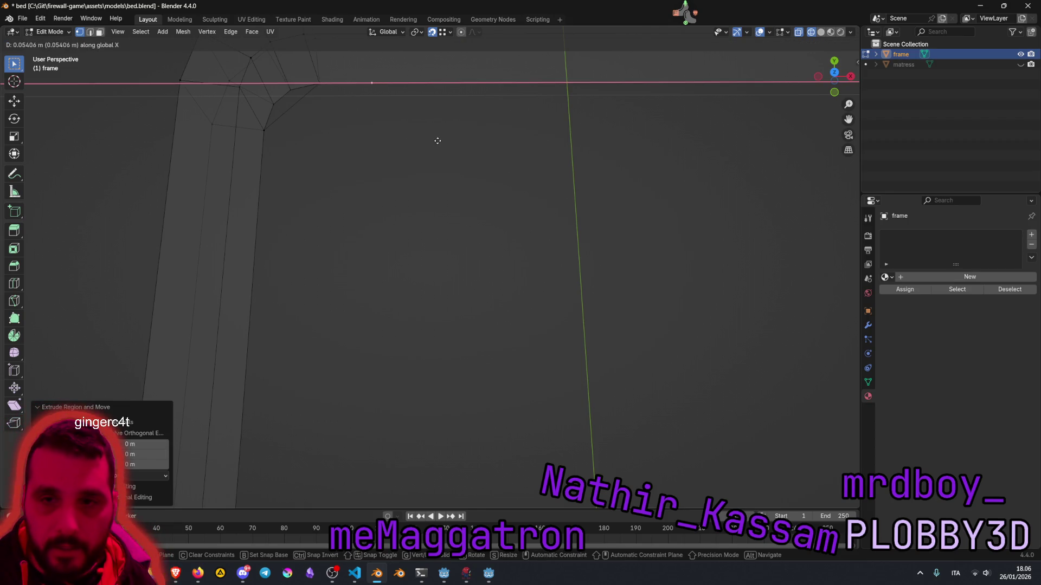
pyautogui.click(438, 140)
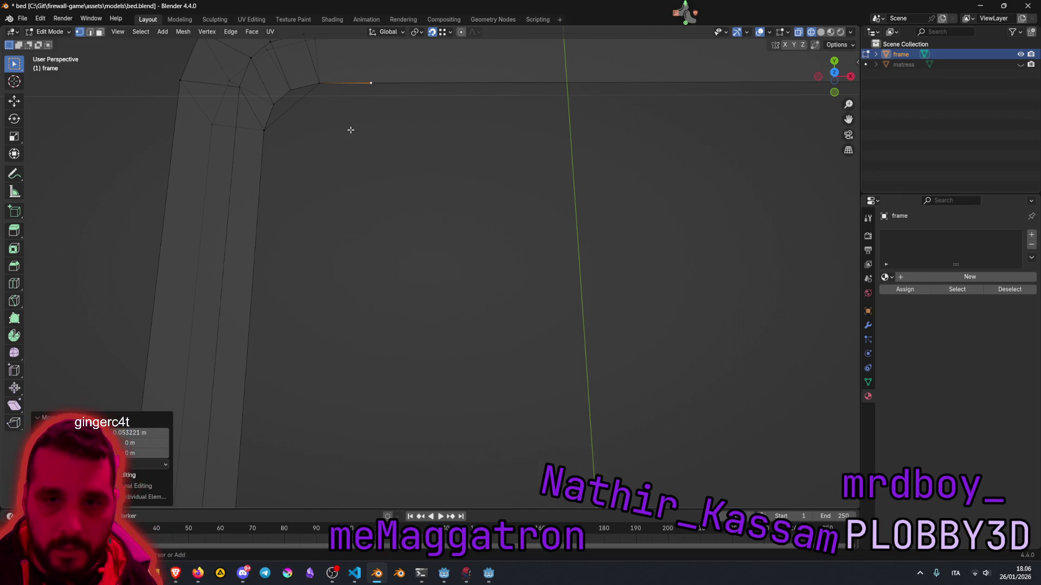
pyautogui.hotkey('ctrl', 'z')
# Move the new vertex exactly 0.06 m along the X axis.
pyautogui.press('g')
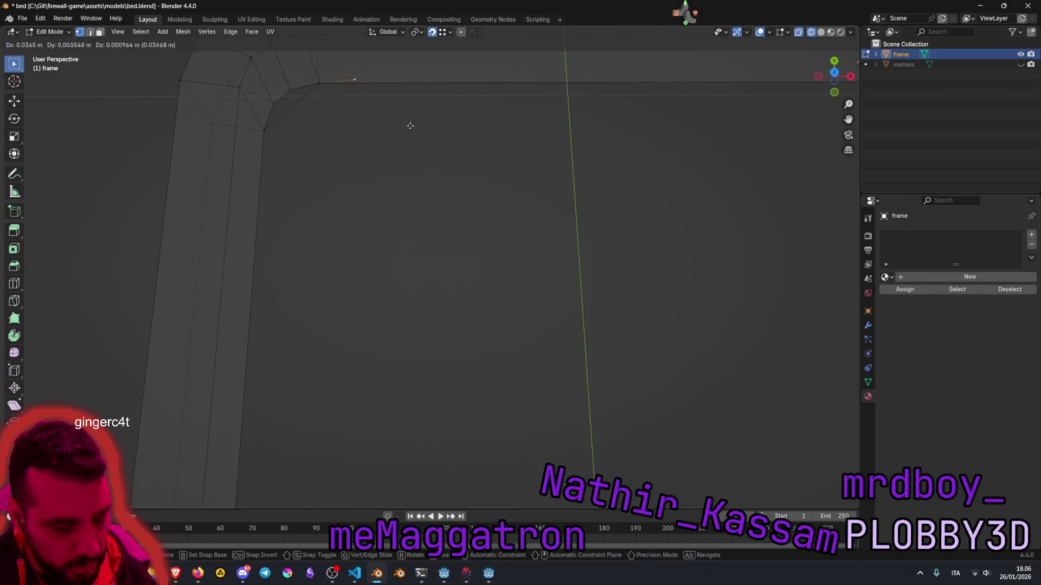
pyautogui.press('x')
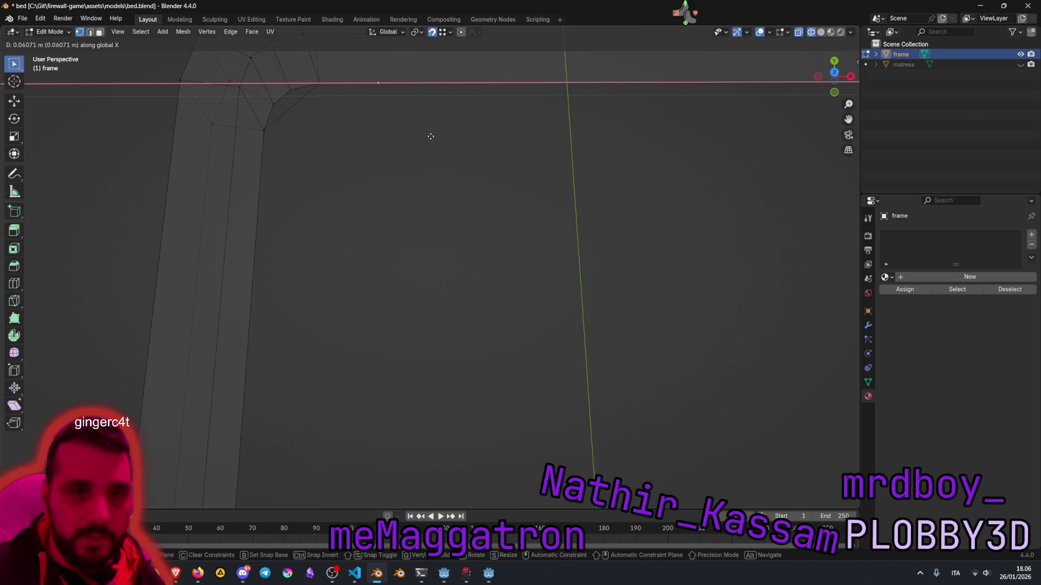
pyautogui.write('0.06')
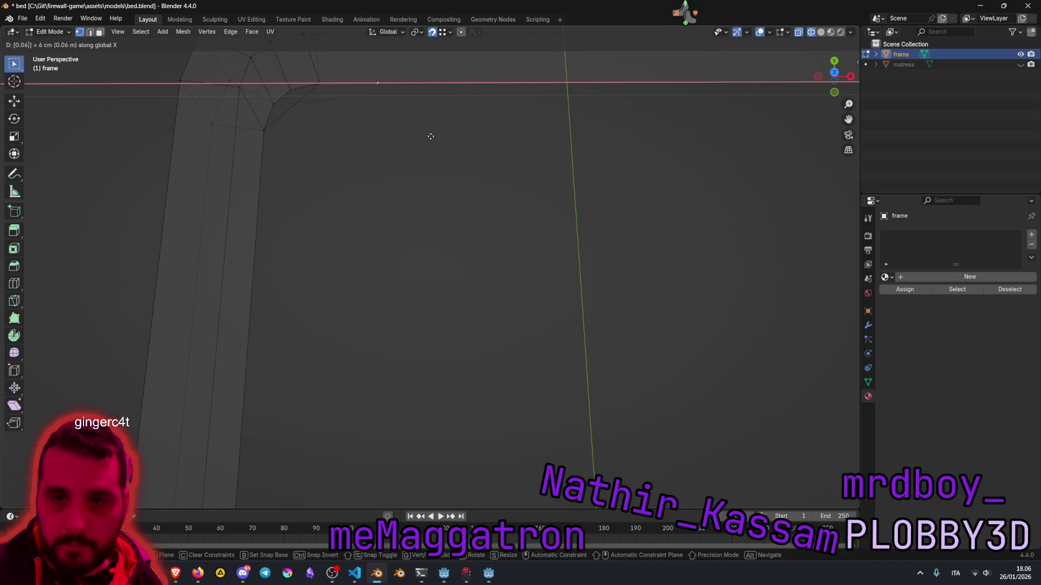
pyautogui.press('Return')
pyautogui.click(267, 132)
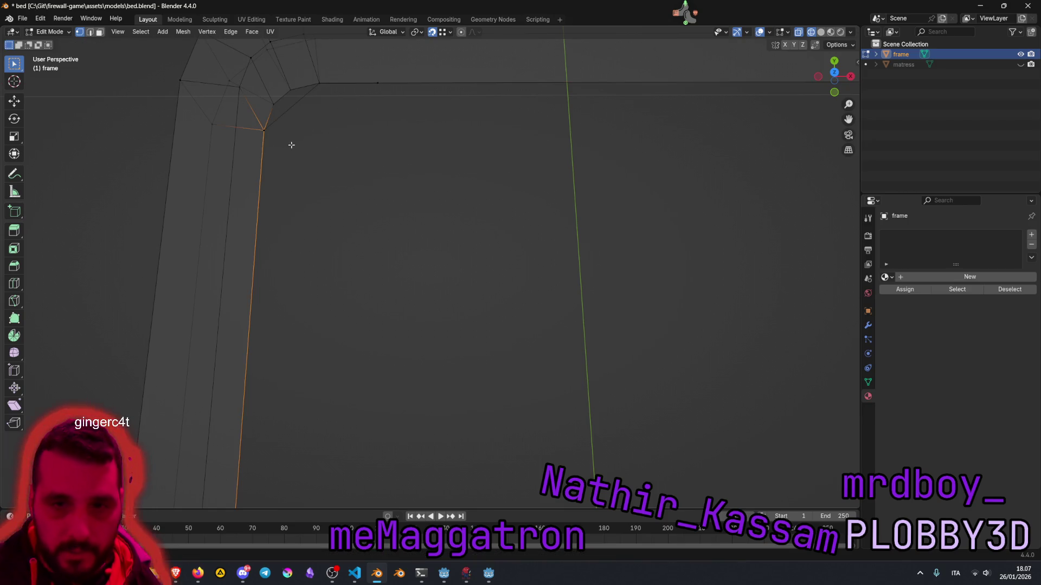
# Extrude a second vertex from the corner and move it -0.06 m along Y.
pyautogui.press('e')
pyautogui.press('g')
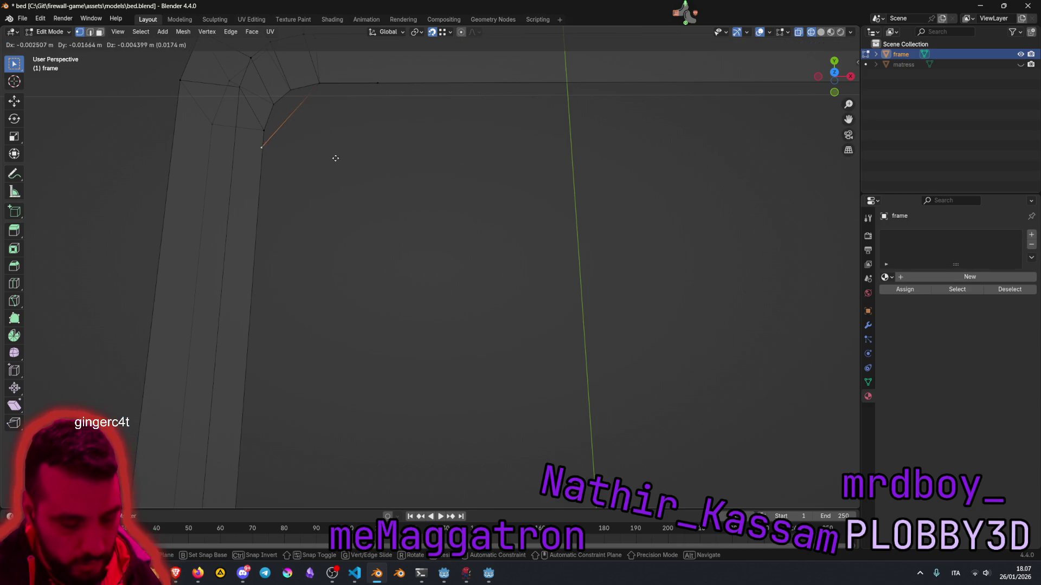
pyautogui.write('y')
pyautogui.write('0.06')
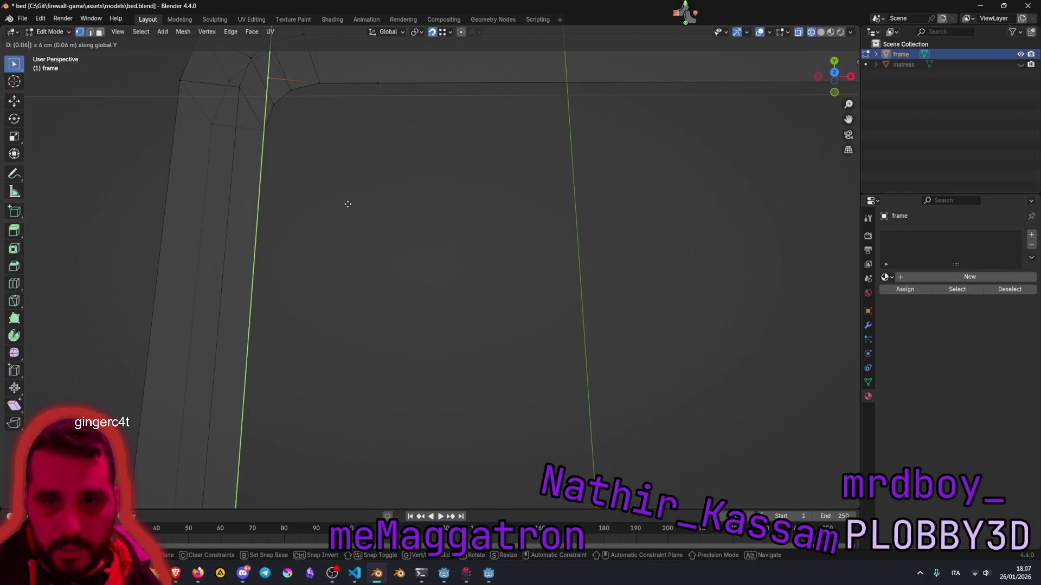
pyautogui.press('Escape')
pyautogui.press('e')
pyautogui.press('Escape')
pyautogui.press('g')
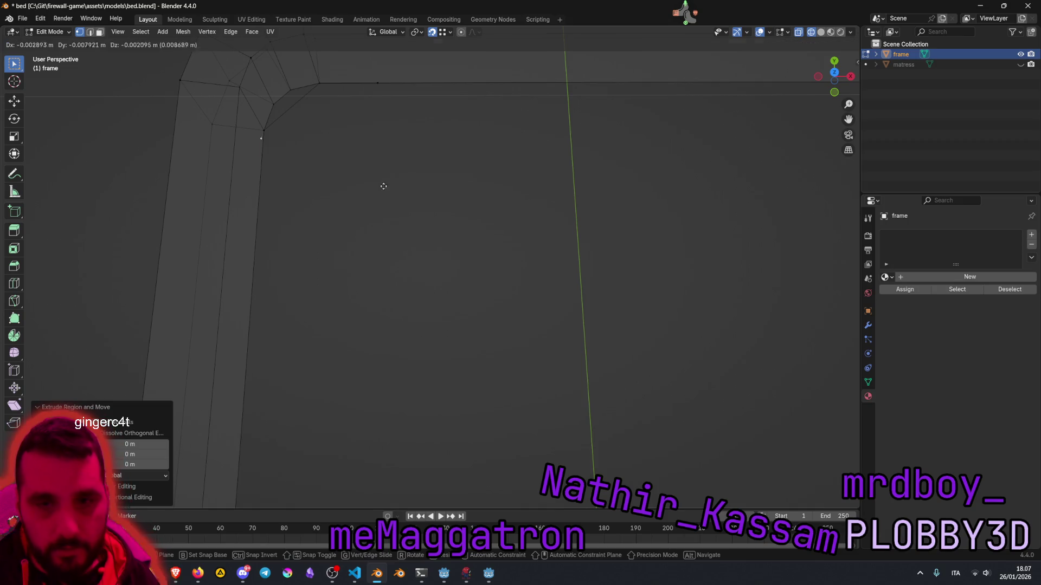
pyautogui.write('y')
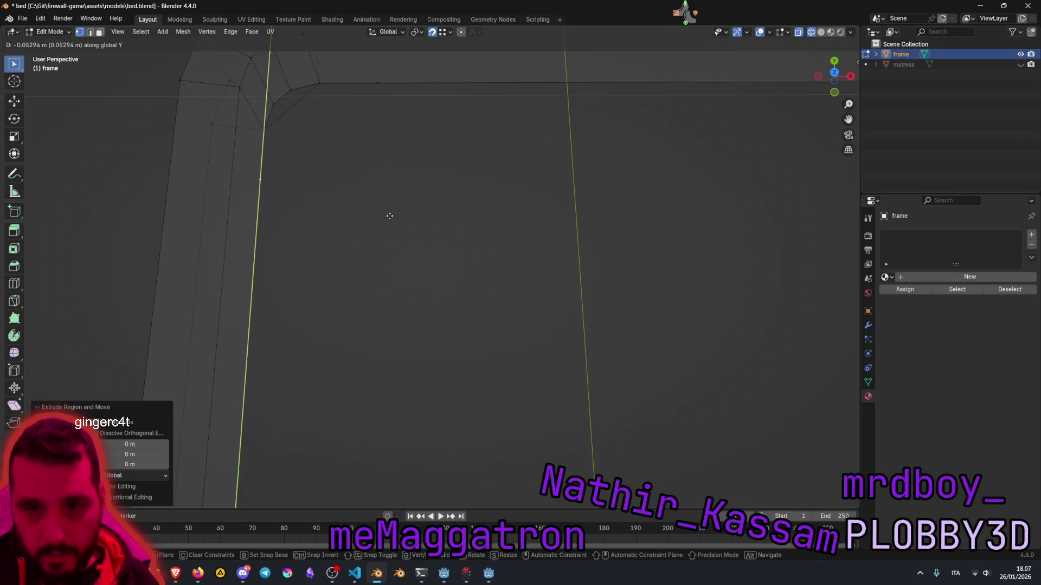
pyautogui.write('0.06')
pyautogui.press('Return')
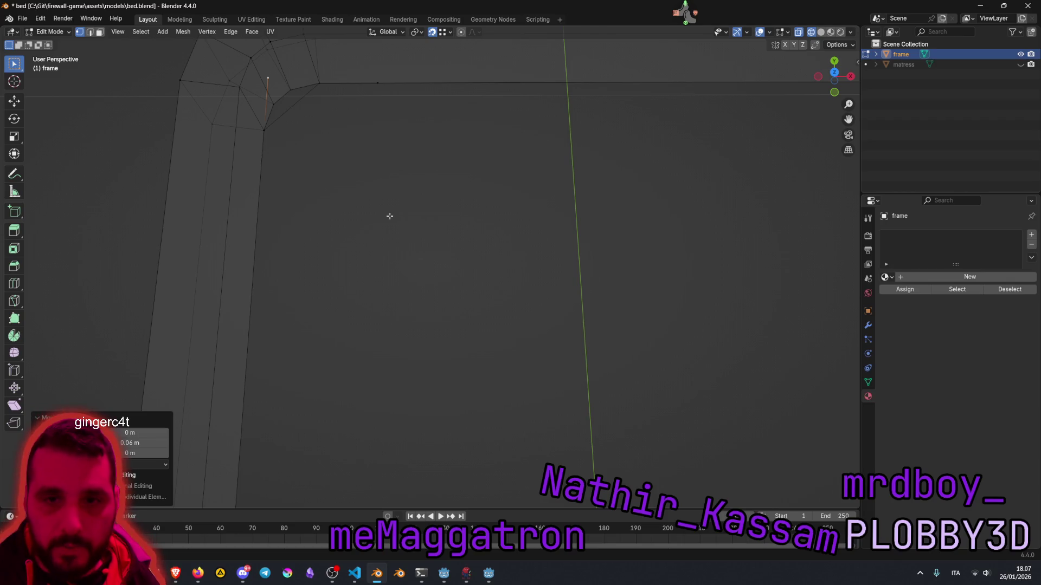
pyautogui.hotkey('ctrl', 'z')
pyautogui.write('gy-0.')
pyautogui.write('06')
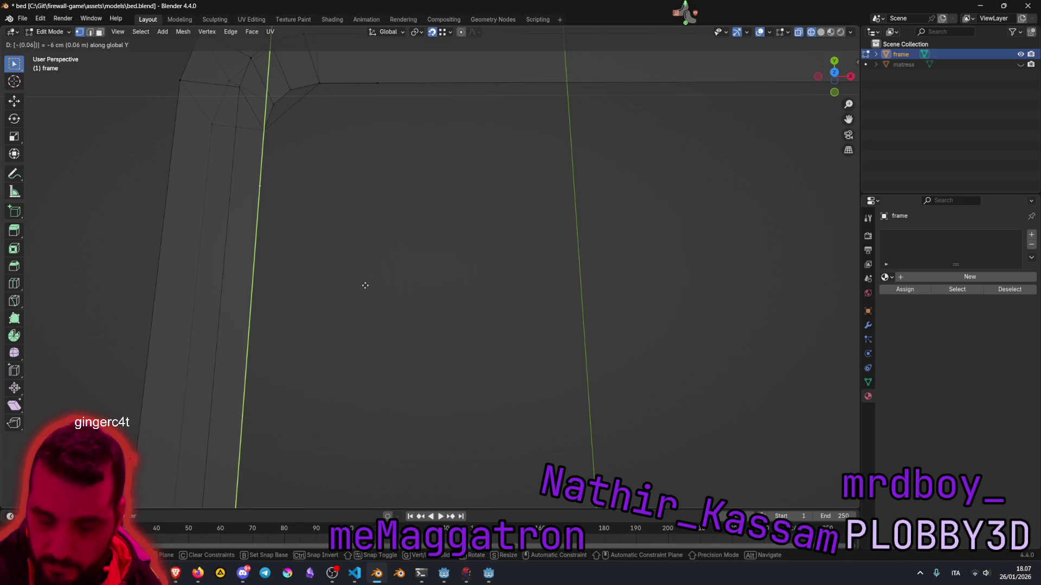
pyautogui.press('Return')
# Fill the inner corner gap between the new vertices with a face.
pyautogui.keyDown('shift'); pyautogui.click(377, 83); pyautogui.keyUp('shift')
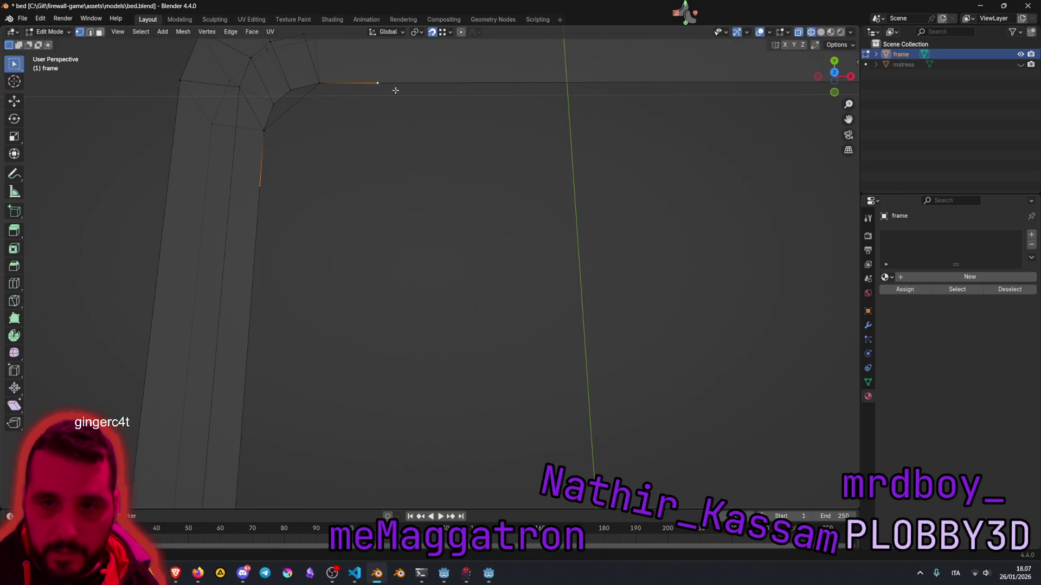
pyautogui.keyDown('shift'); pyautogui.click(318, 84); pyautogui.keyUp('shift')
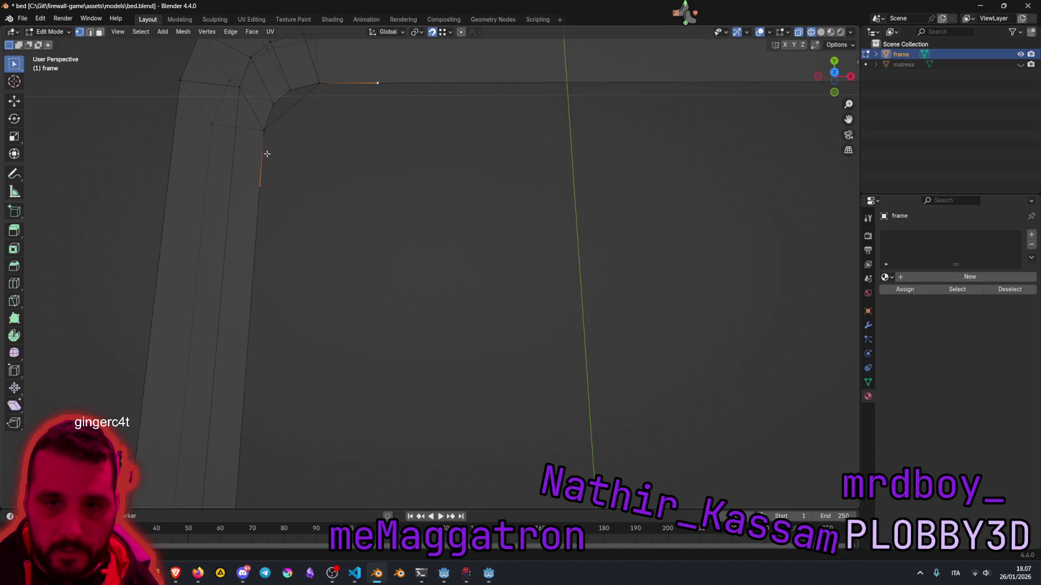
pyautogui.press('f')
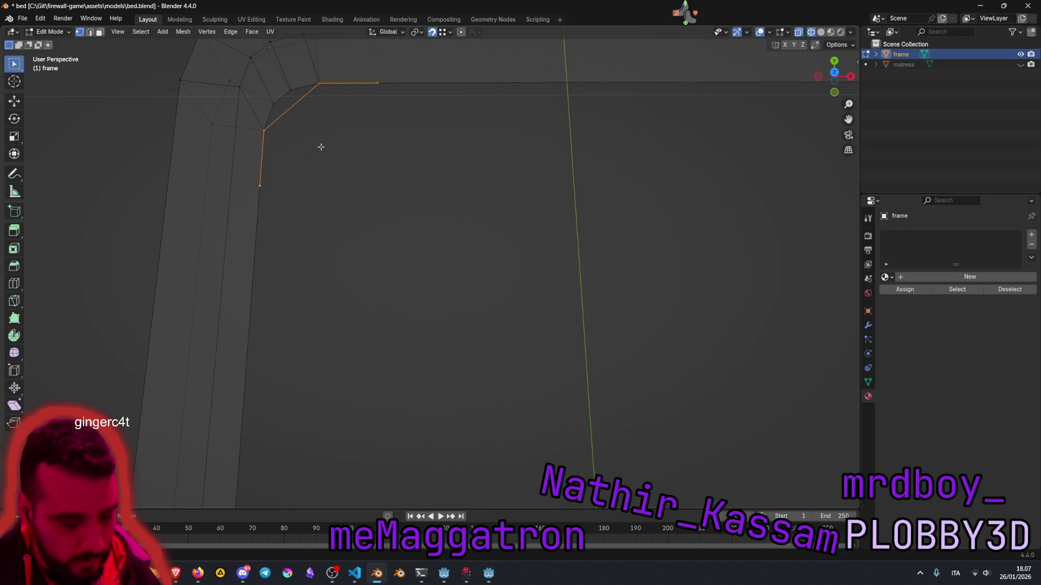
pyautogui.press('f')
pyautogui.hotkey('alt', 'a')
pyautogui.moveTo(353, 176)
pyautogui.mouseDown()
pyautogui.moveTo(418, 111)
pyautogui.moveTo(386, 158)
pyautogui.moveTo(333, 160)
pyautogui.mouseUp()
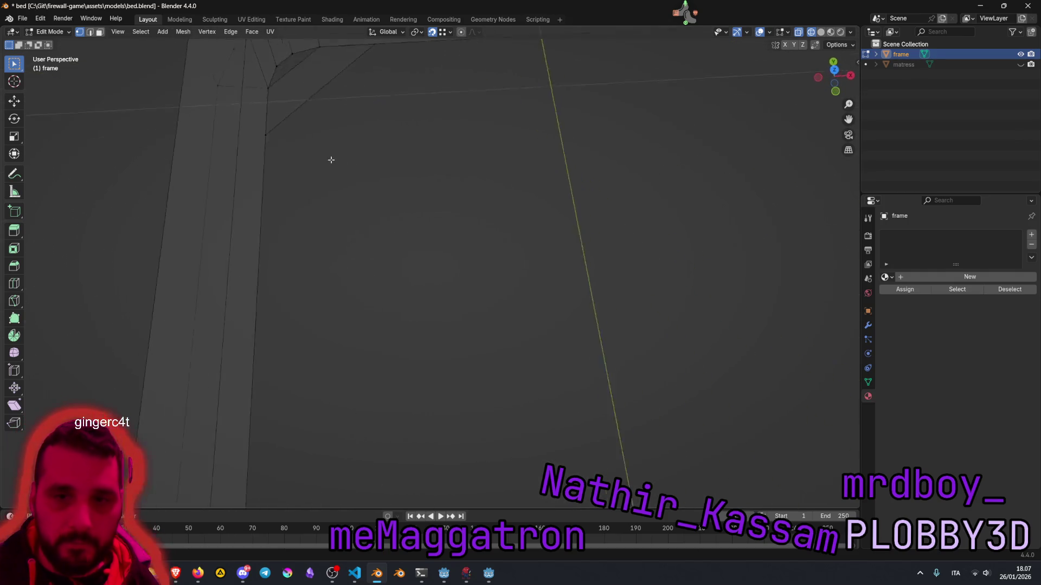
pyautogui.scroll(-3, 324, 135)
pyautogui.click(317, 165)
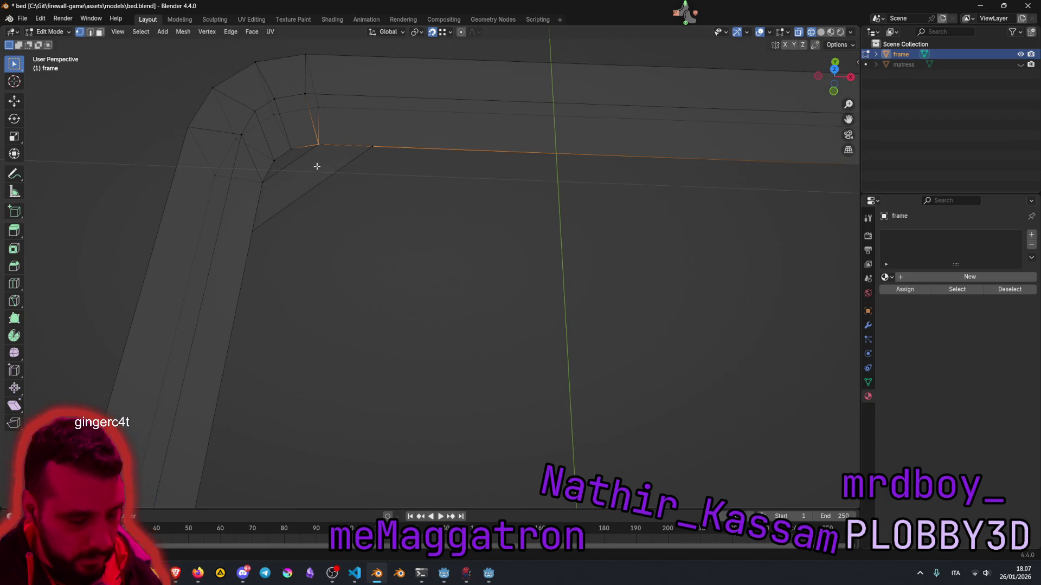
# Extrude the angled corner face along its normal to about the frame wall height.
pyautogui.press('3')
pyautogui.click(325, 181)
pyautogui.press('e')
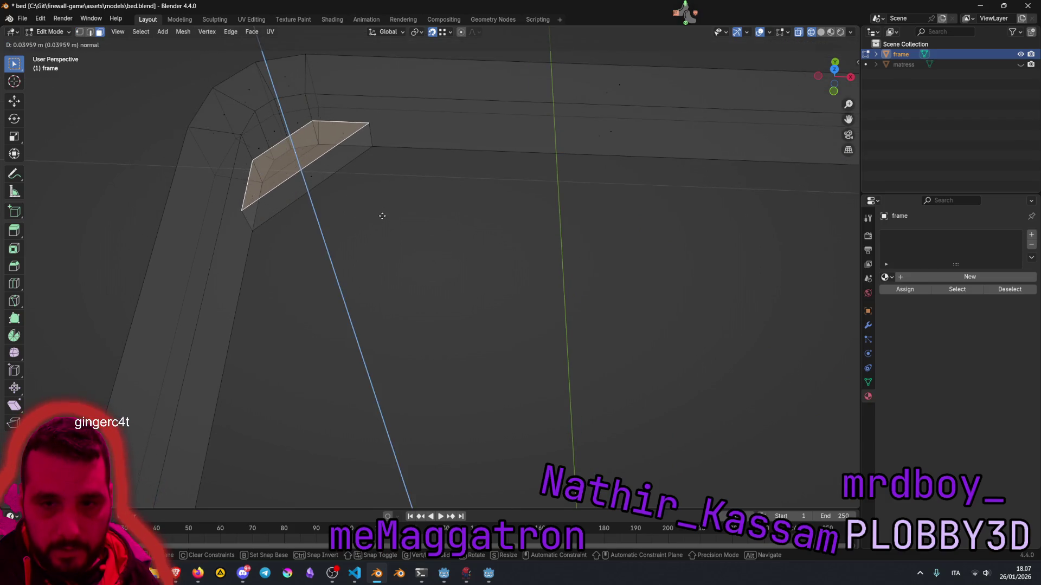
pyautogui.click(386, 231)
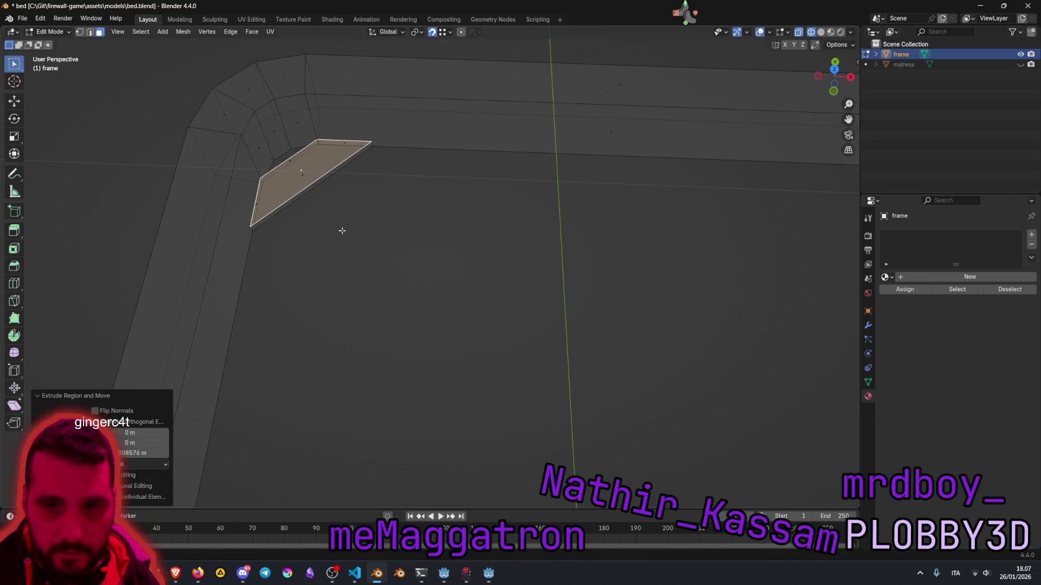
# Reselect the angled inner-corner face and orbit around the frame corner.
pyautogui.click(342, 230)
pyautogui.click(341, 177)
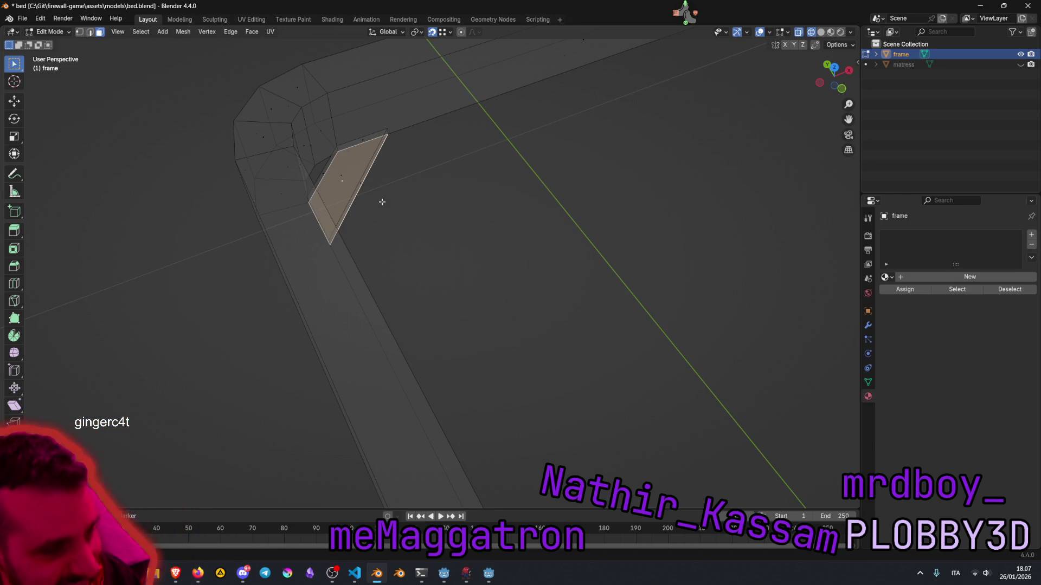
pyautogui.moveTo(382, 202); pyautogui.dragTo(360, 207)
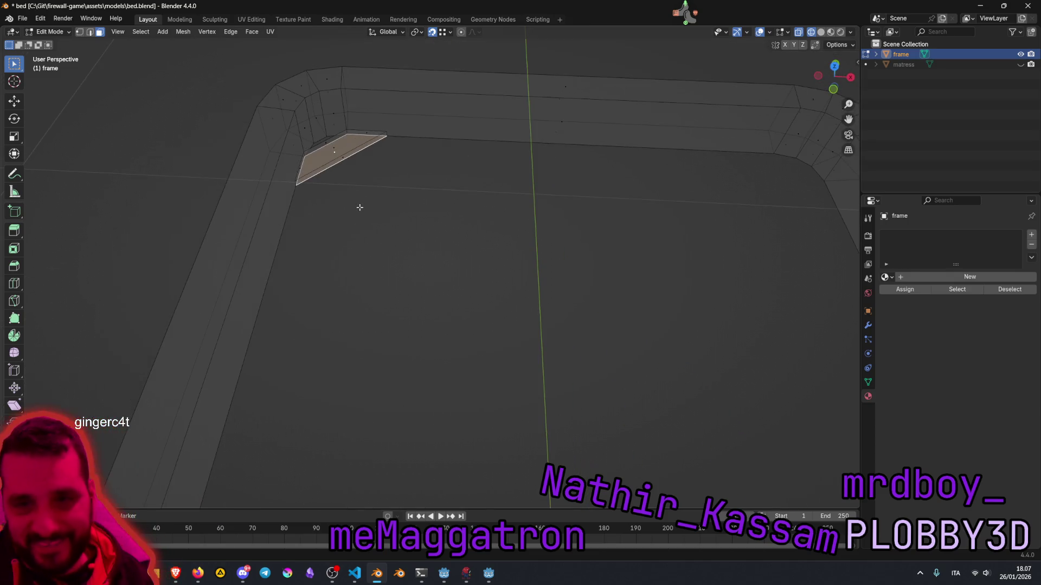
# Snap the 3D cursor to the selected face and add a cylinder there.
pyautogui.hotkey('shift', 's')
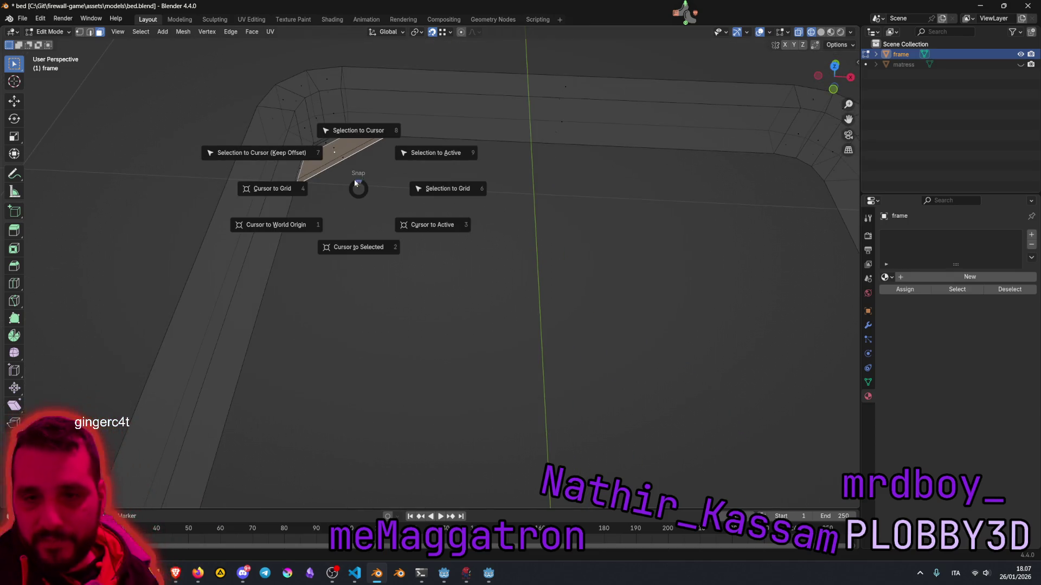
pyautogui.click(358, 247)
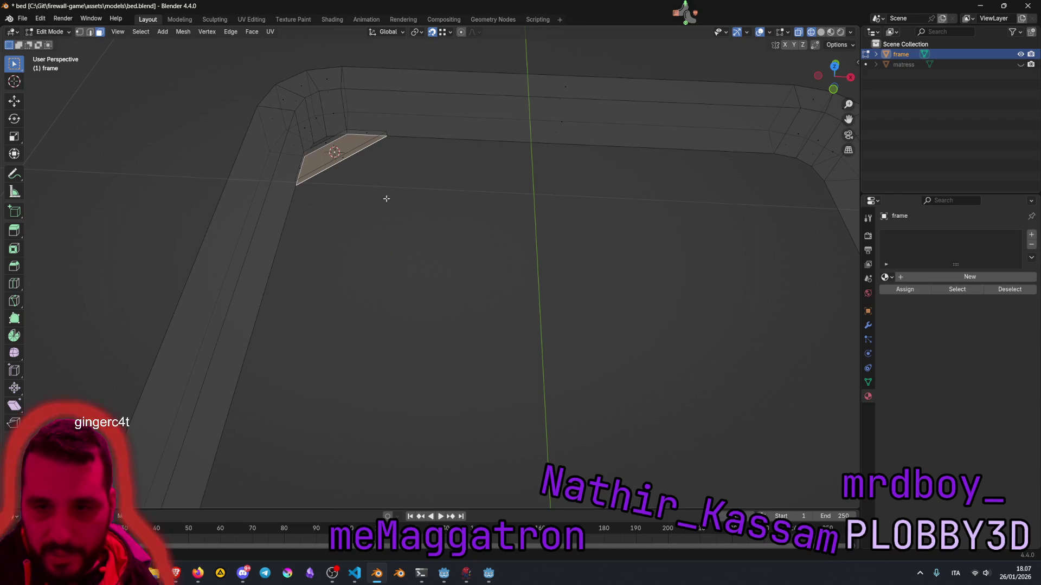
pyautogui.moveTo(349, 162); pyautogui.dragTo(361, 165)
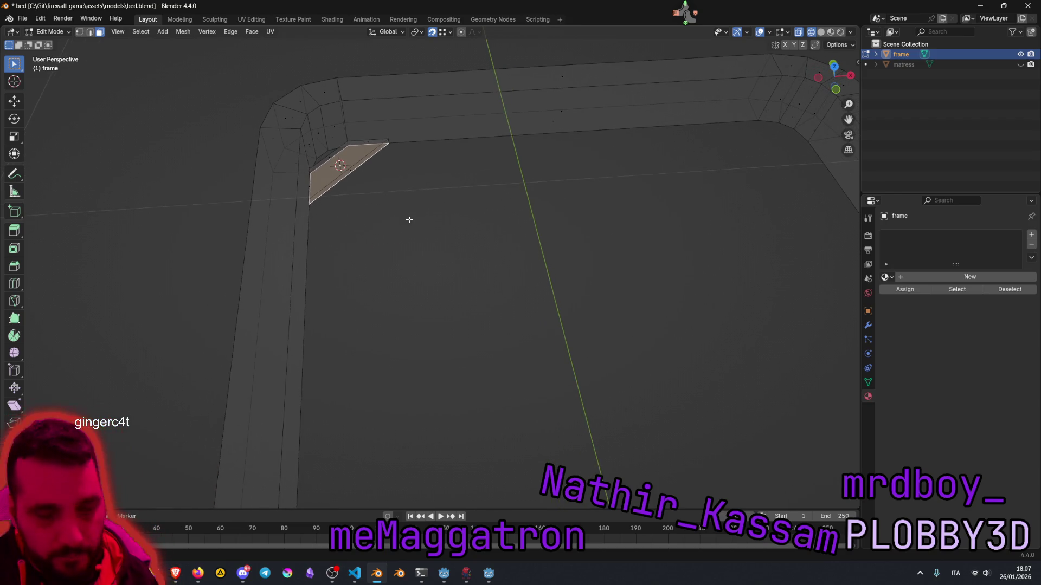
pyautogui.hotkey('shift', 'a')
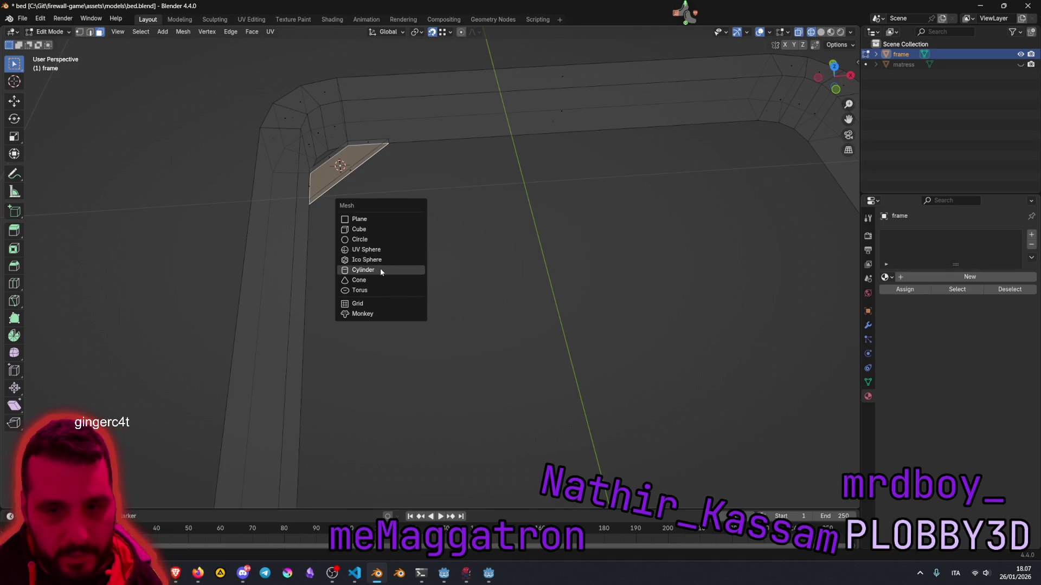
pyautogui.click(381, 270)
pyautogui.scroll(-4, 441, 213)
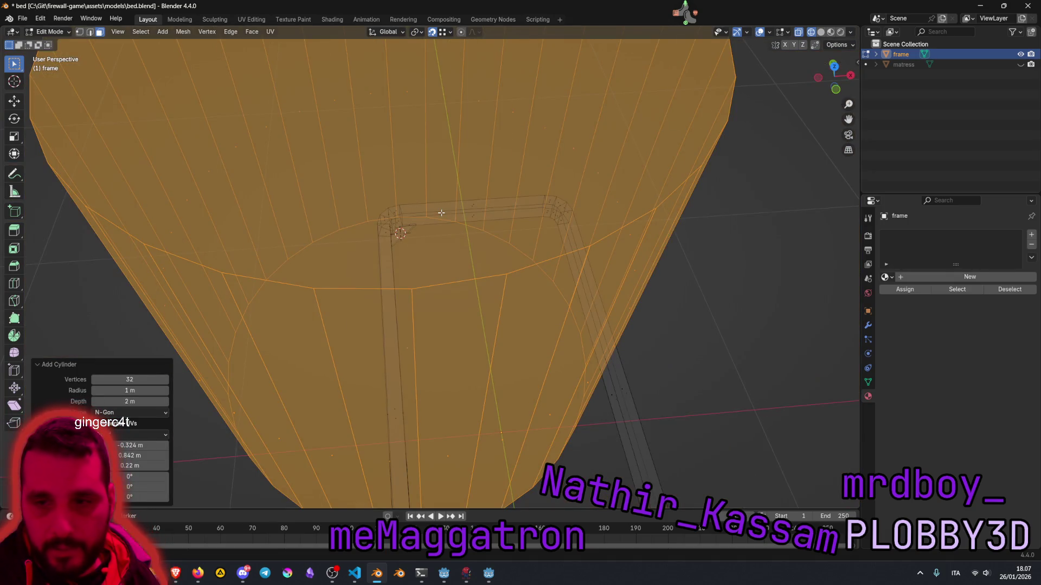
pyautogui.scroll(-3, 442, 213)
# Lower the cylinder's top face 1 m along Z with gz-1.
pyautogui.click(408, 120)
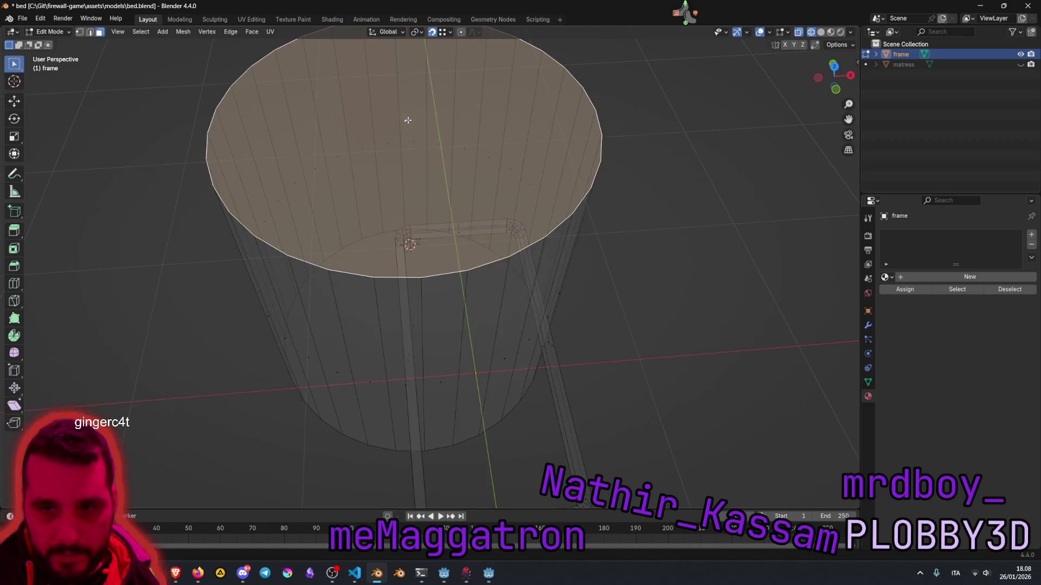
pyautogui.scroll(3, 417, 256)
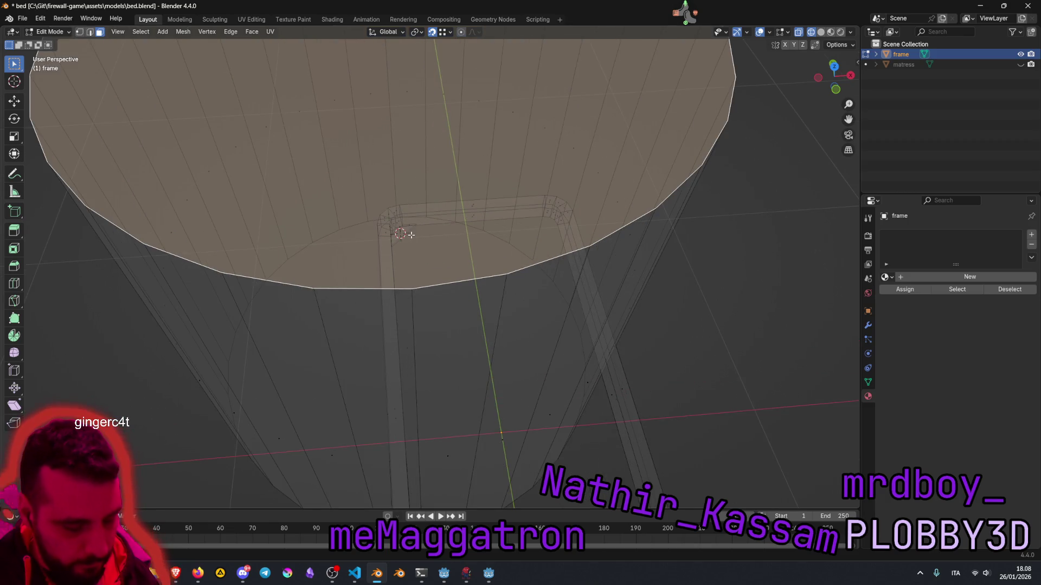
pyautogui.write('gz-1')
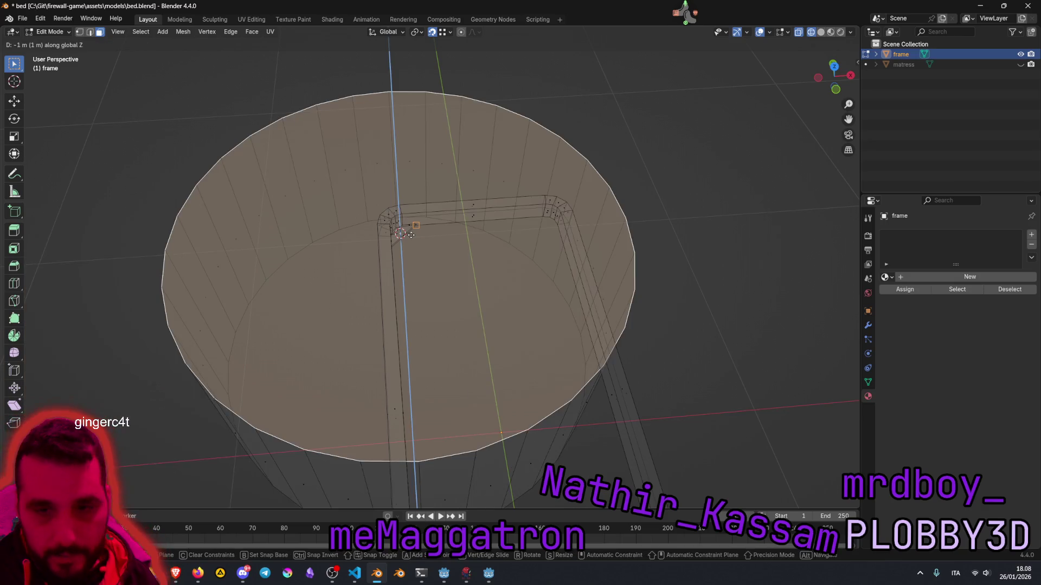
pyautogui.press('Return')
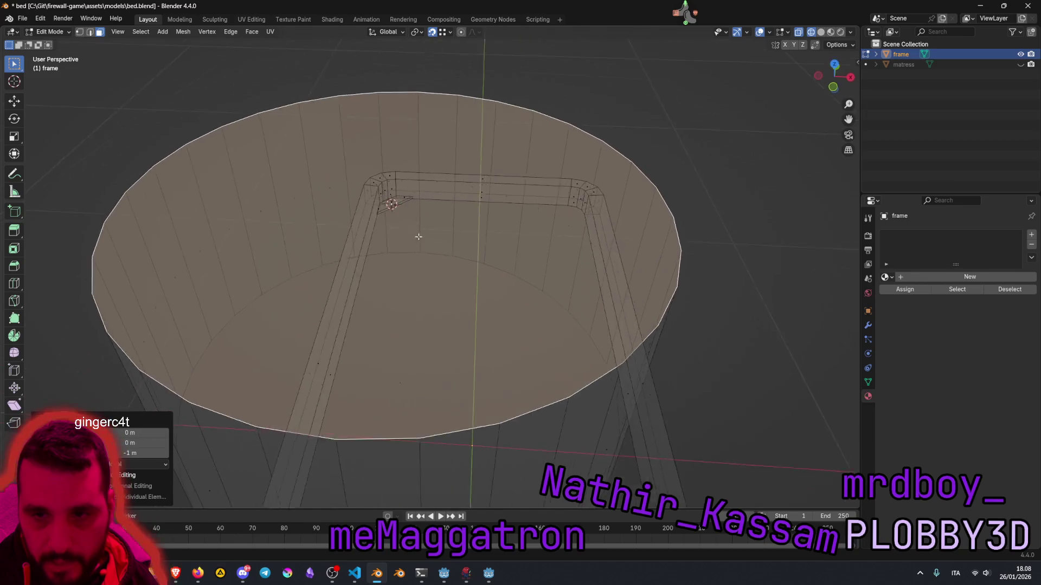
# Raise the cylinder's bottom face 0.78 m along Z, just below the frame.
pyautogui.scroll(-3, 420, 256)
pyautogui.moveTo(427, 271); pyautogui.dragTo(554, 256)
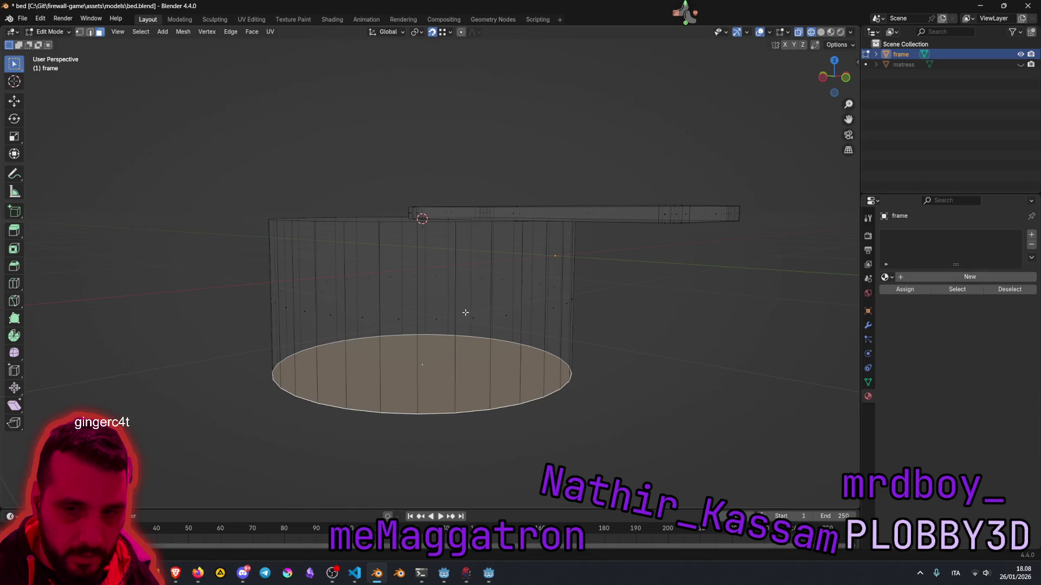
pyautogui.click(445, 32)
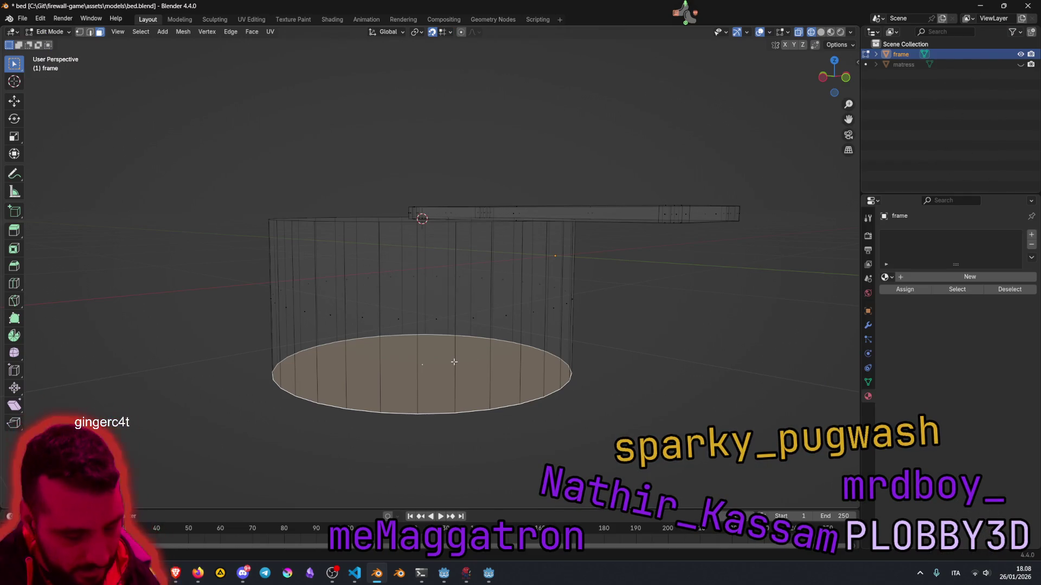
pyautogui.press('g')
pyautogui.press('z')
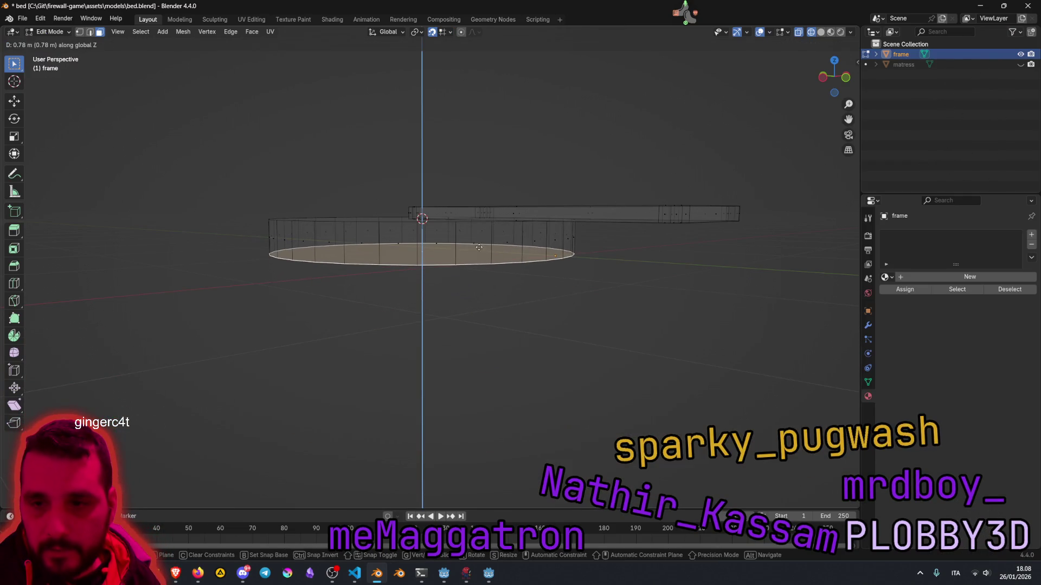
pyautogui.click(492, 259)
pyautogui.moveTo(492, 259)
pyautogui.mouseDown()
pyautogui.moveTo(482, 271)
pyautogui.moveTo(458, 264)
pyautogui.mouseUp()
pyautogui.scroll(5, 459, 264)
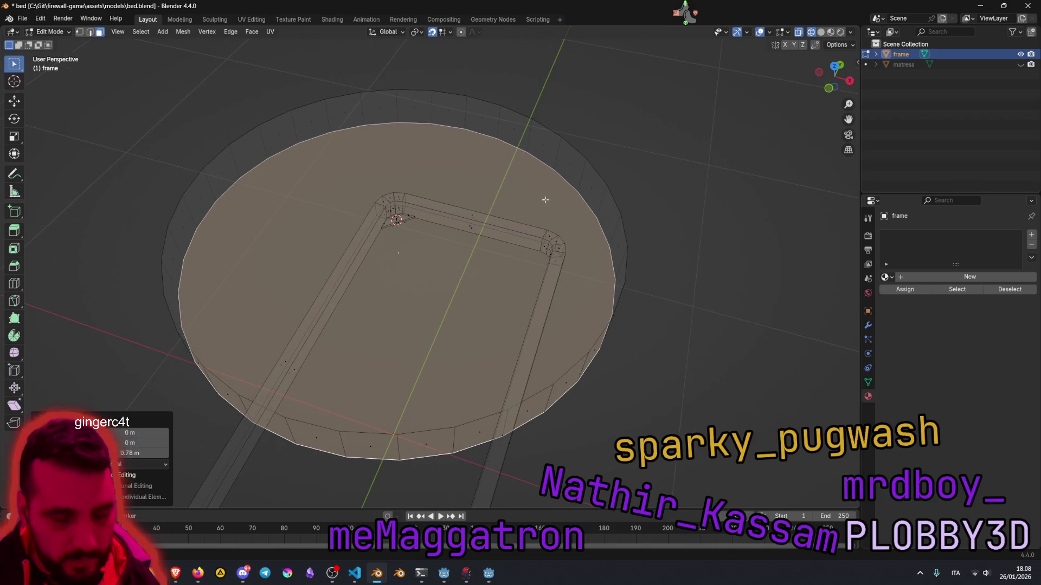
# Scale the cylinder's width to about 0.0155, excluding Z, so it becomes a thin leg.
pyautogui.press('a')
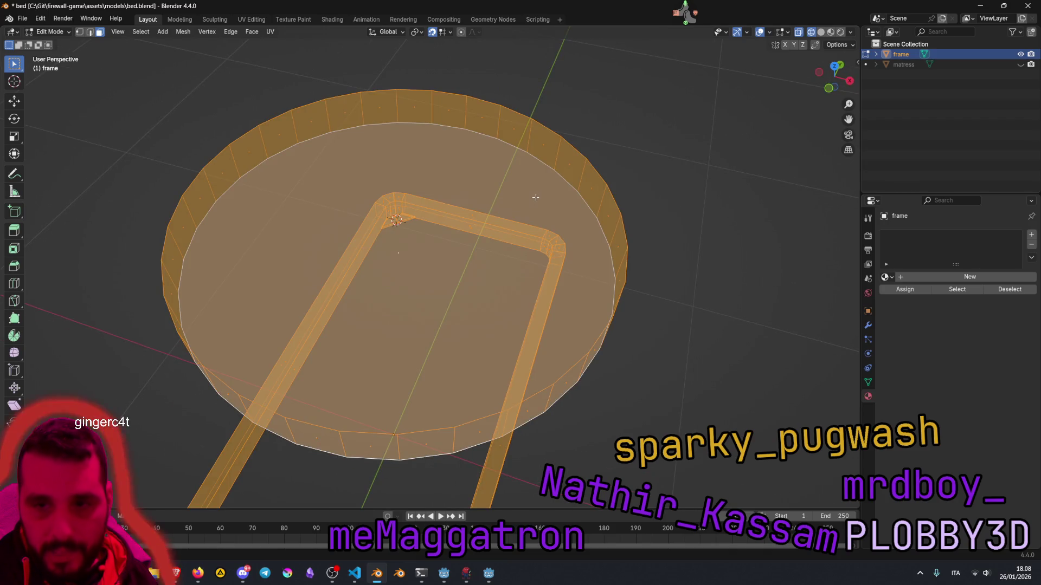
pyautogui.click(627, 138)
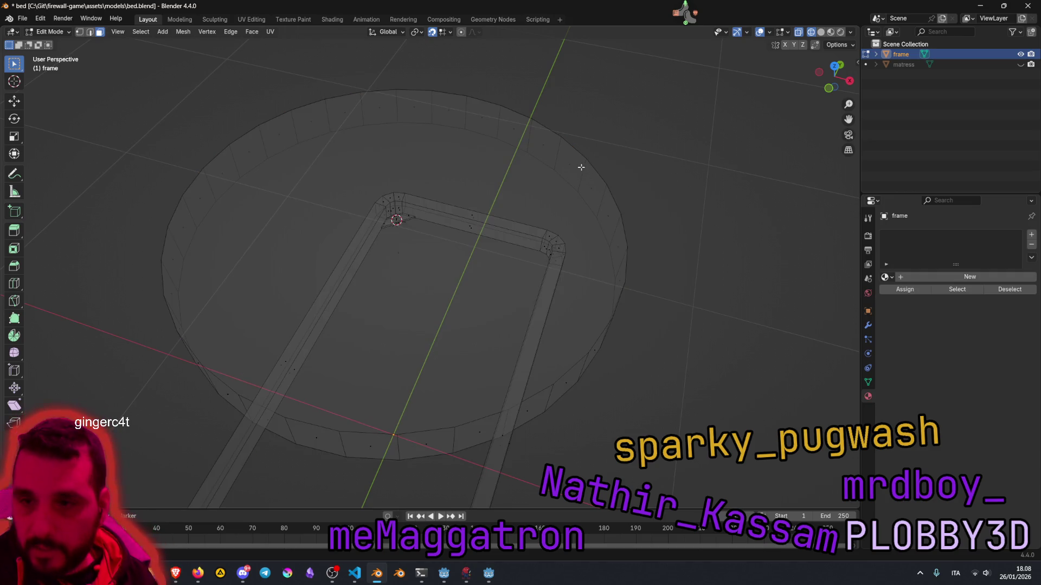
pyautogui.press('a')
pyautogui.press('s')
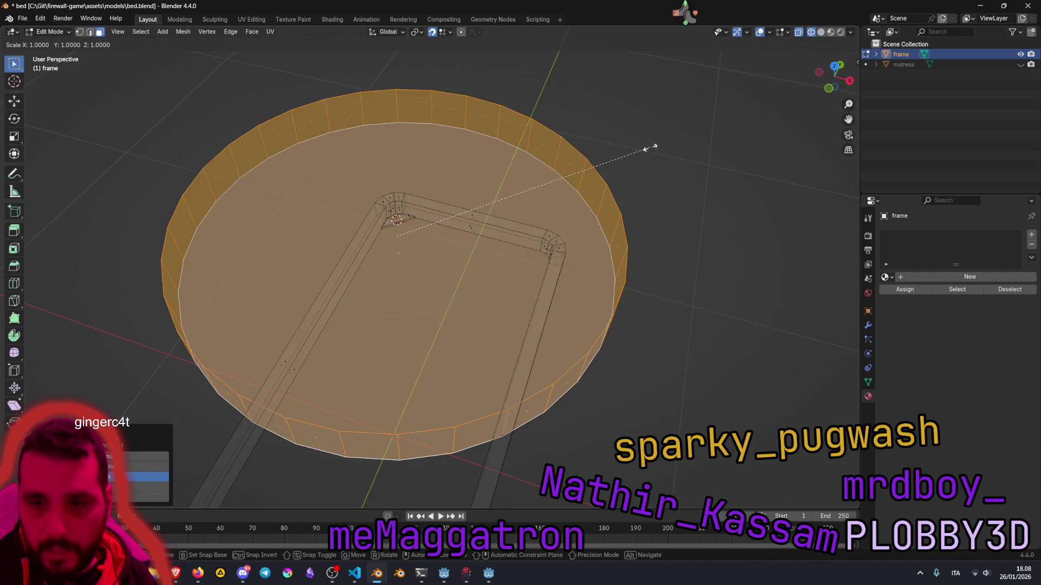
pyautogui.hotkey('shift', 'z')
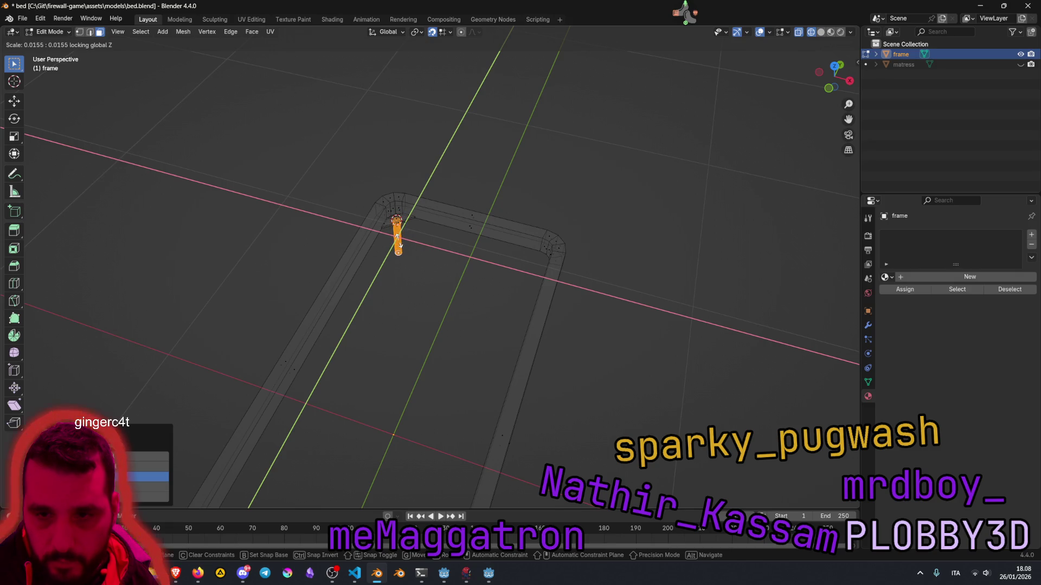
pyautogui.click(399, 241)
pyautogui.click(417, 261)
pyautogui.scroll(5, 416, 261)
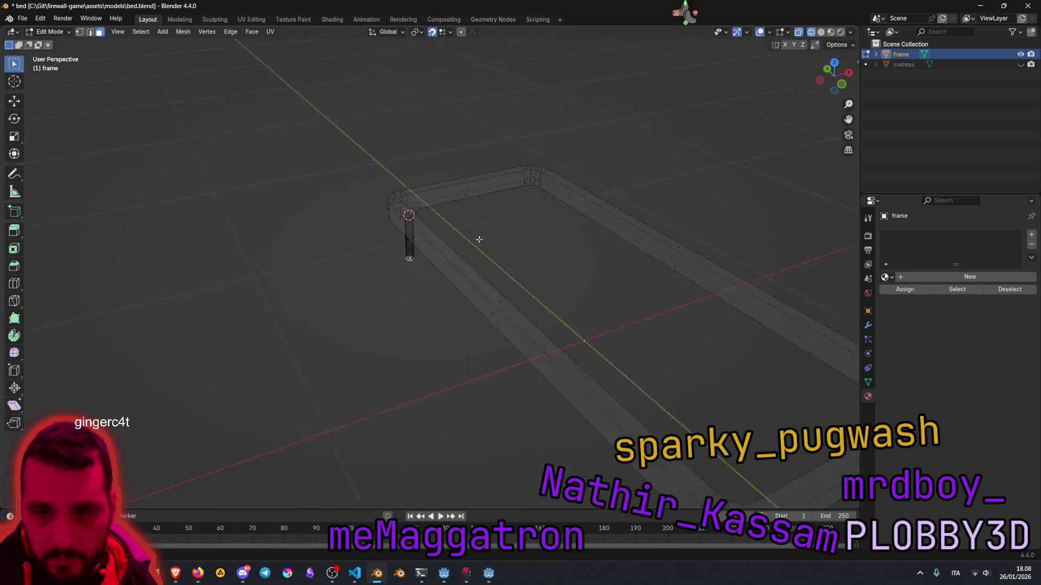
pyautogui.moveTo(419, 245)
pyautogui.mouseDown()
pyautogui.moveTo(476, 263)
pyautogui.moveTo(465, 267)
pyautogui.moveTo(480, 276)
pyautogui.mouseUp()
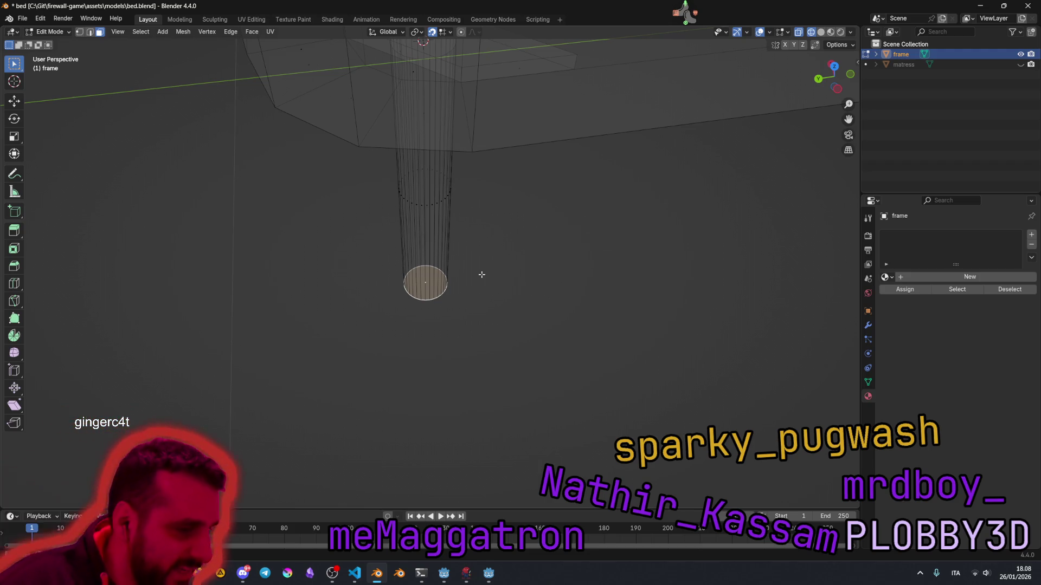
# Extrude the leg's bottom cap, then undo the unwanted extrusion.
pyautogui.moveTo(493, 251)
pyautogui.mouseDown()
pyautogui.moveTo(446, 265)
pyautogui.moveTo(371, 223)
pyautogui.mouseUp()
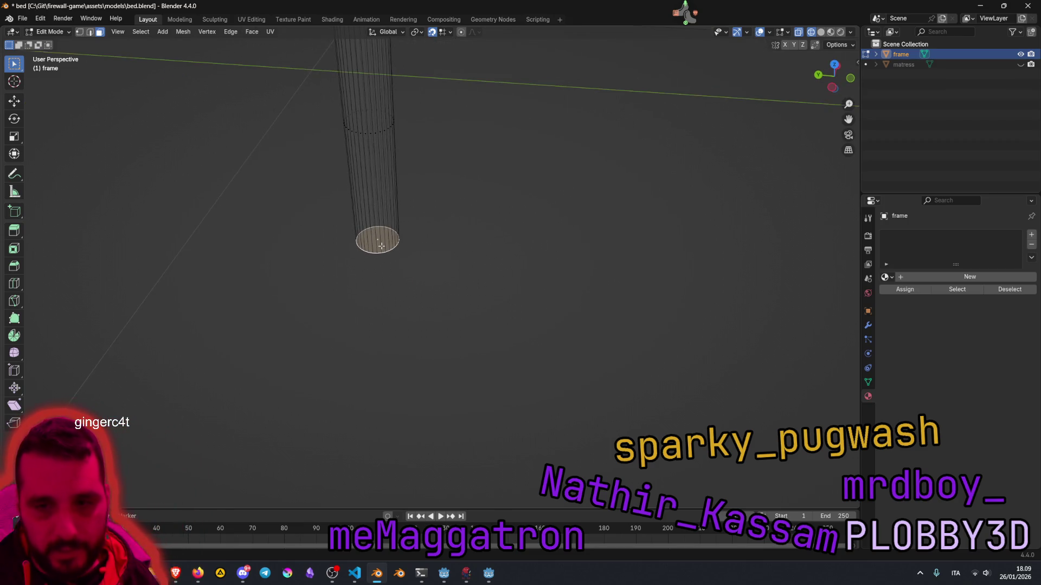
pyautogui.scroll(3, 383, 248)
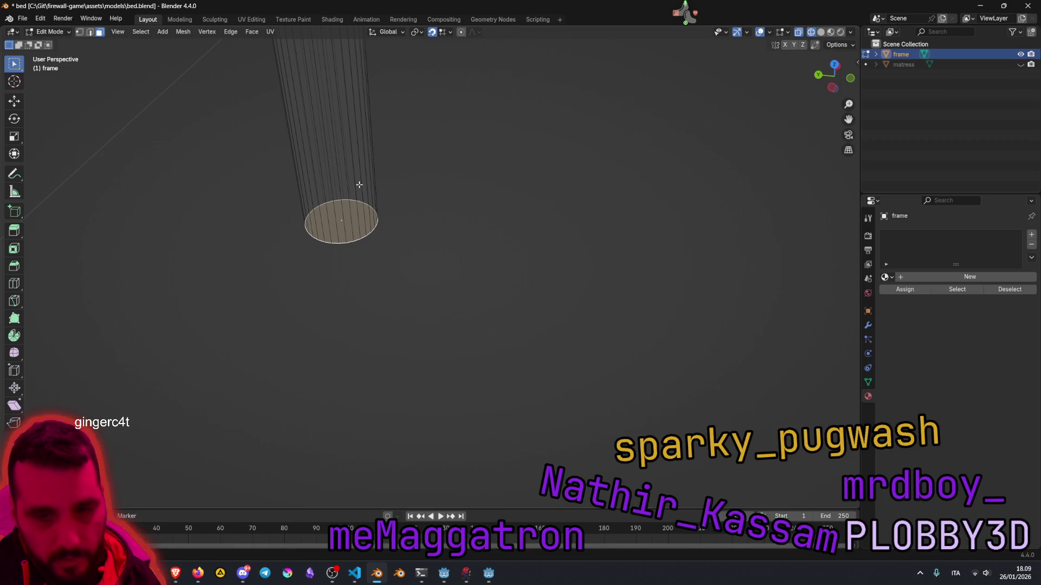
pyautogui.press('e')
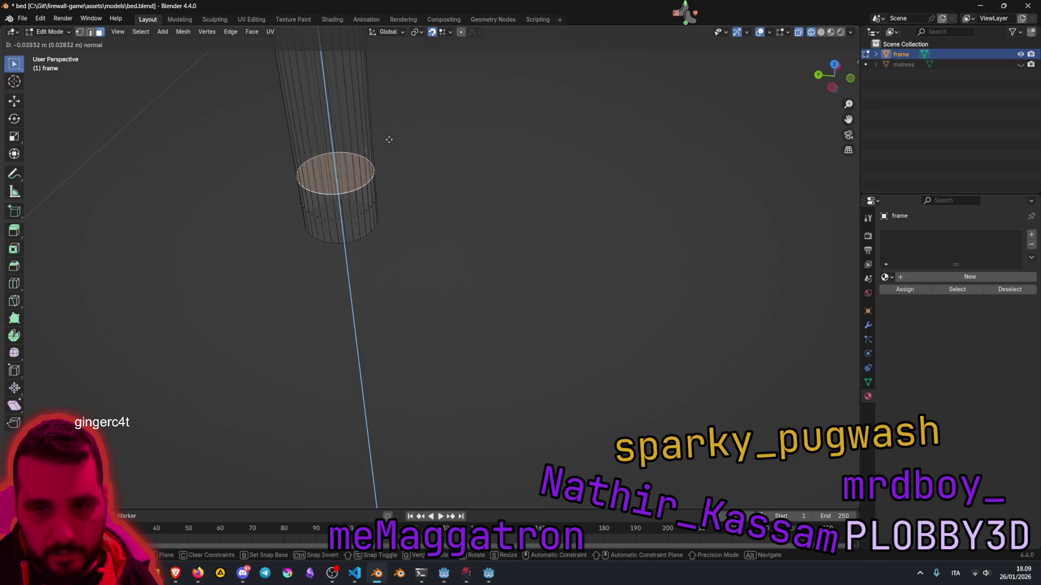
pyautogui.click(406, 142)
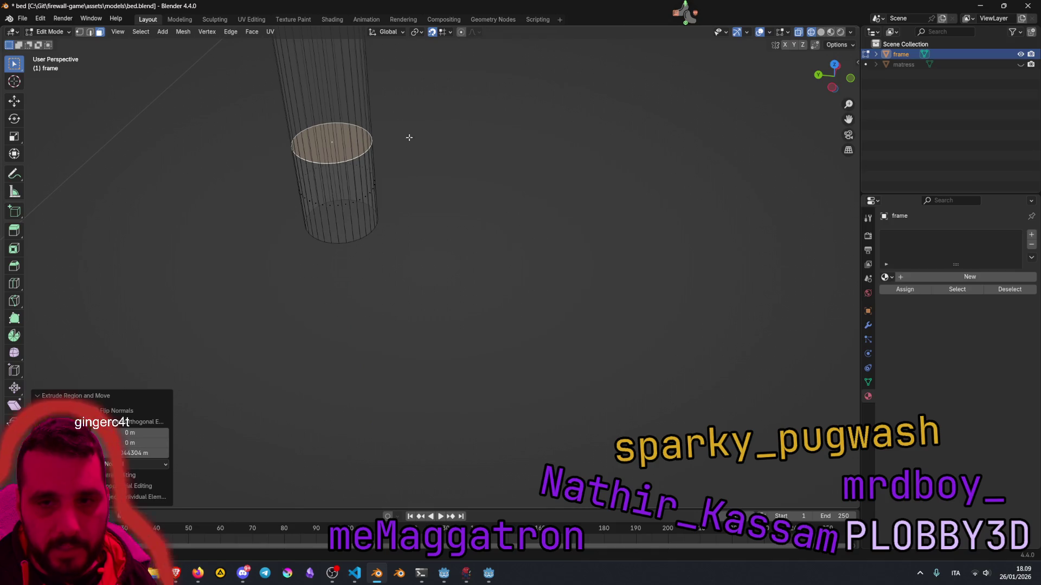
pyautogui.hotkey('ctrl', 'z')
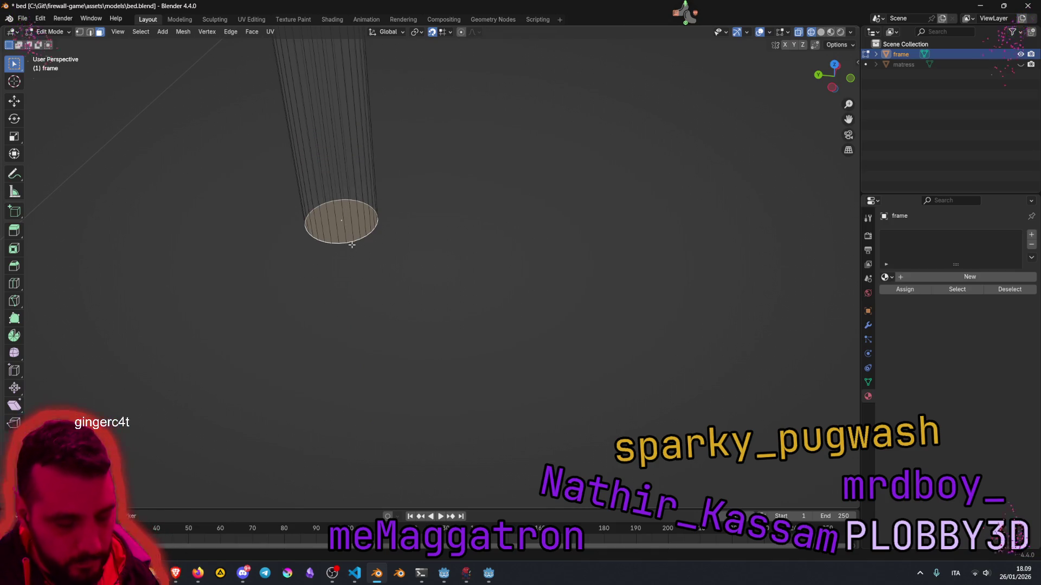
# Cancel an edge slide and begin insetting the bottom cap face.
pyautogui.press('g')
pyautogui.press('g')
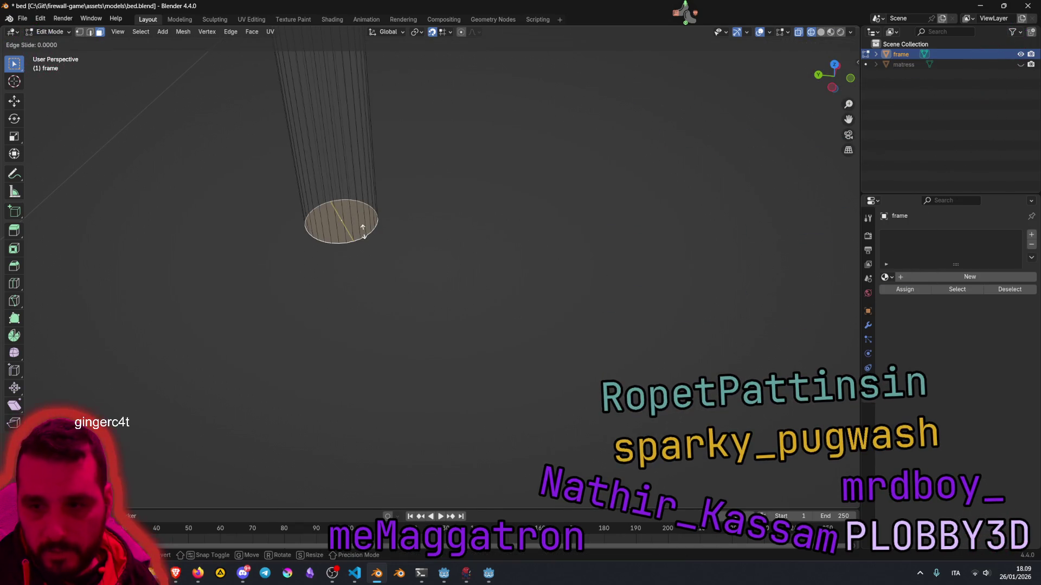
pyautogui.rightClick(413, 219)
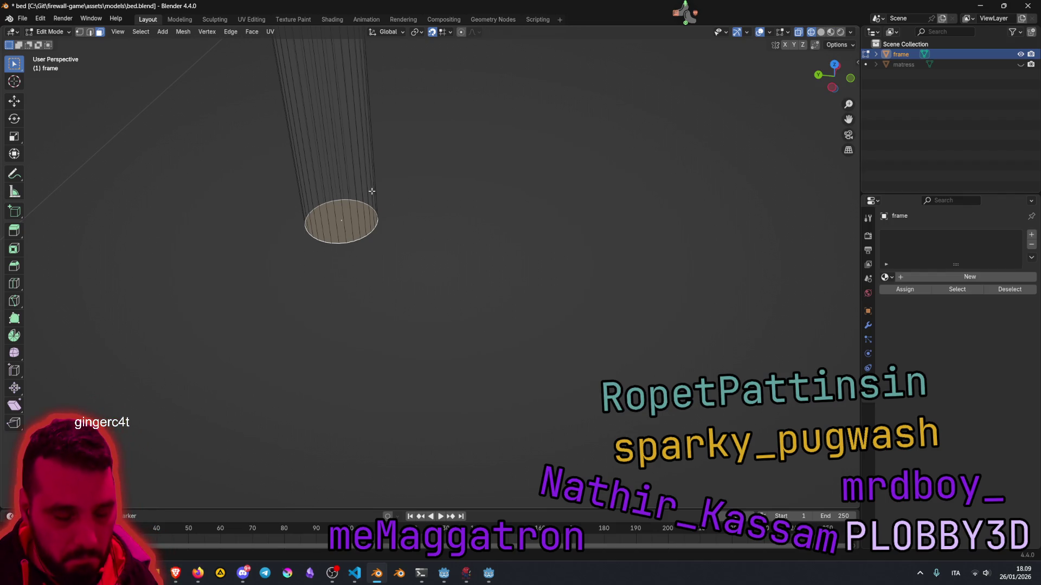
pyautogui.press('i')
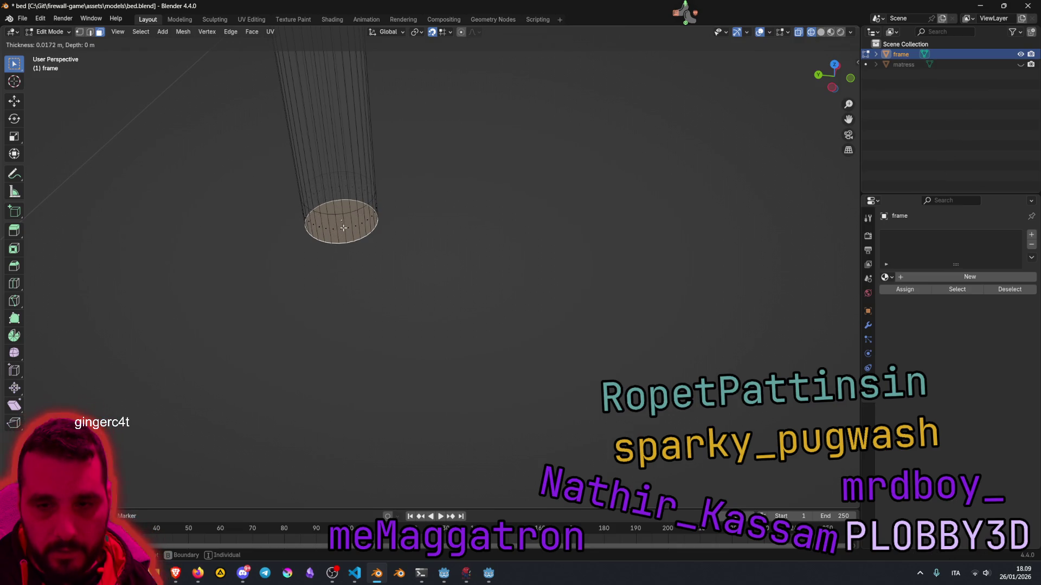
# Confirm the bottom cap inset and raise the edge ring near the cap slightly along Z.
pyautogui.click(346, 207)
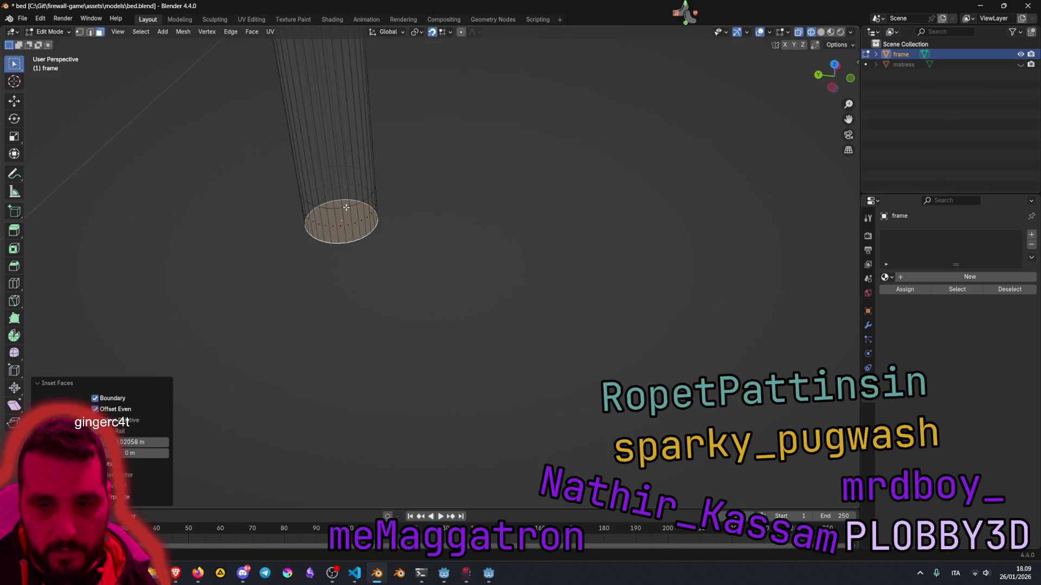
pyautogui.keyDown('alt'); pyautogui.click(346, 207); pyautogui.keyUp('alt')
pyautogui.press('2')
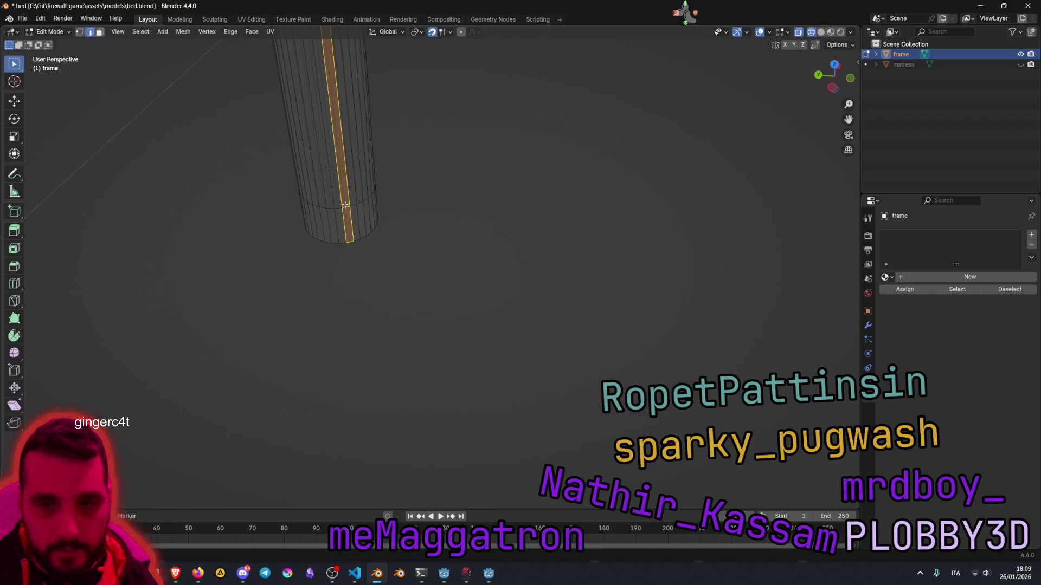
pyautogui.keyDown('alt'); pyautogui.click(354, 205); pyautogui.keyUp('alt')
pyautogui.press('g')
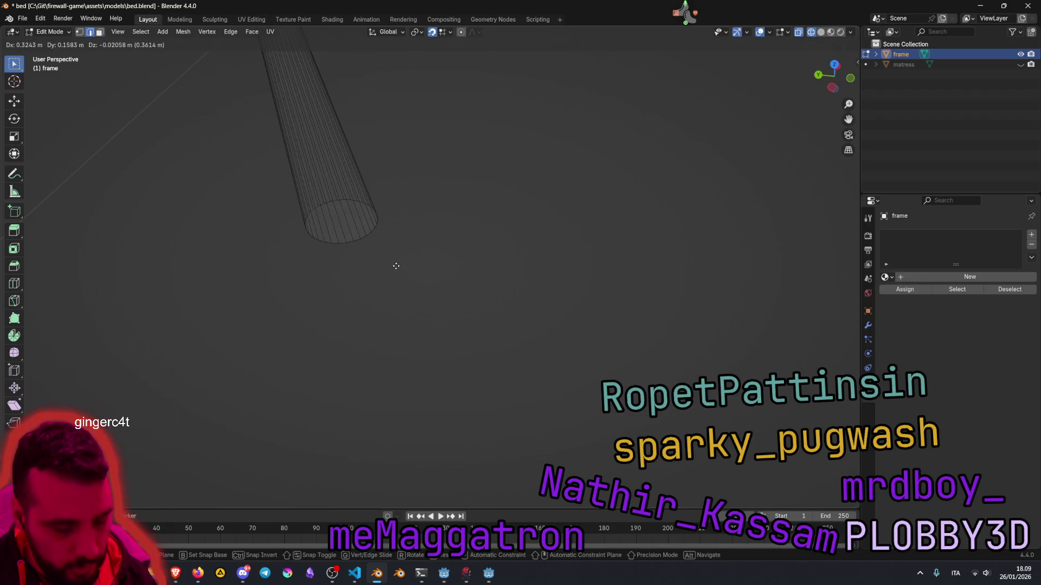
pyautogui.press('z')
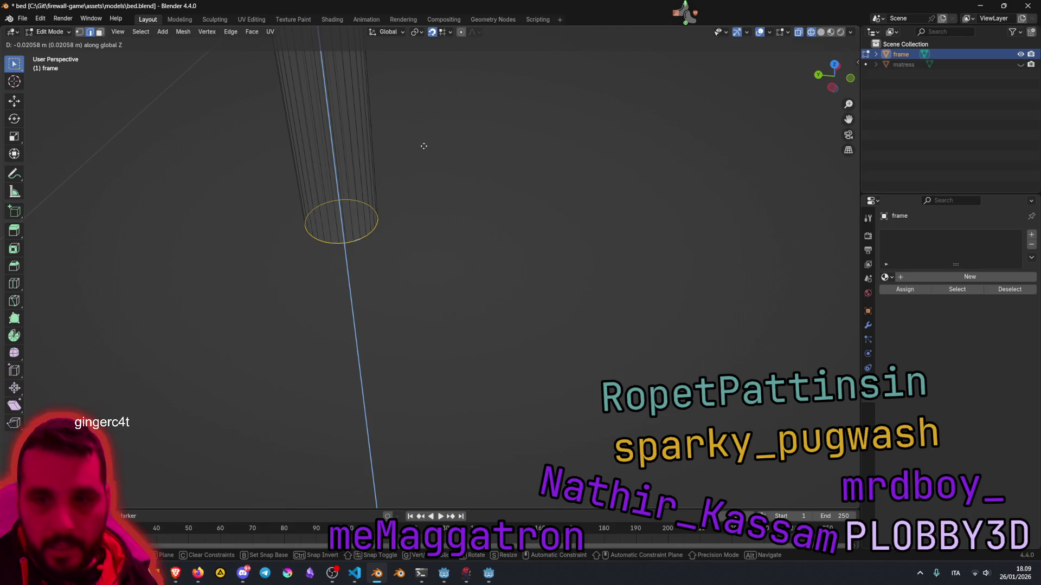
pyautogui.click(416, 239)
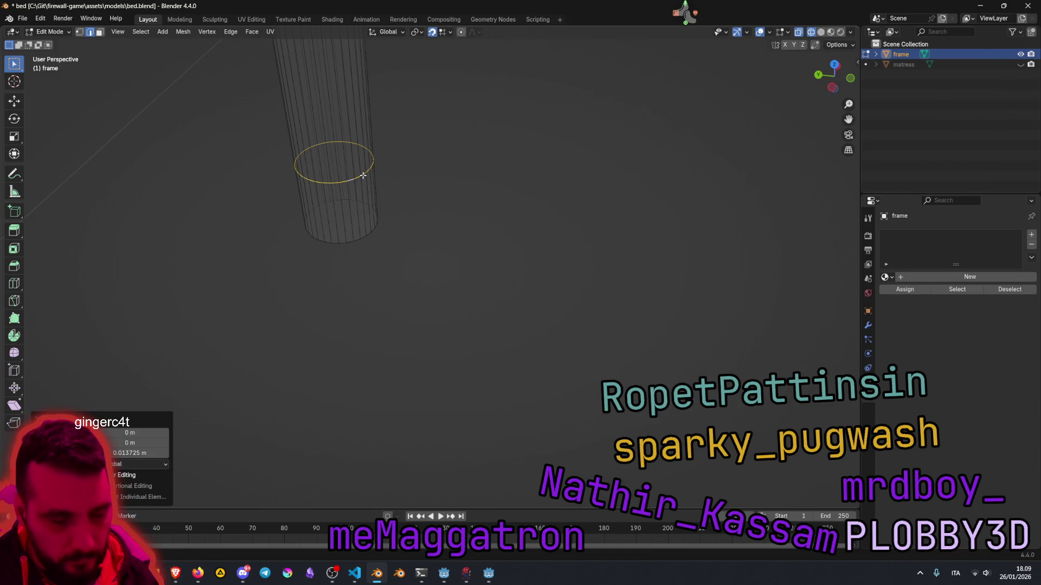
# Inset the leg's bottom cap face a second time.
pyautogui.keyDown('alt'); pyautogui.click(342, 243); pyautogui.keyUp('alt')
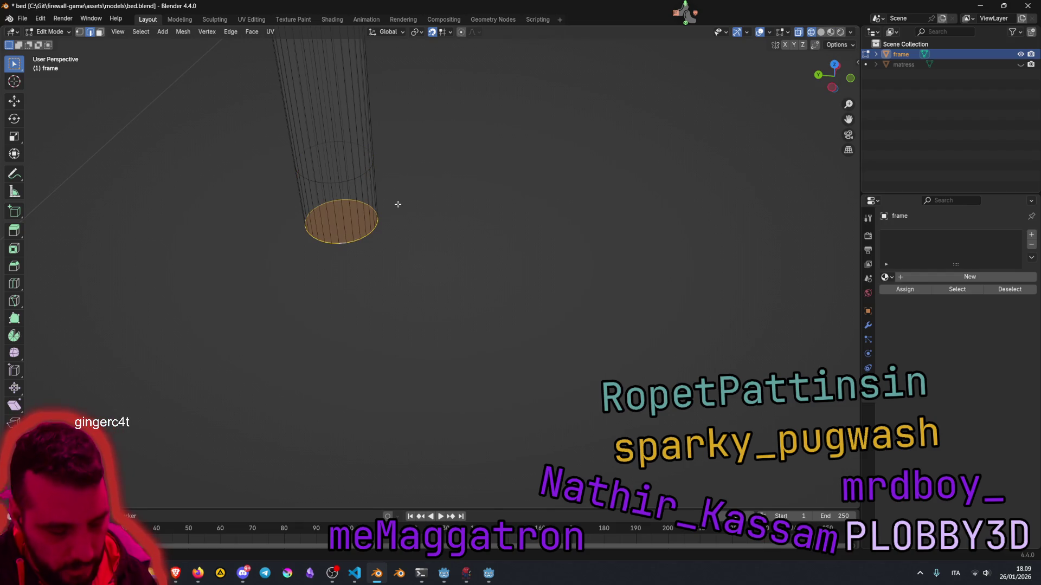
pyautogui.press('i')
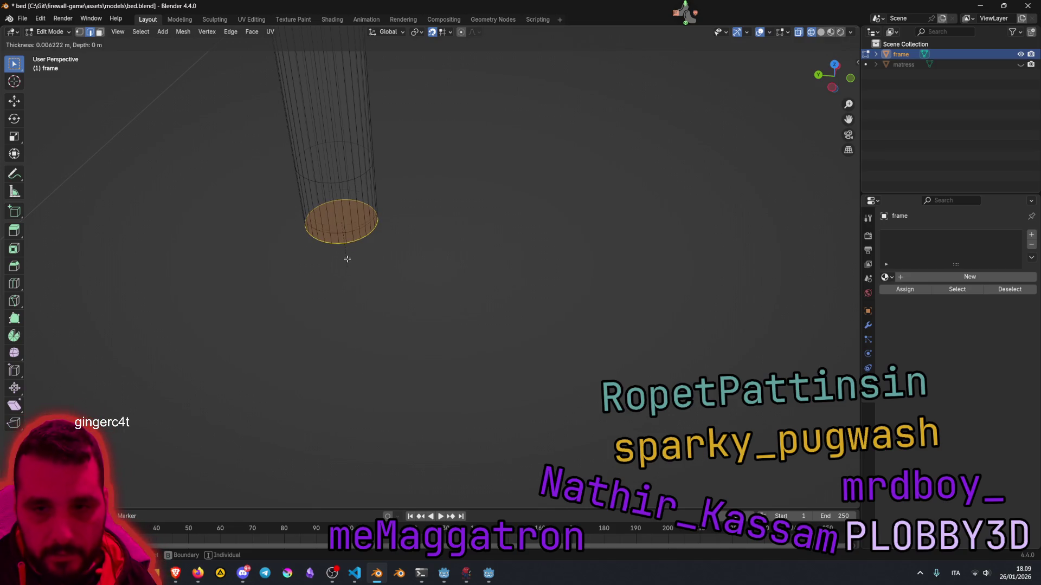
pyautogui.click(347, 219)
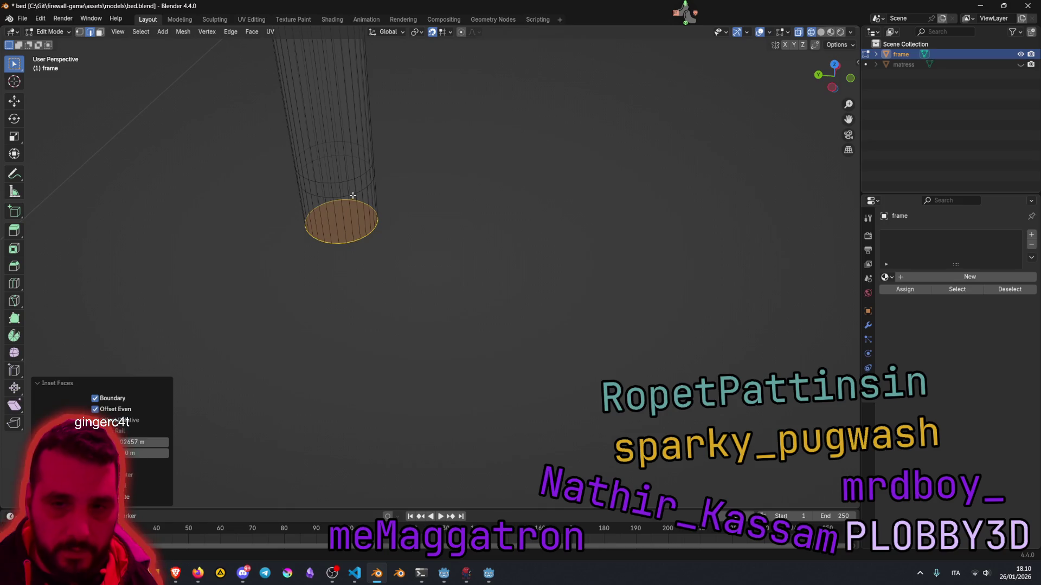
# Widen the two foot edge rings about 1.19 times without changing height.
pyautogui.keyDown('alt'); pyautogui.click(353, 195); pyautogui.keyUp('alt')
pyautogui.keyDown('alt'); pyautogui.click(370, 230); pyautogui.keyUp('alt')
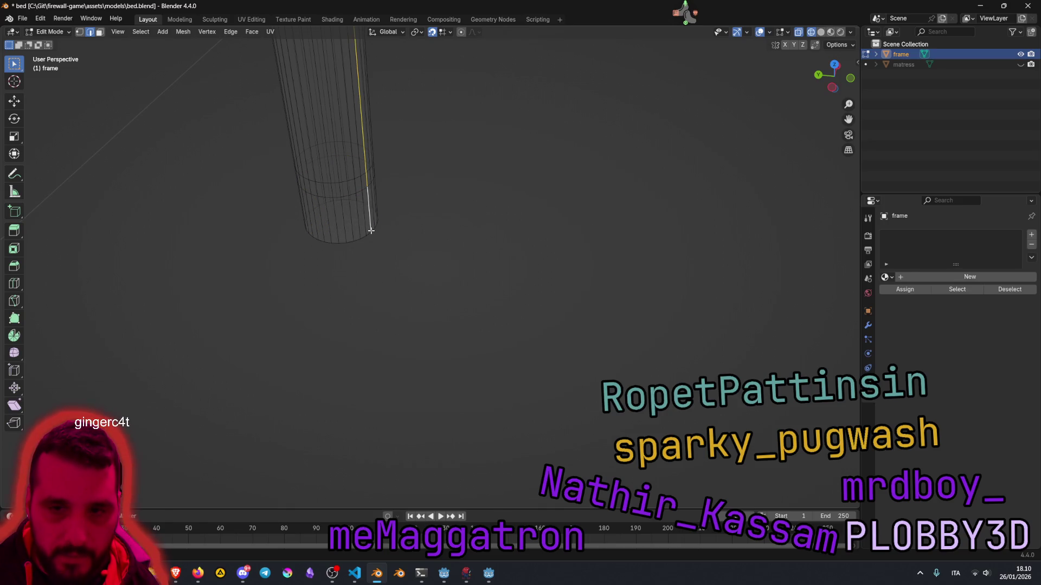
pyautogui.keyDown('alt'); pyautogui.keyDown('shift'); pyautogui.click(364, 237); pyautogui.keyUp('shift'); pyautogui.keyUp('alt')
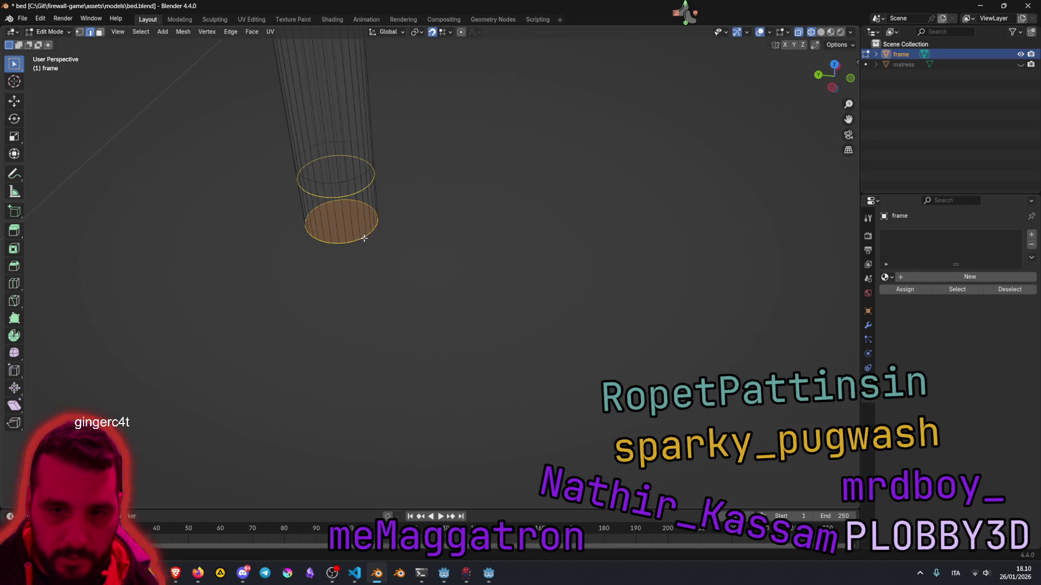
pyautogui.press('s')
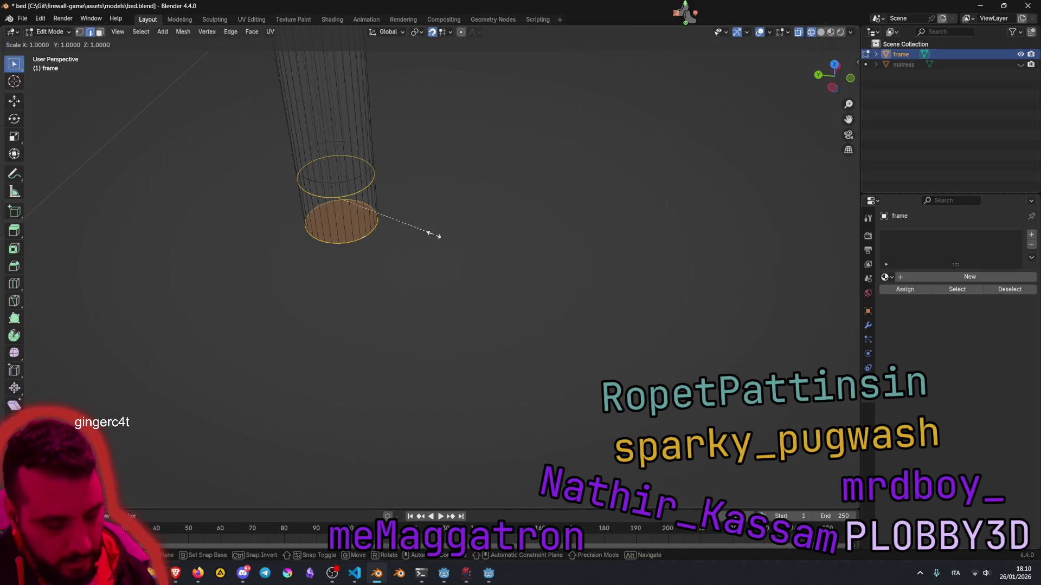
pyautogui.hotkey('shift', 'z')
pyautogui.click(450, 244)
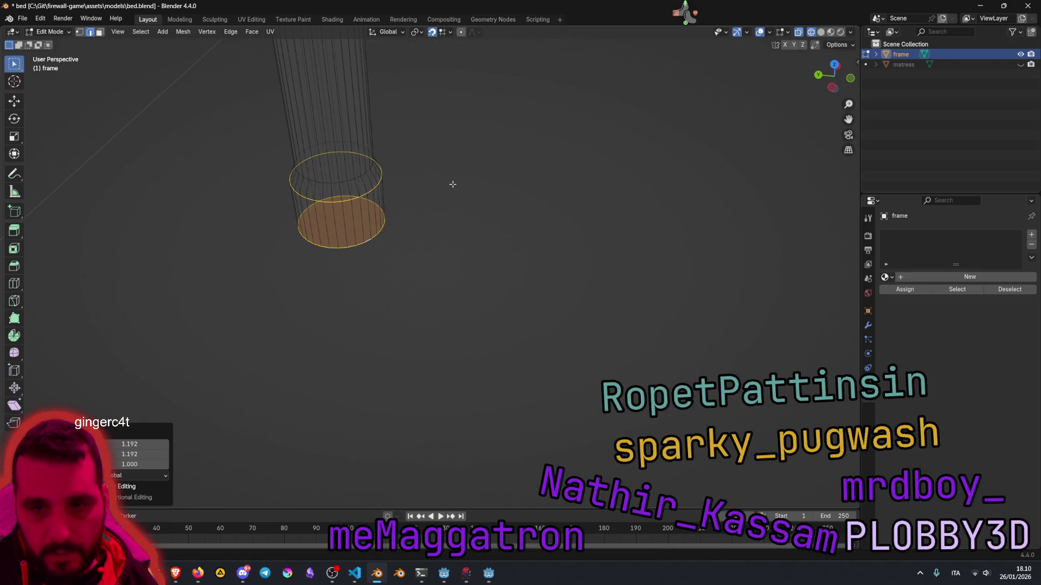
pyautogui.hotkey('alt', 'a')
pyautogui.scroll(3, 423, 248)
pyautogui.scroll(-5, 374, 206)
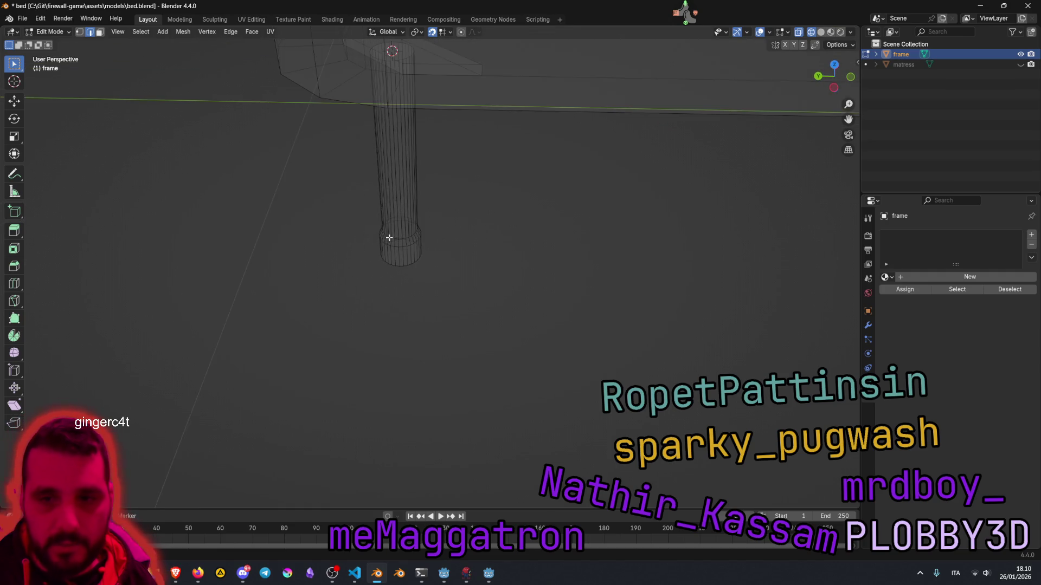
pyautogui.scroll(-2, 486, 263)
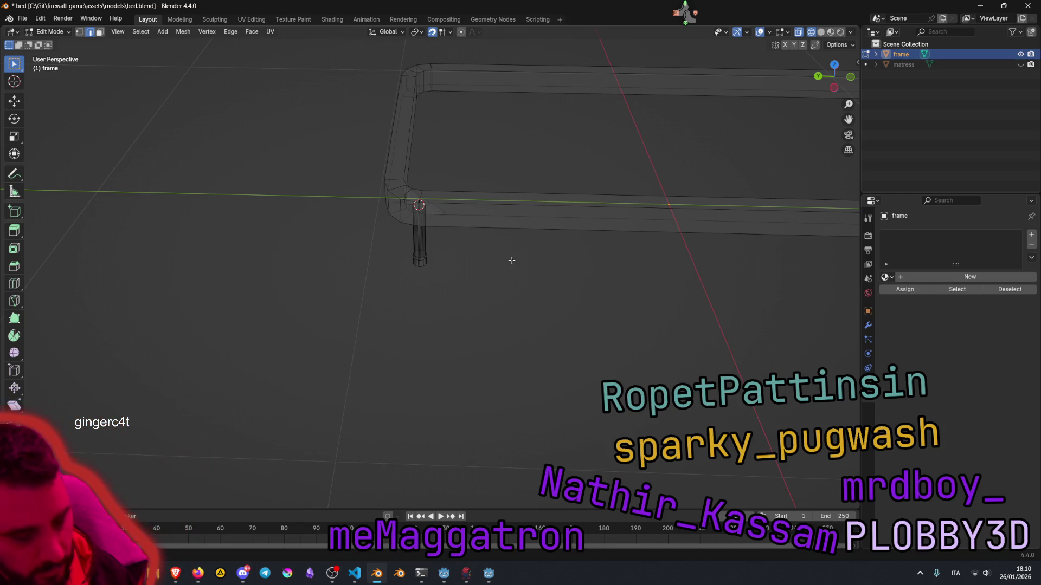
pyautogui.moveTo(534, 270)
pyautogui.mouseDown()
pyautogui.moveTo(437, 269)
pyautogui.moveTo(507, 235)
pyautogui.moveTo(439, 250)
pyautogui.moveTo(413, 244)
pyautogui.moveTo(402, 276)
pyautogui.moveTo(374, 190)
pyautogui.mouseUp()
# Select the whole connected corner leg piece with L.
pyautogui.scroll(3, 400, 259)
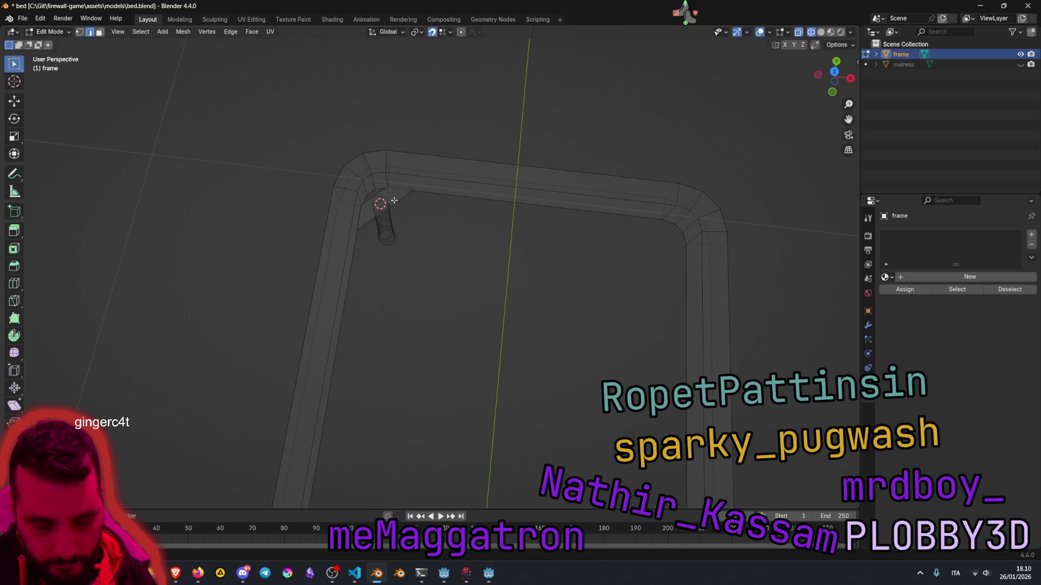
pyautogui.press('l')
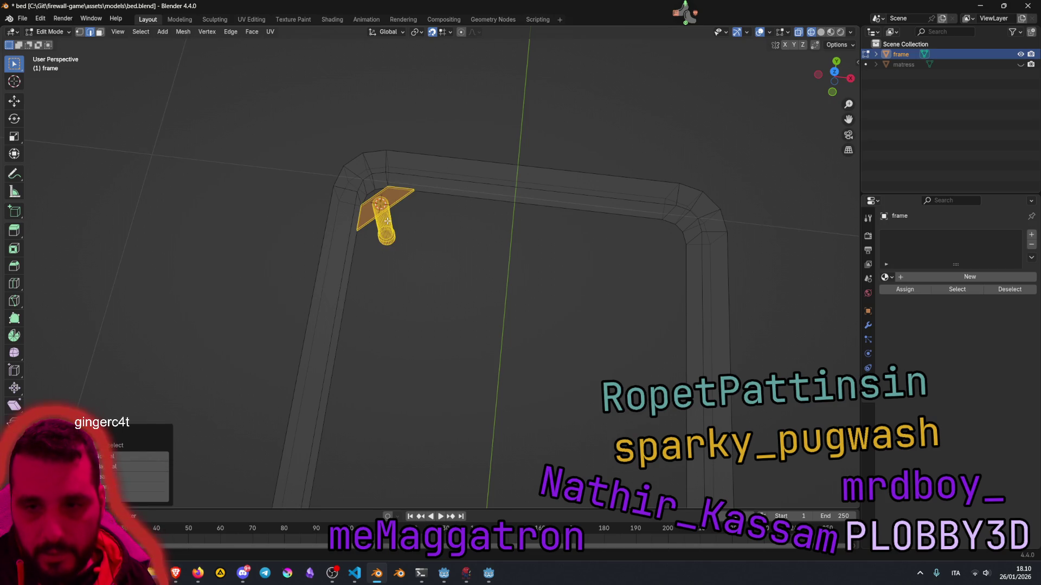
pyautogui.scroll(-4, 418, 228)
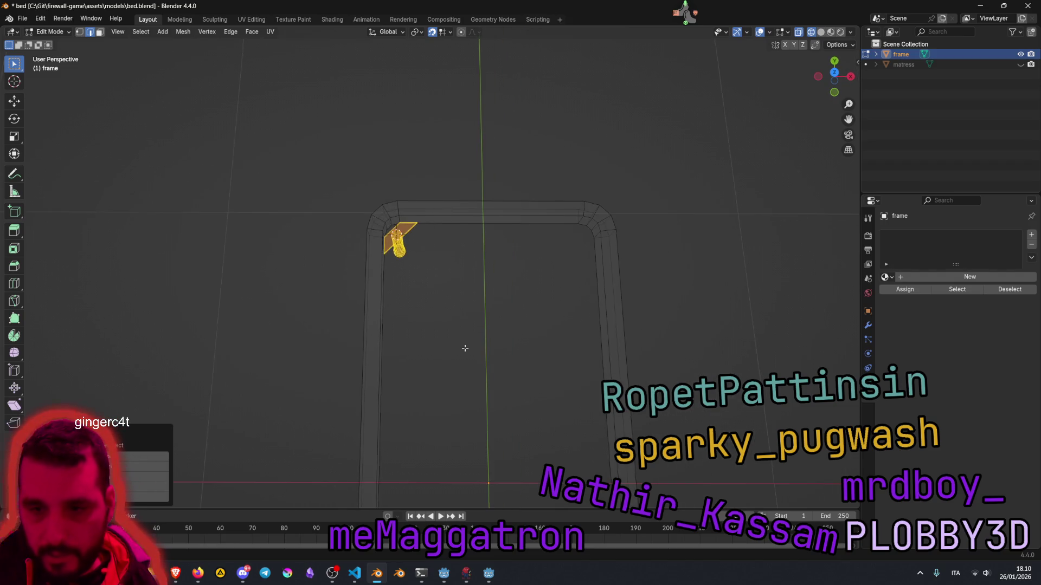
pyautogui.moveTo(462, 337)
pyautogui.mouseDown()
pyautogui.moveTo(473, 365)
pyautogui.moveTo(477, 248)
pyautogui.mouseUp()
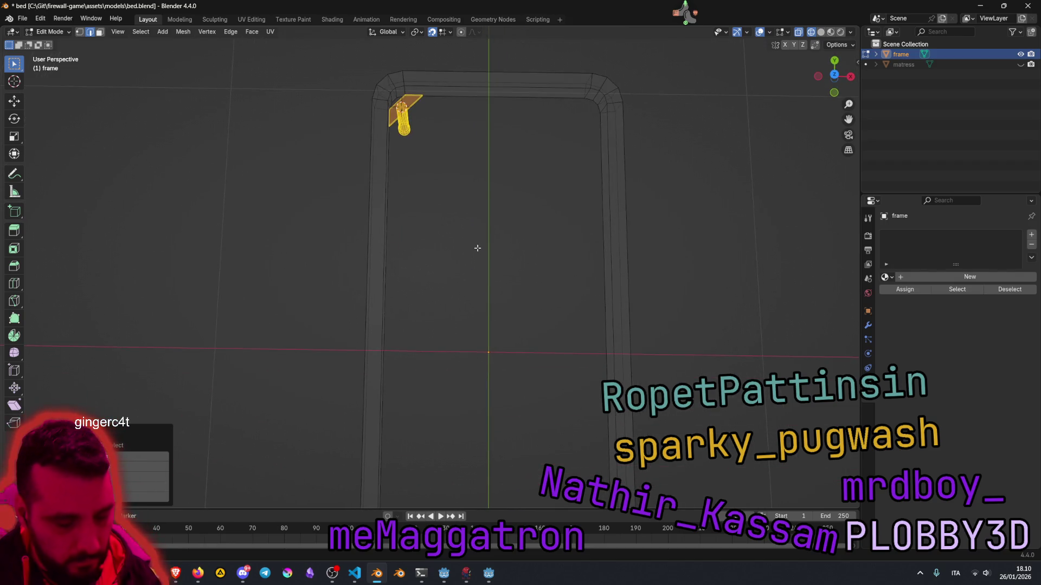
# Mirror the leg across global X via the 'mirr' search, then undo it.
pyautogui.press('F3')
pyautogui.write('mirr')
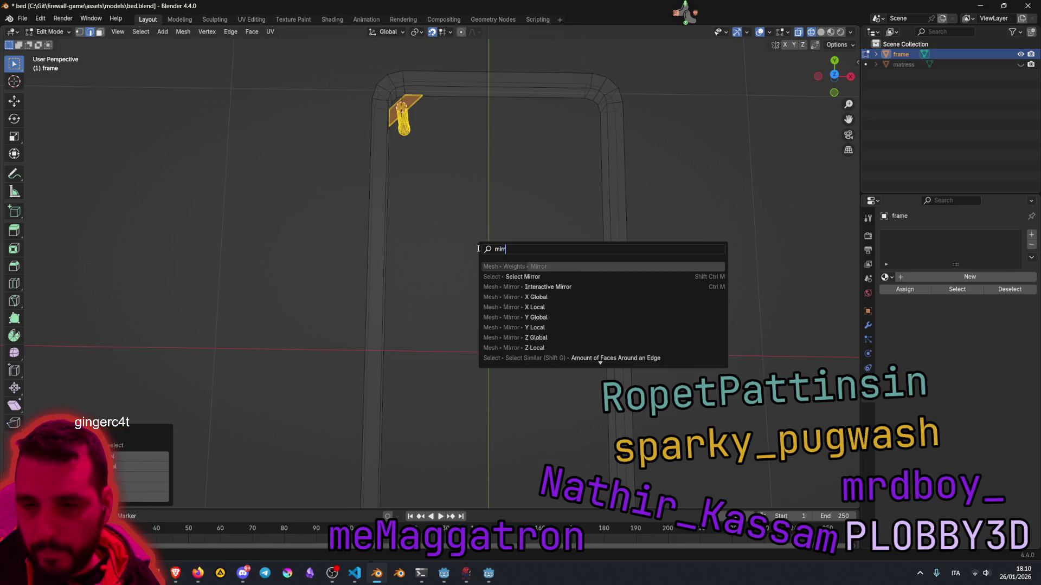
pyautogui.press('Down')
pyautogui.press('Down')
pyautogui.press('Down')
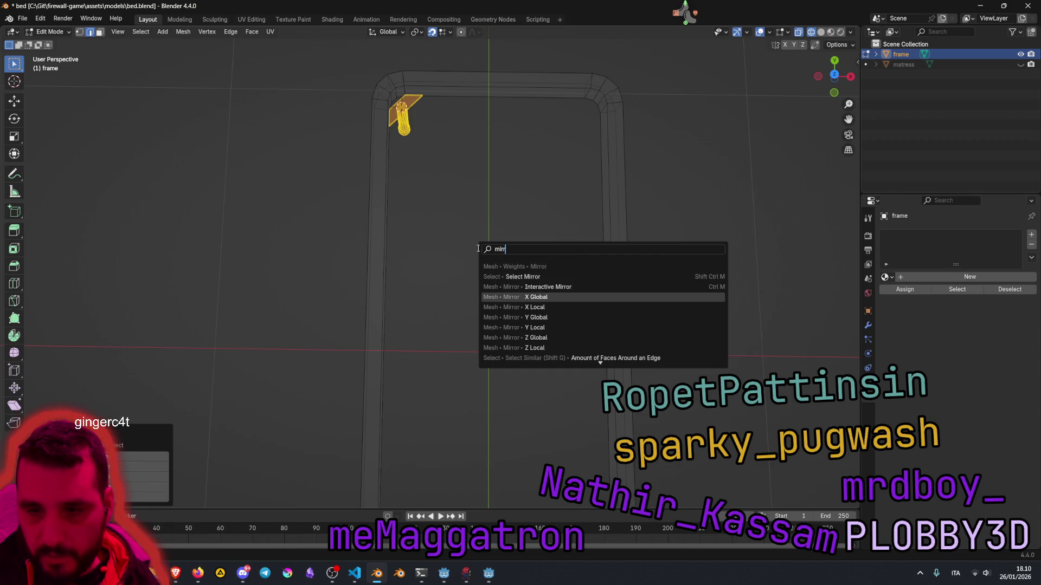
pyautogui.press('Return')
pyautogui.hotkey('ctrl', 'z')
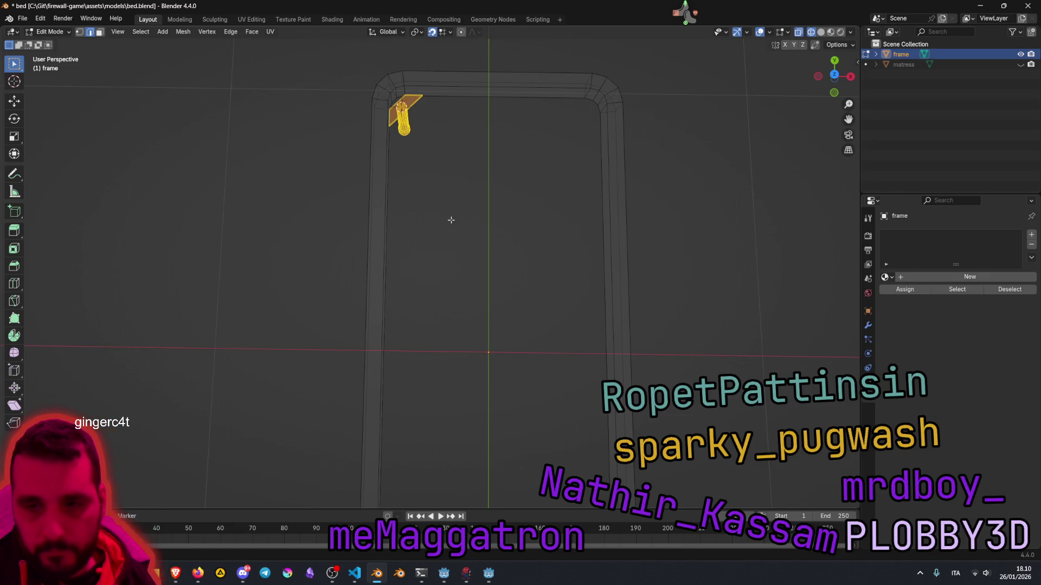
pyautogui.hotkey('shift', 's')
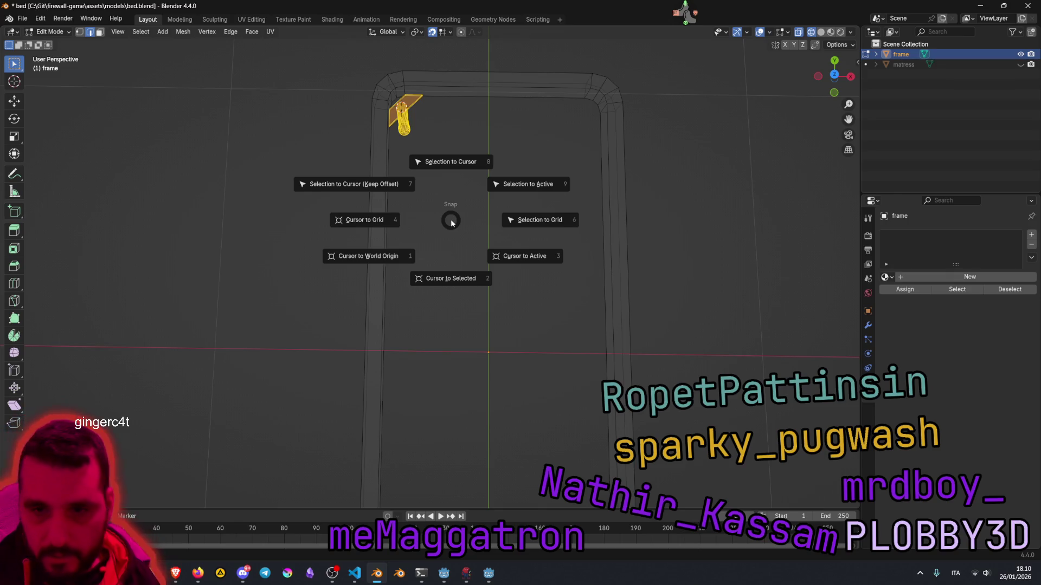
pyautogui.click(387, 254)
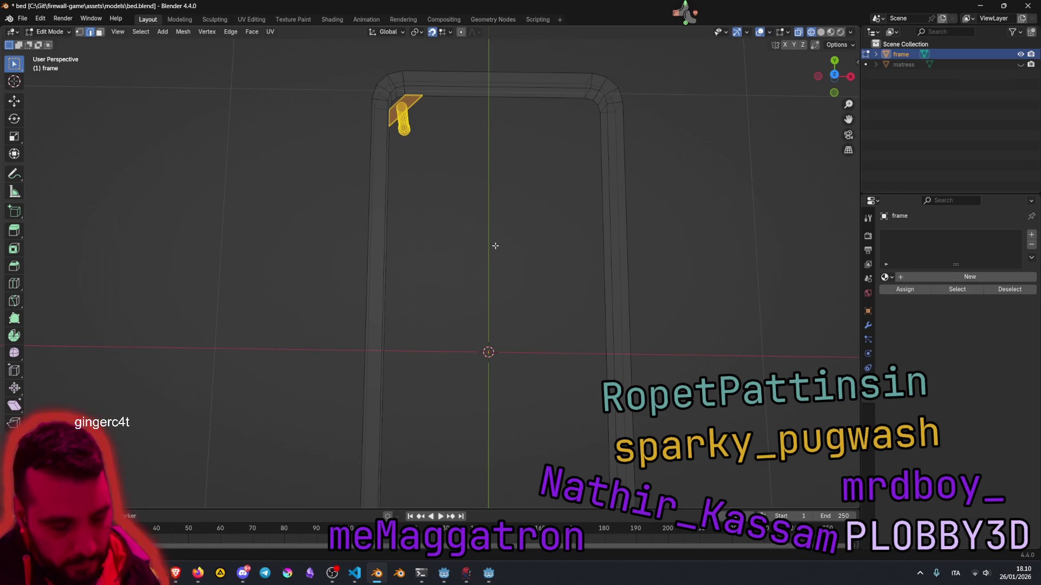
pyautogui.press('F3')
pyautogui.press('Return')
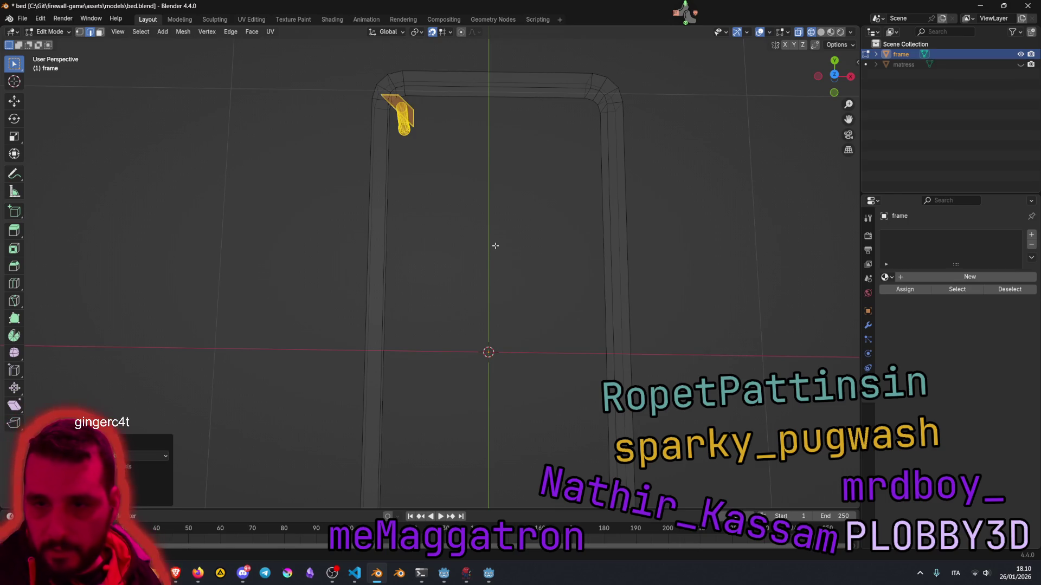
pyautogui.hotkey('ctrl', 'z')
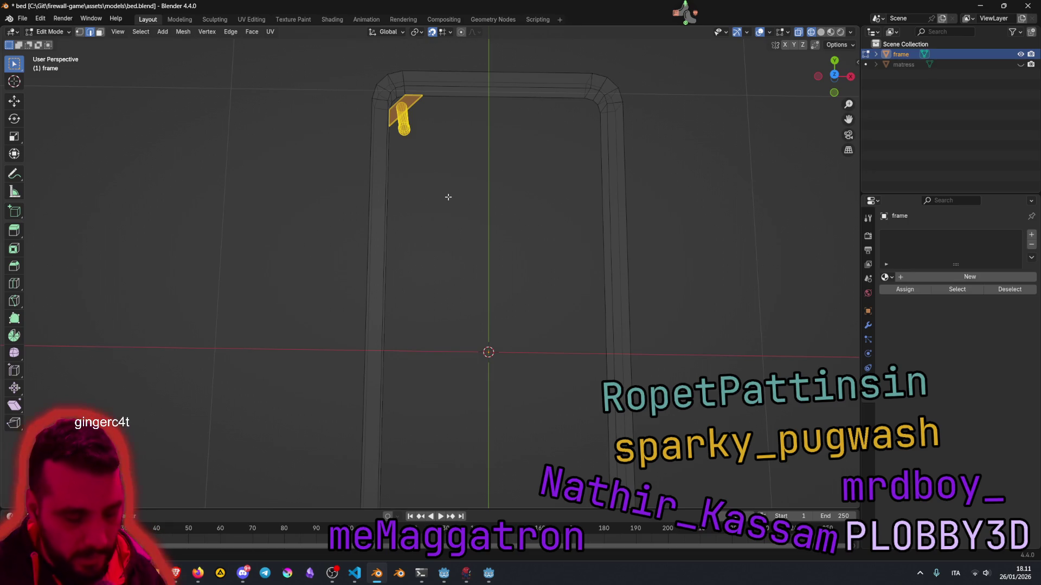
pyautogui.press('F3')
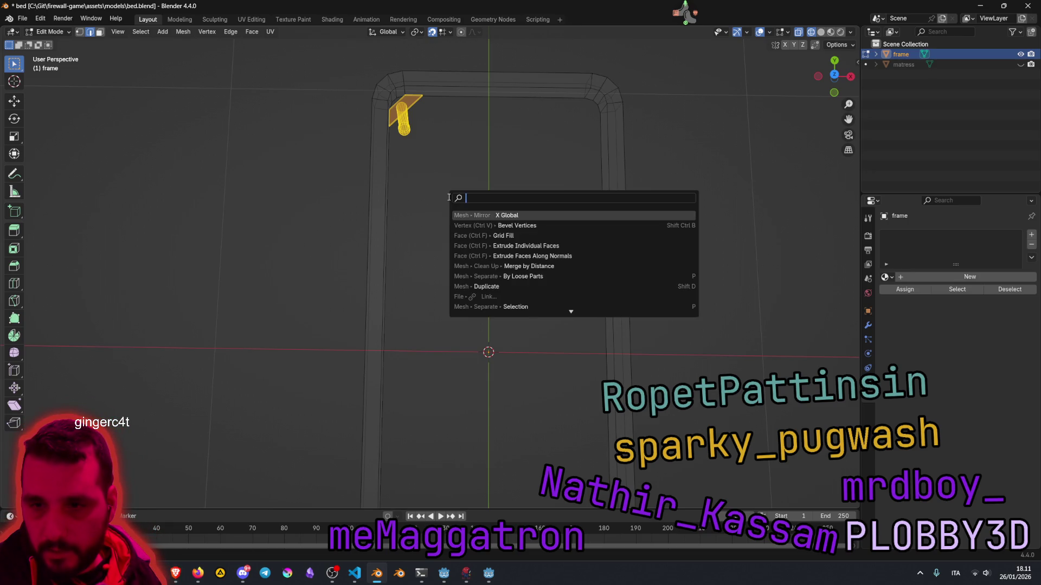
pyautogui.press('Return')
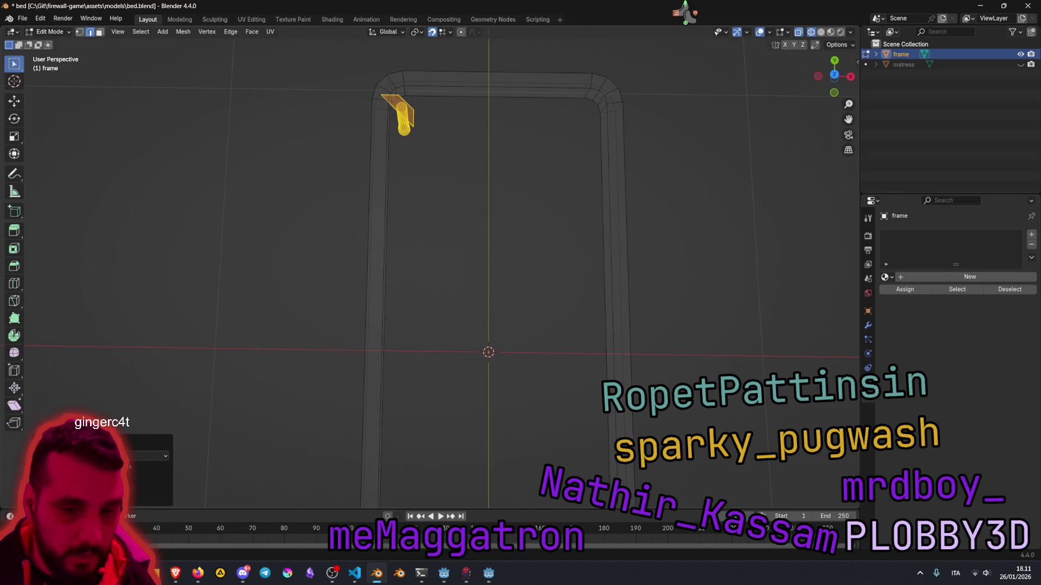
pyautogui.click(147, 456)
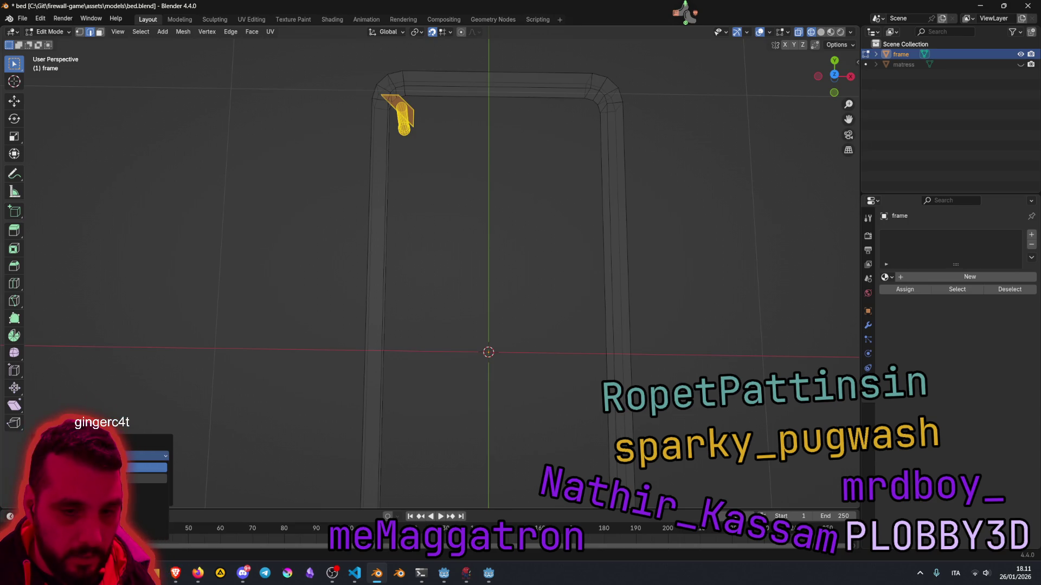
pyautogui.click(146, 467)
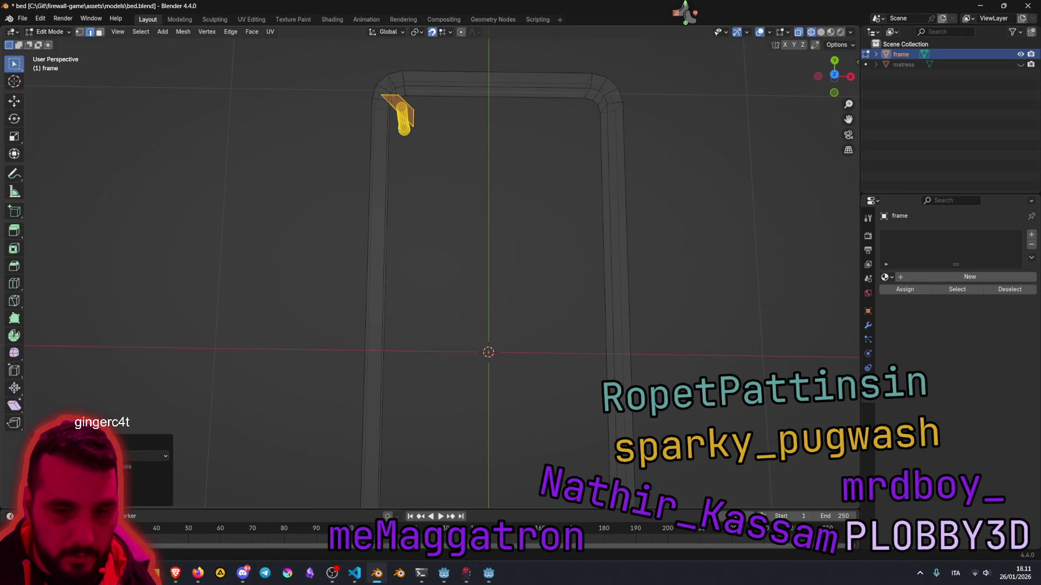
pyautogui.click(126, 456)
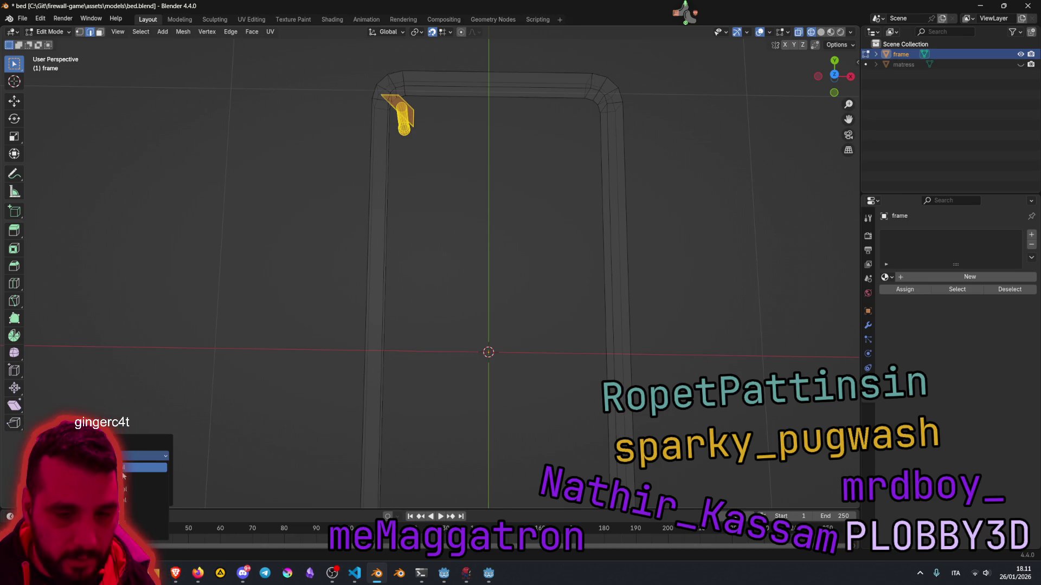
pyautogui.click(142, 521)
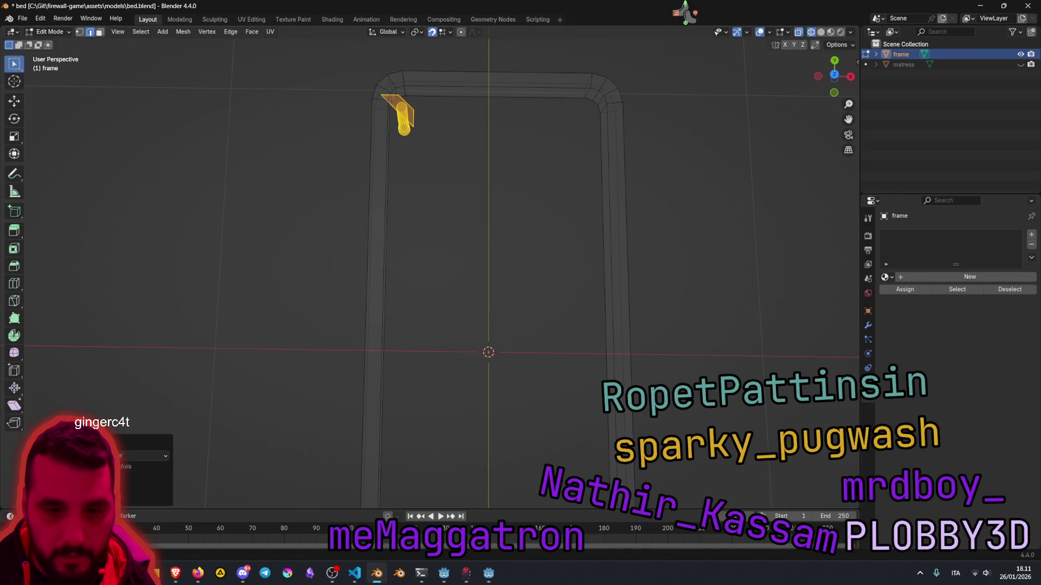
pyautogui.click(128, 457)
pyautogui.click(123, 457)
pyautogui.click(123, 456)
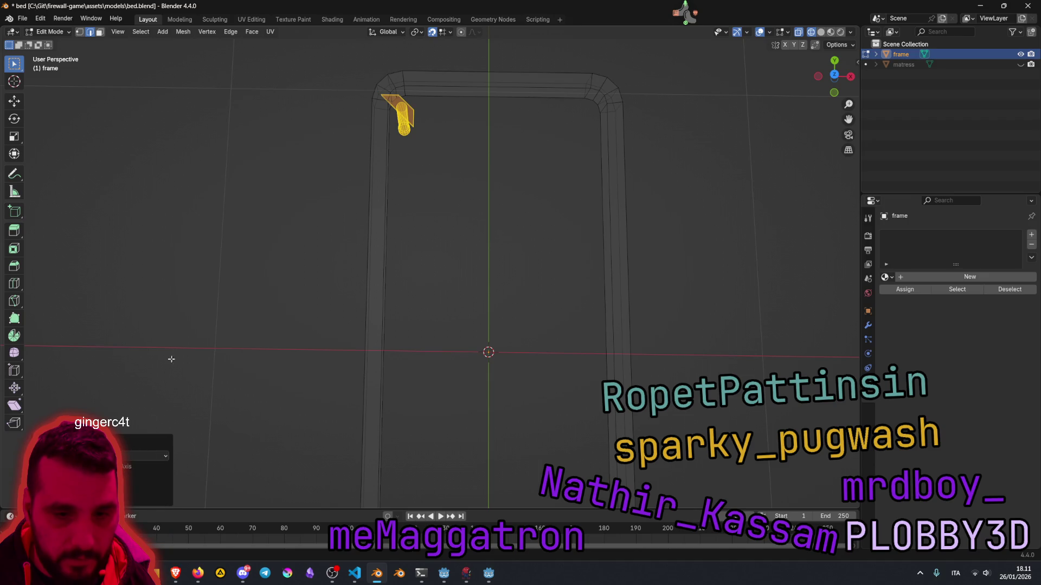
pyautogui.click(303, 238)
pyautogui.hotkey('ctrl', 'z')
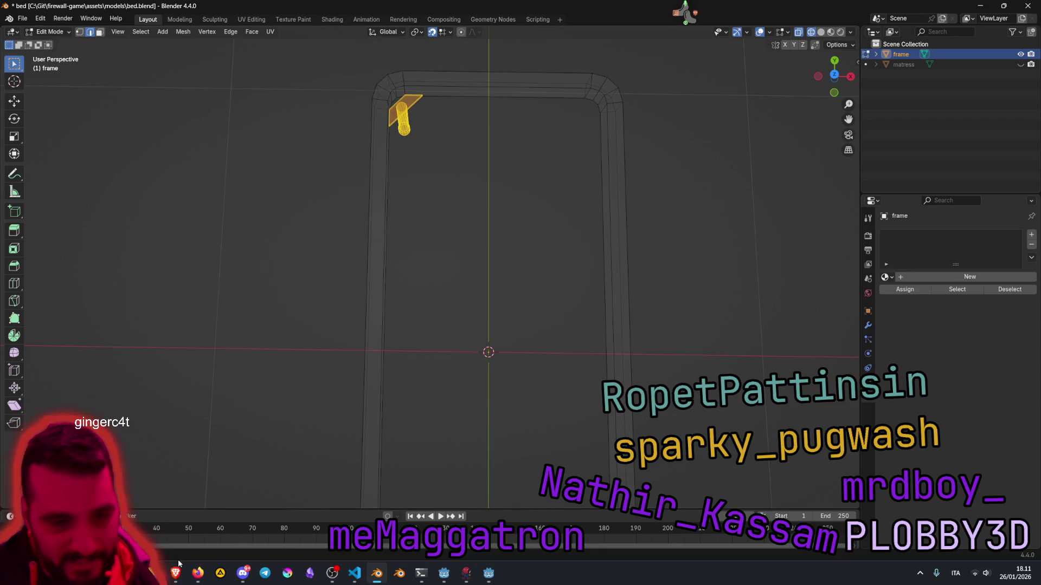
pyautogui.click(544, 151)
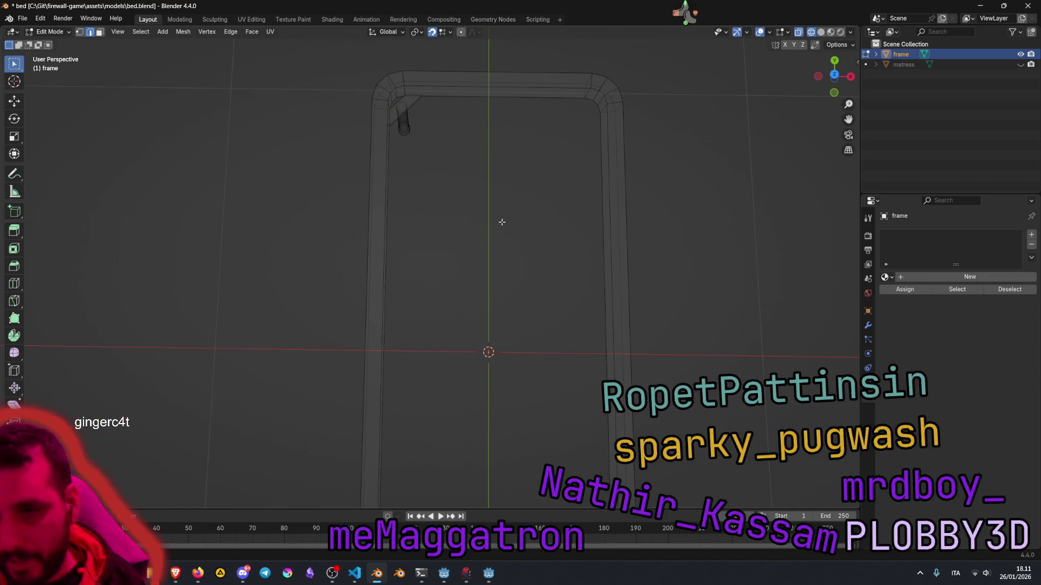
pyautogui.hscroll(4, 499, 235)
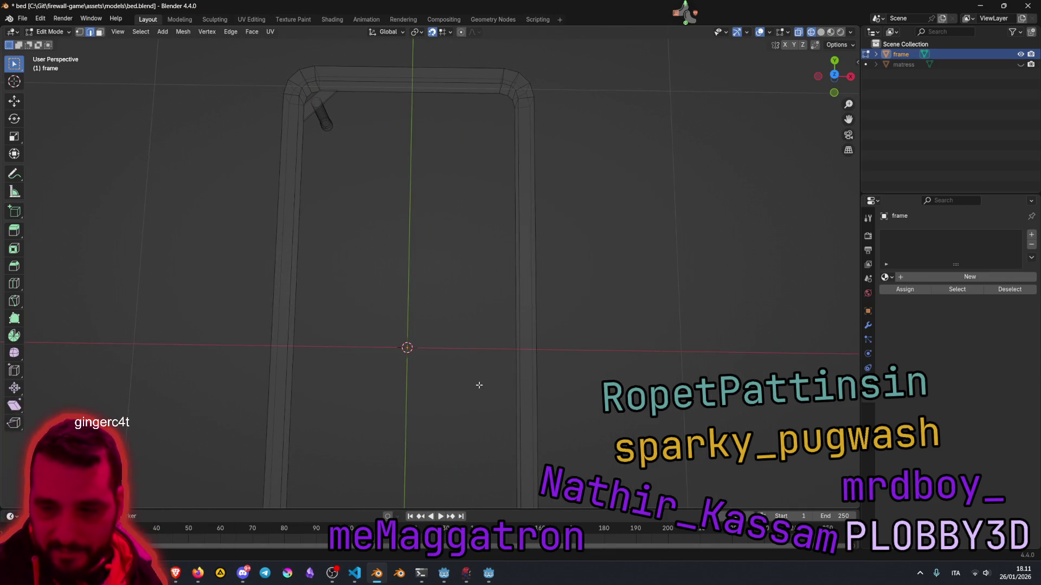
pyautogui.scroll(3, 365, 176)
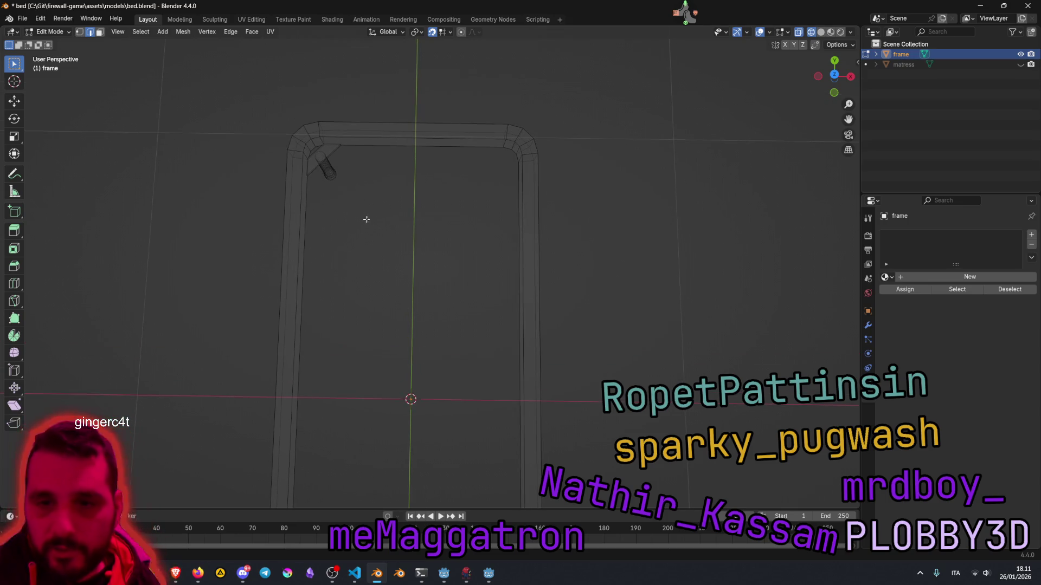
pyautogui.moveTo(351, 205)
pyautogui.mouseDown()
pyautogui.moveTo(325, 186)
pyautogui.moveTo(317, 157)
pyautogui.mouseUp()
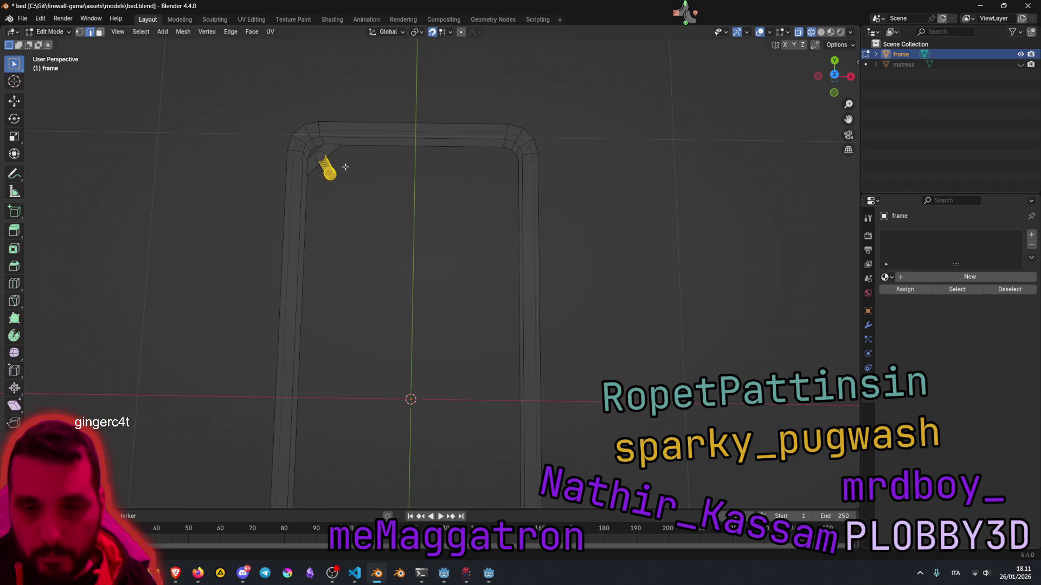
pyautogui.keyDown('shift'); pyautogui.click(331, 153); pyautogui.keyUp('shift')
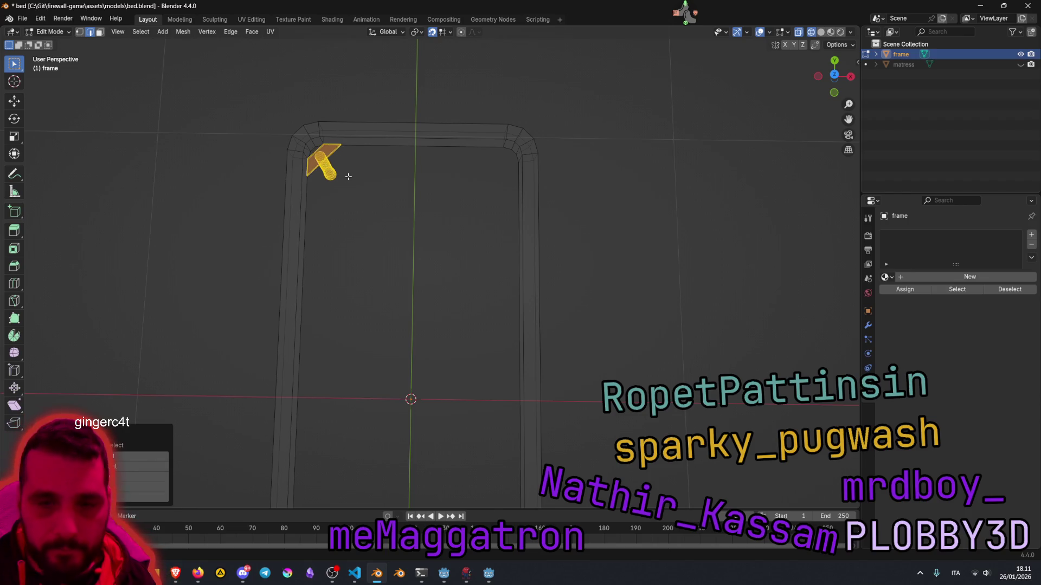
pyautogui.moveTo(391, 233)
pyautogui.mouseDown()
pyautogui.moveTo(407, 181)
pyautogui.moveTo(428, 229)
pyautogui.moveTo(390, 211)
pyautogui.mouseUp()
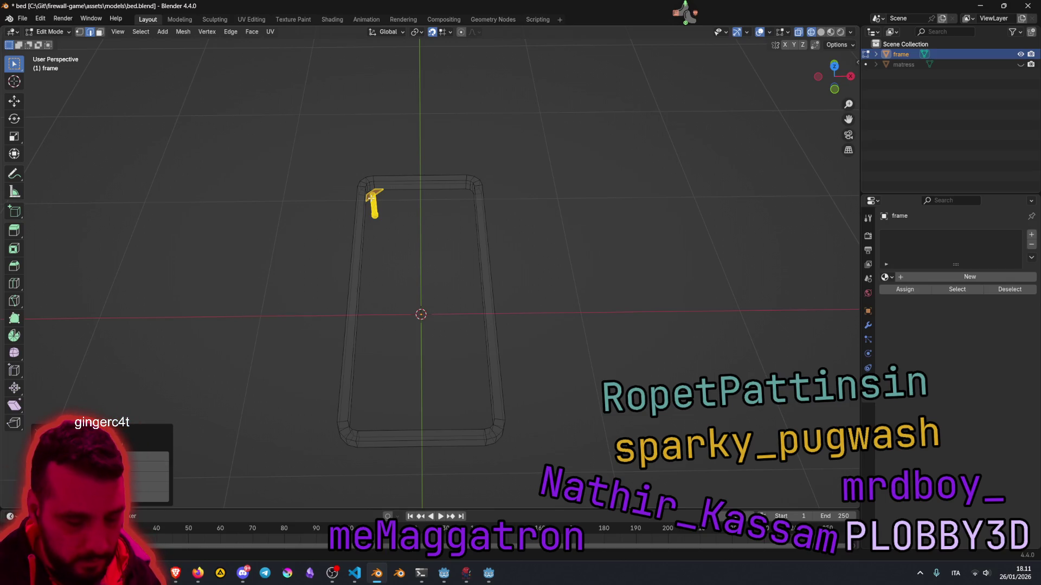
pyautogui.press('F3')
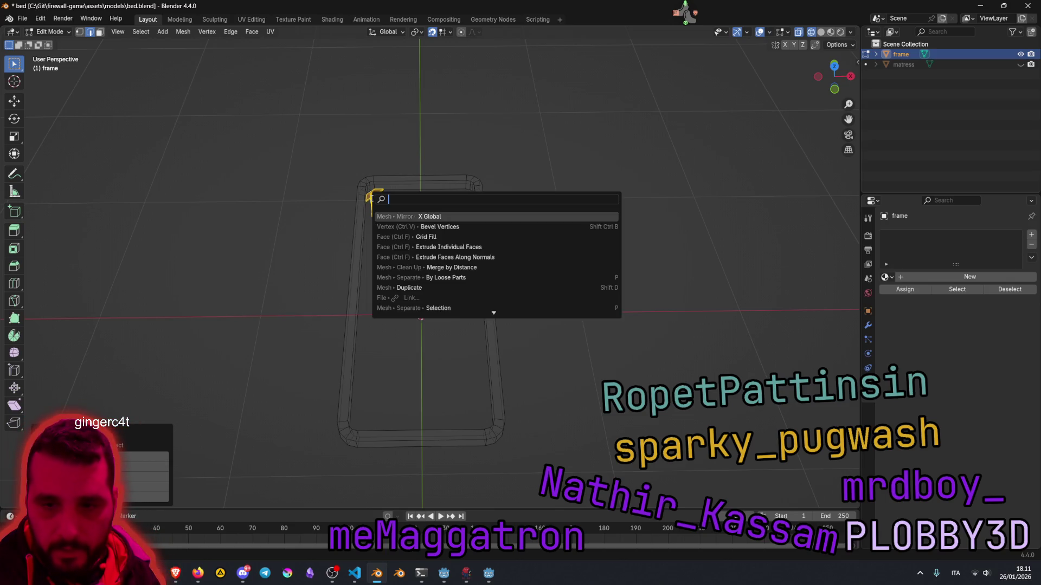
pyautogui.write('mirro')
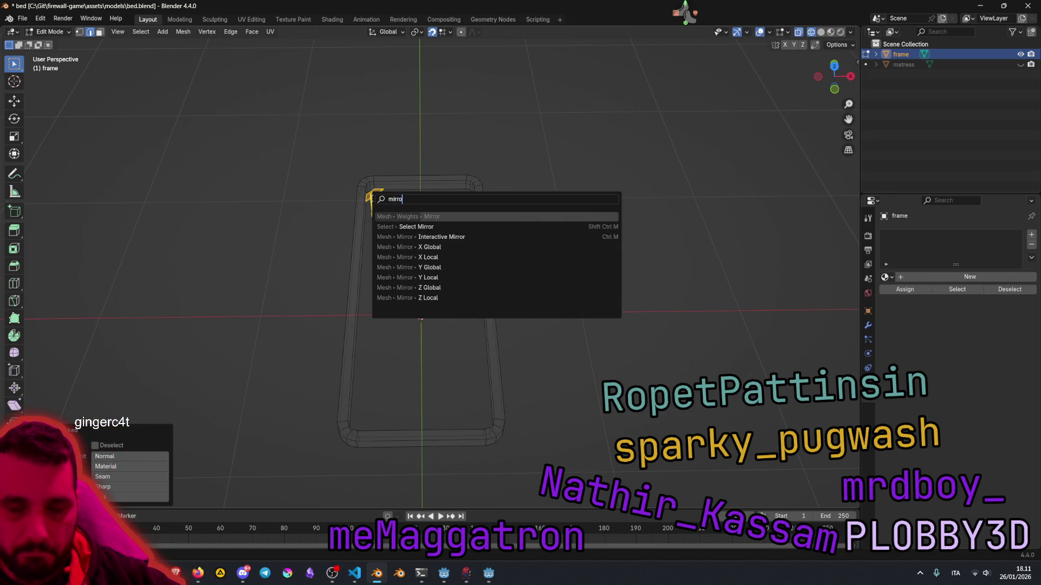
pyautogui.press('Down')
pyautogui.press('Down')
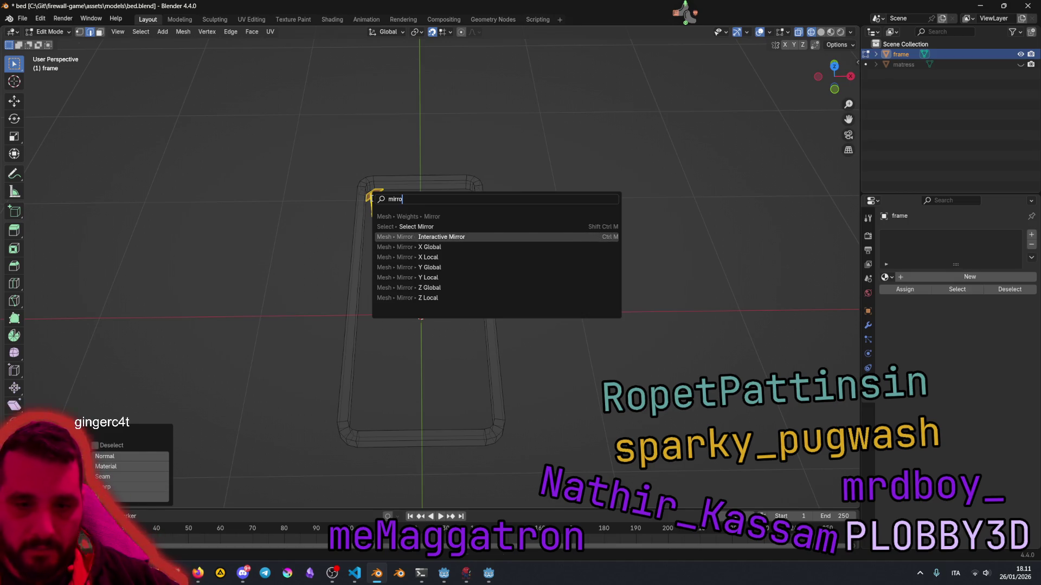
pyautogui.press('Return')
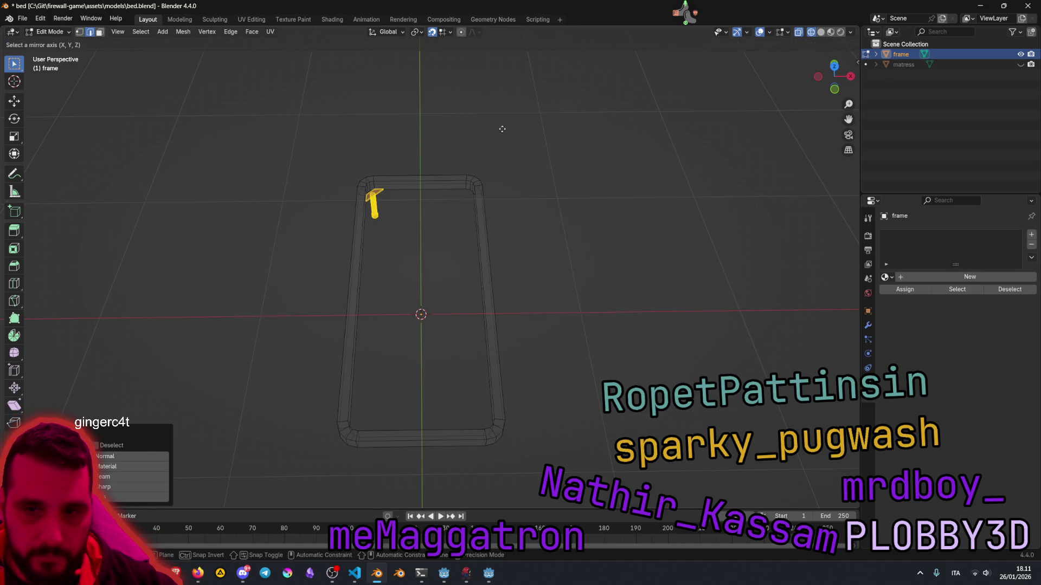
pyautogui.click(346, 221)
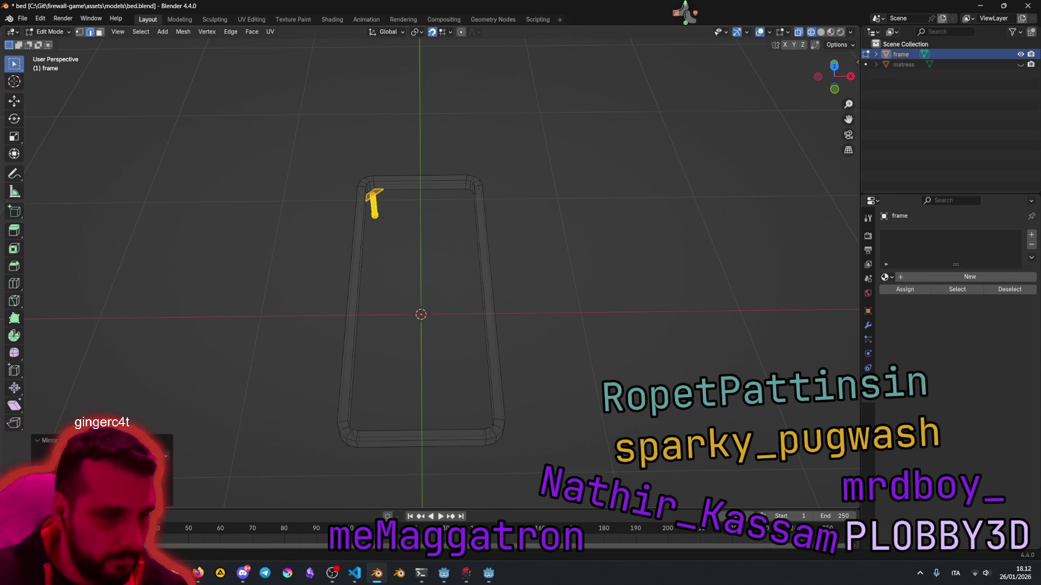
pyautogui.moveTo(439, 256)
pyautogui.mouseDown()
pyautogui.moveTo(460, 244)
pyautogui.moveTo(483, 251)
pyautogui.moveTo(483, 242)
pyautogui.moveTo(434, 264)
pyautogui.moveTo(415, 249)
pyautogui.mouseUp()
pyautogui.click(462, 246)
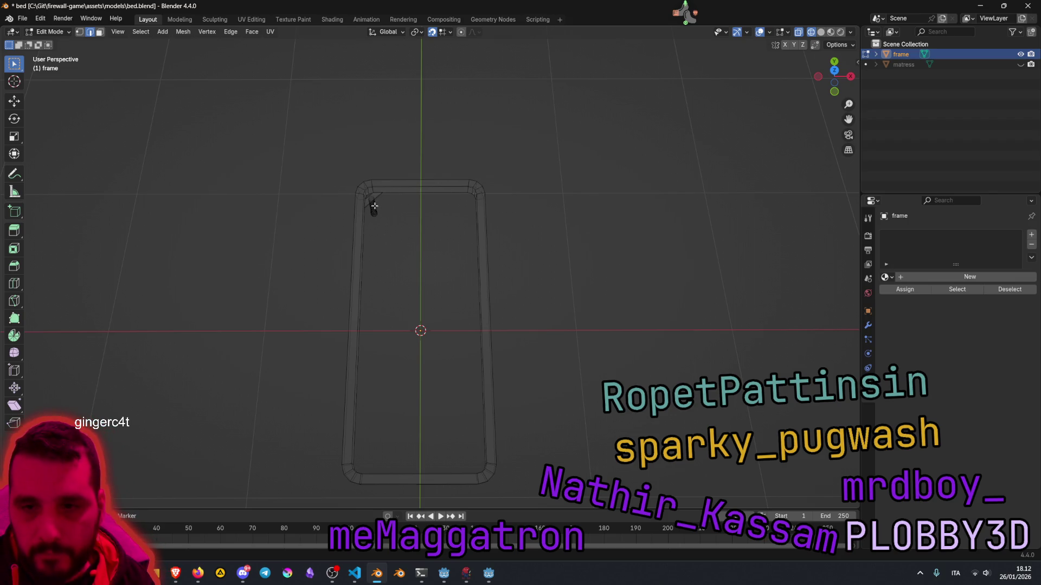
pyautogui.press('l')
pyautogui.press('l')
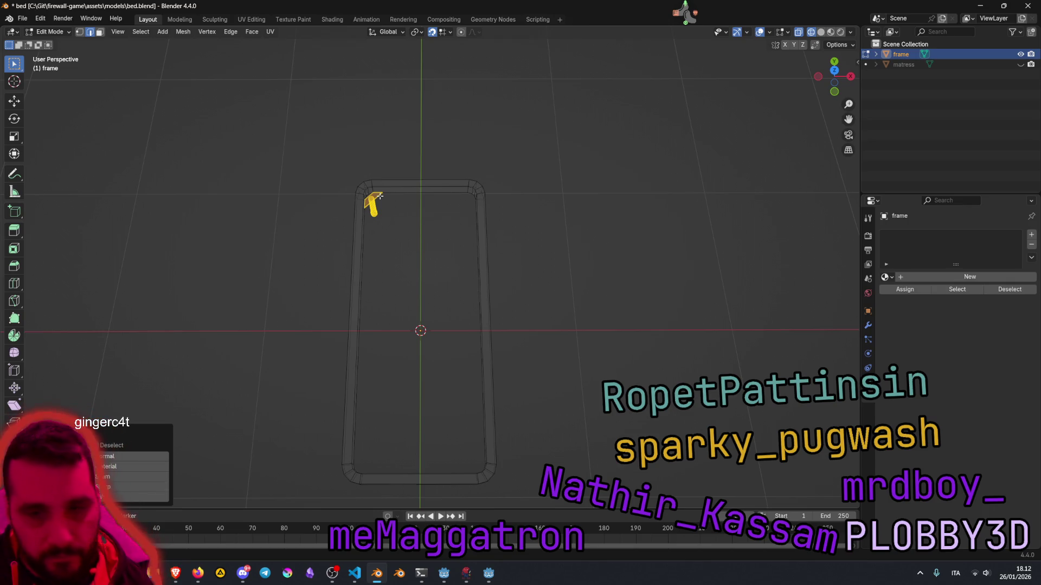
pyautogui.press('g')
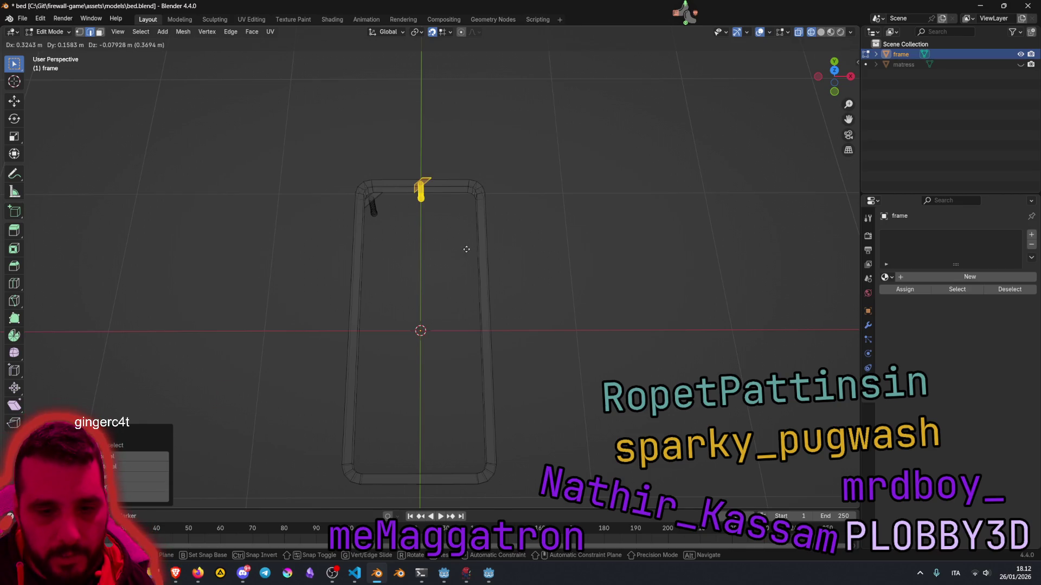
pyautogui.press('x')
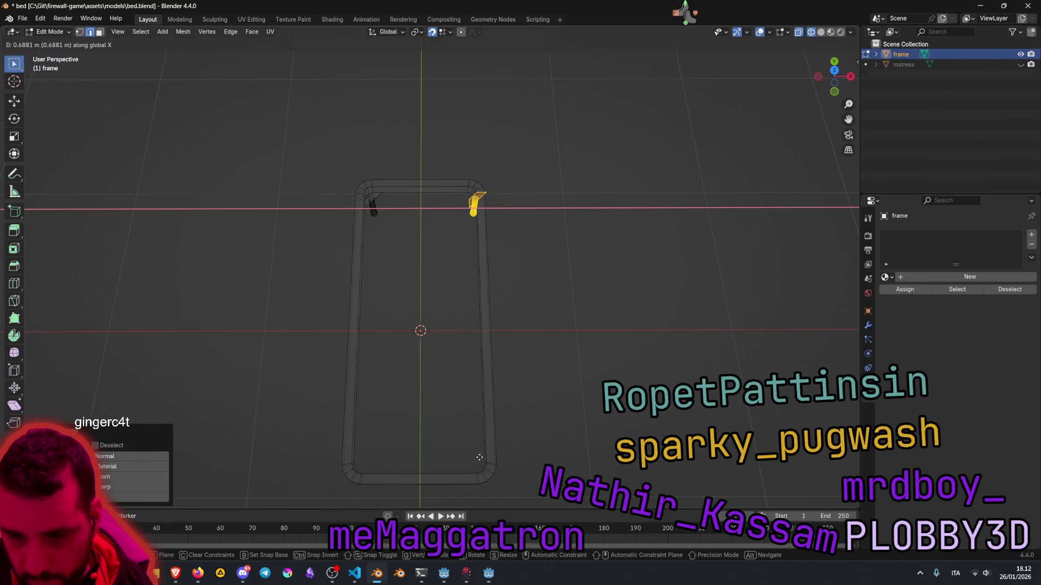
pyautogui.press('r')
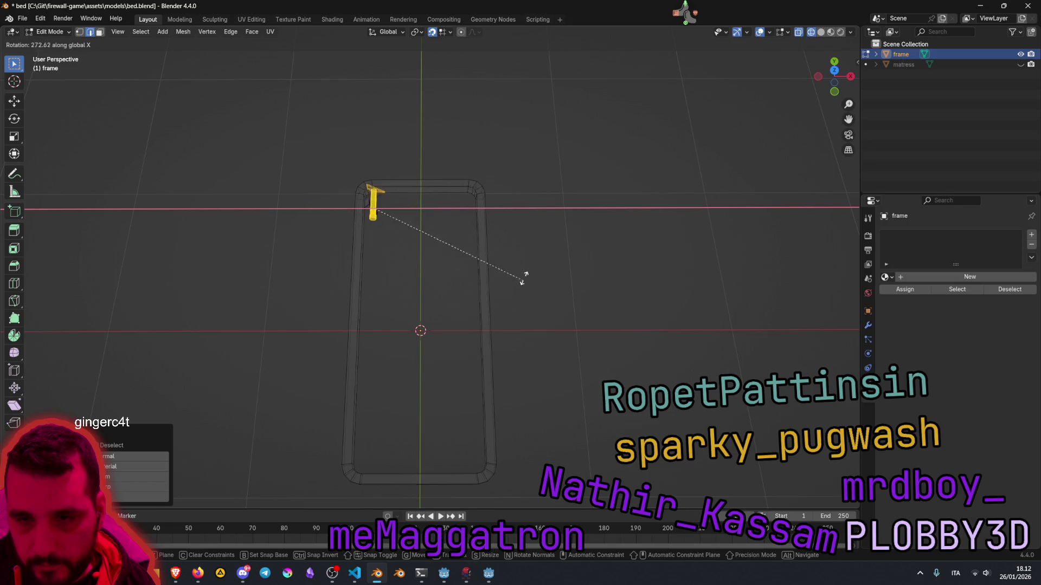
pyautogui.click(477, 209)
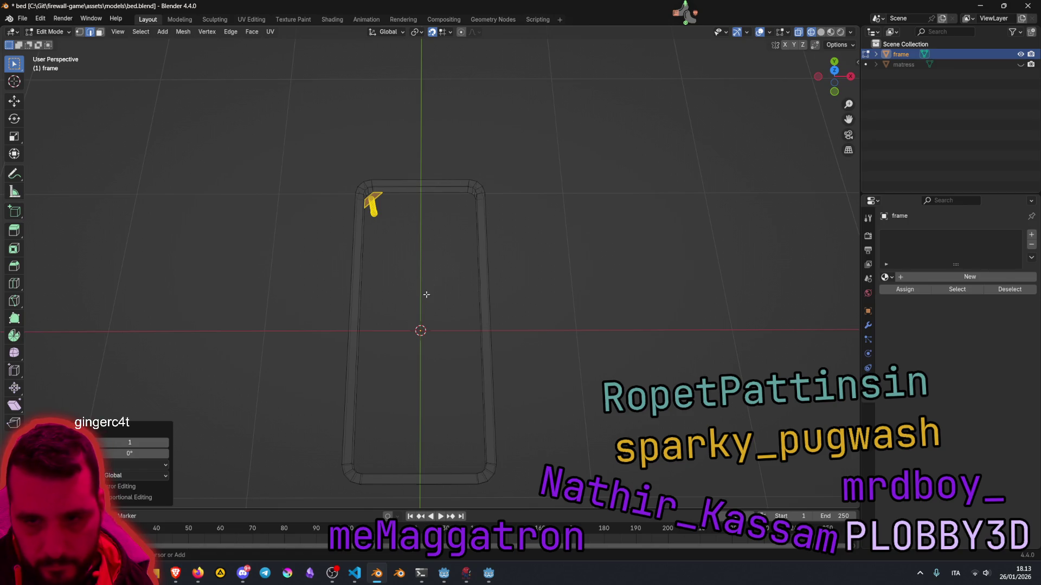
# Undo the leg's rotation, reselect the leg piece and move it 1.04 m along X.
pyautogui.hotkey('ctrl', 'z')
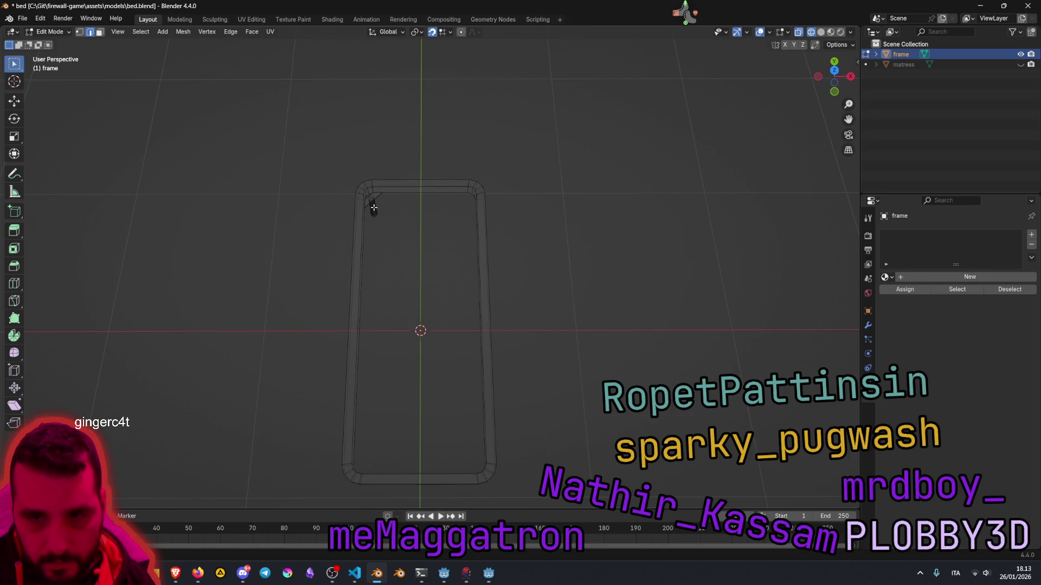
pyautogui.press('l')
pyautogui.press('l')
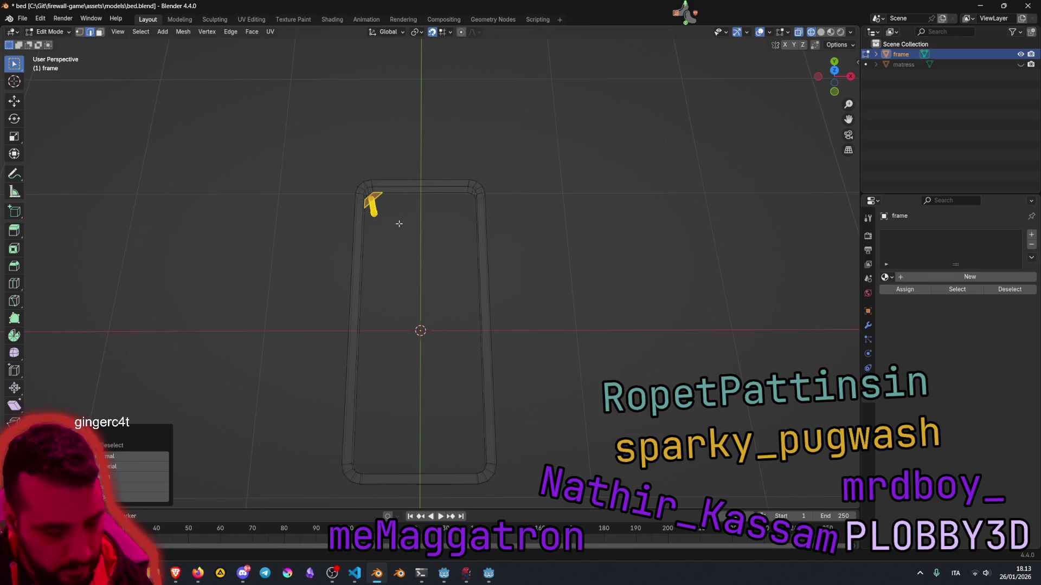
pyautogui.press('g')
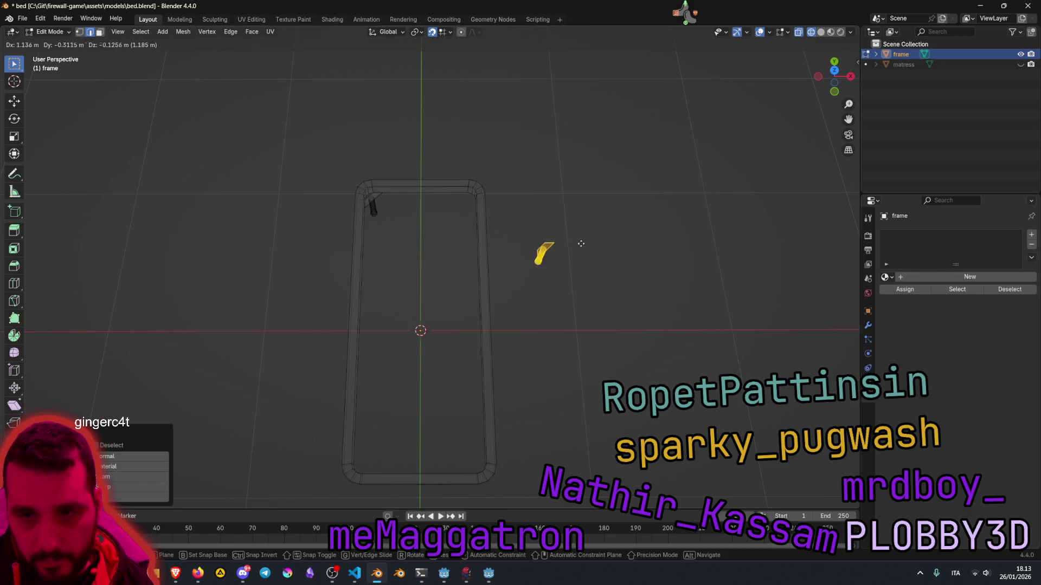
pyautogui.press('x')
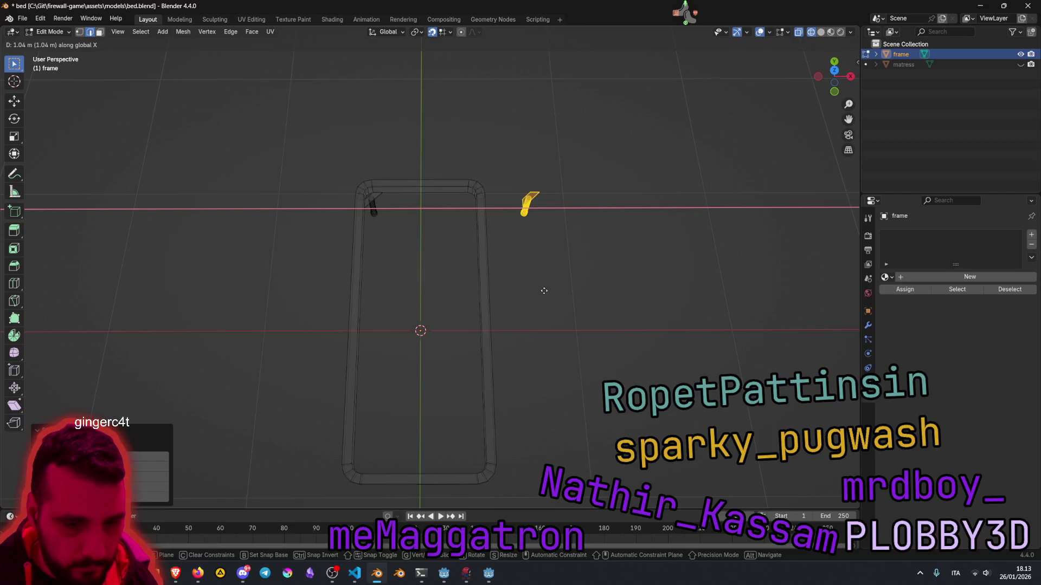
pyautogui.hotkey('ctrl', 'l')
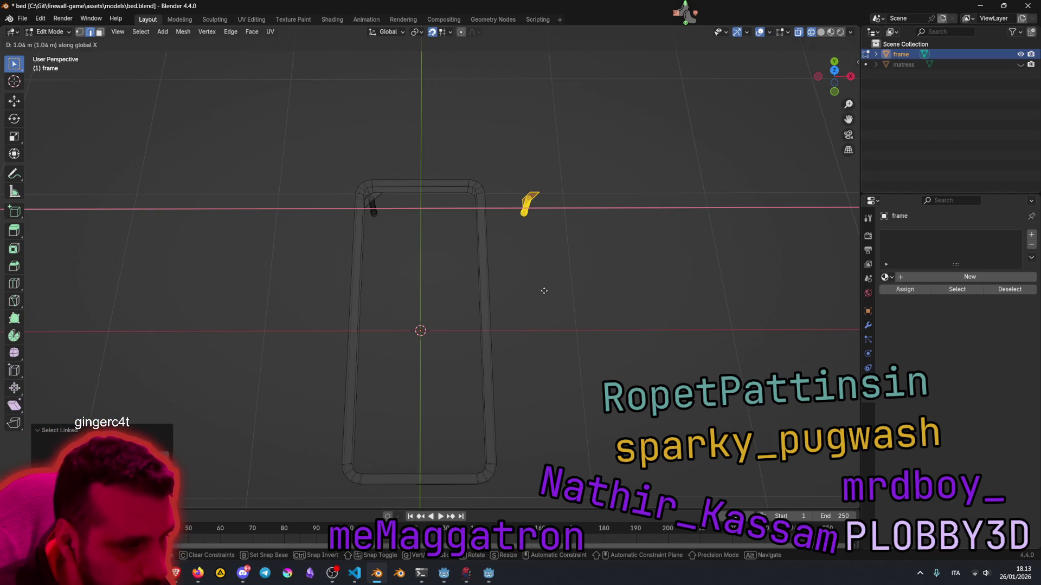
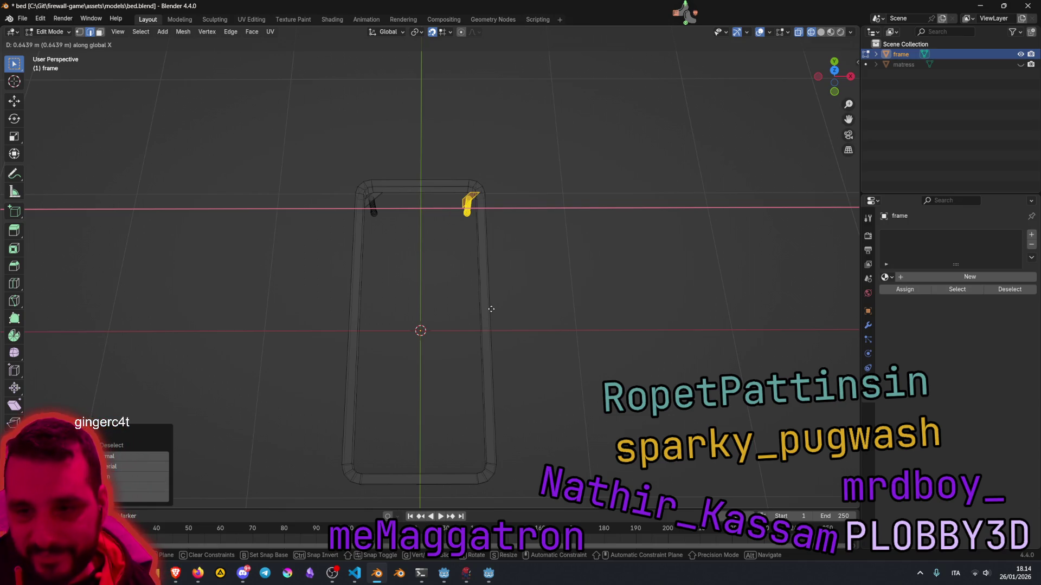
# Drop the leg piece at the bed frame's top-left corner, then tilt the view to check it.
pyautogui.click(480, 267)
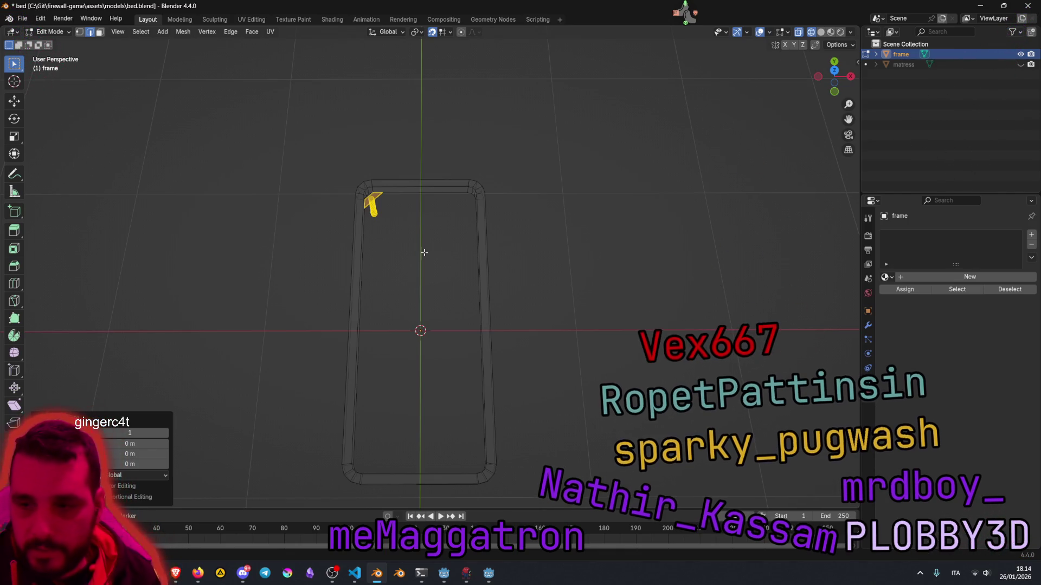
pyautogui.press('KP_2')
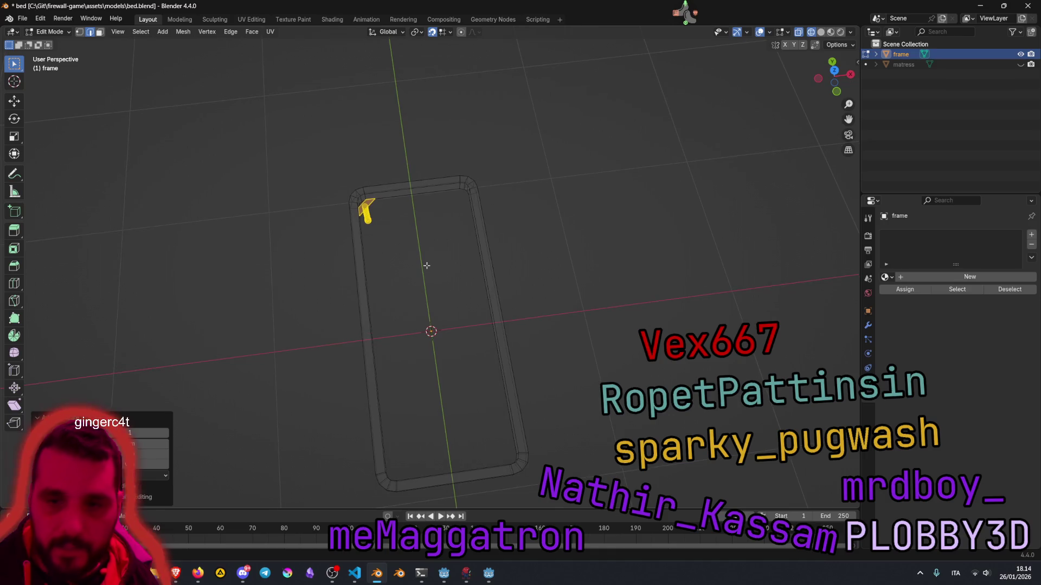
pyautogui.press('KP_6')
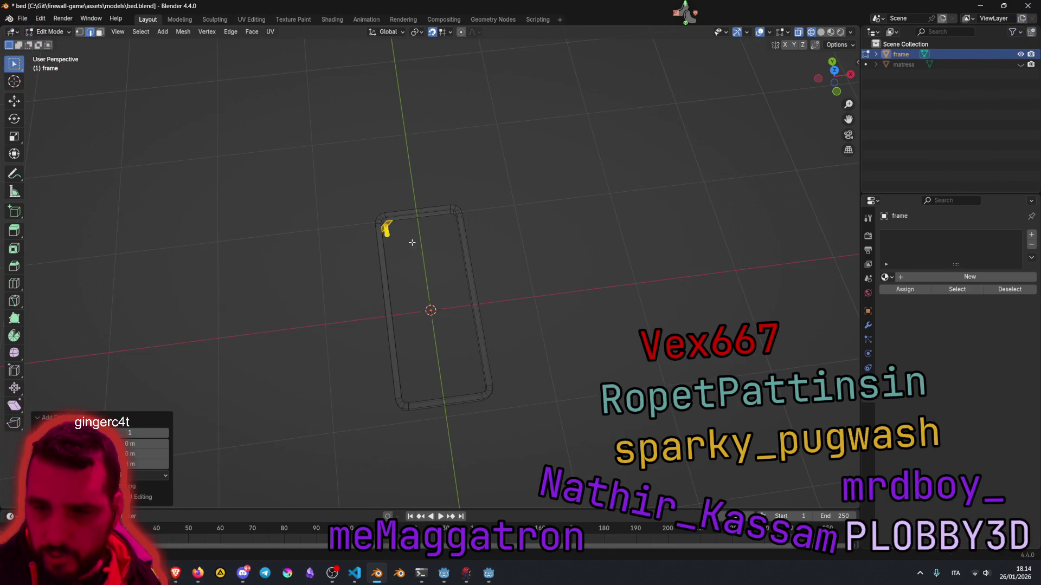
pyautogui.press('ctrl+shift+KP_Add')
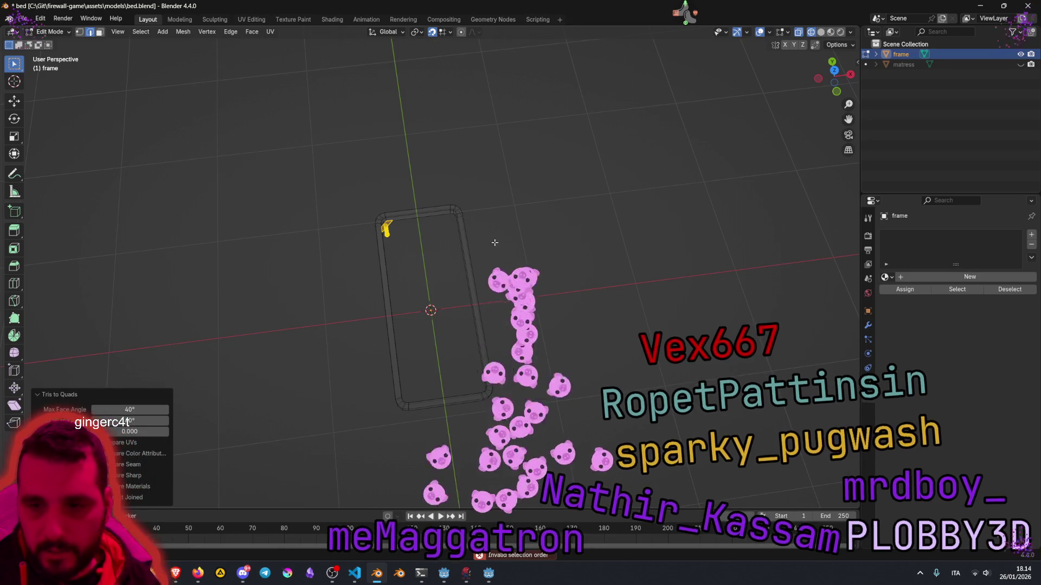
# Orbit and zoom around the bed frame, try an operator search for 'det', then reopen the search.
pyautogui.moveTo(412, 243); pyautogui.dragTo(435, 238)
pyautogui.scroll(3, 435, 238)
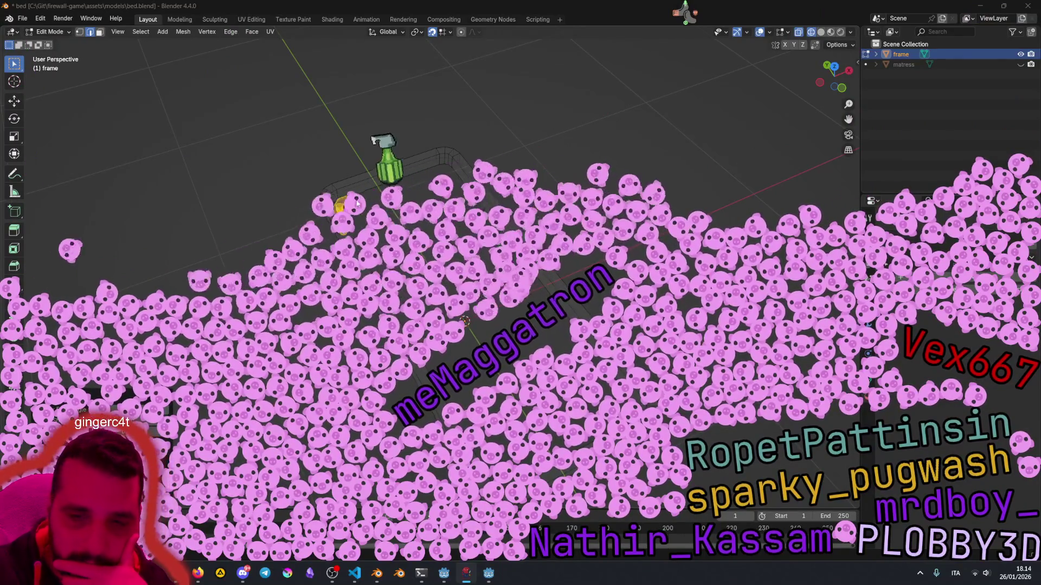
pyautogui.moveTo(432, 136); pyautogui.dragTo(506, 125)
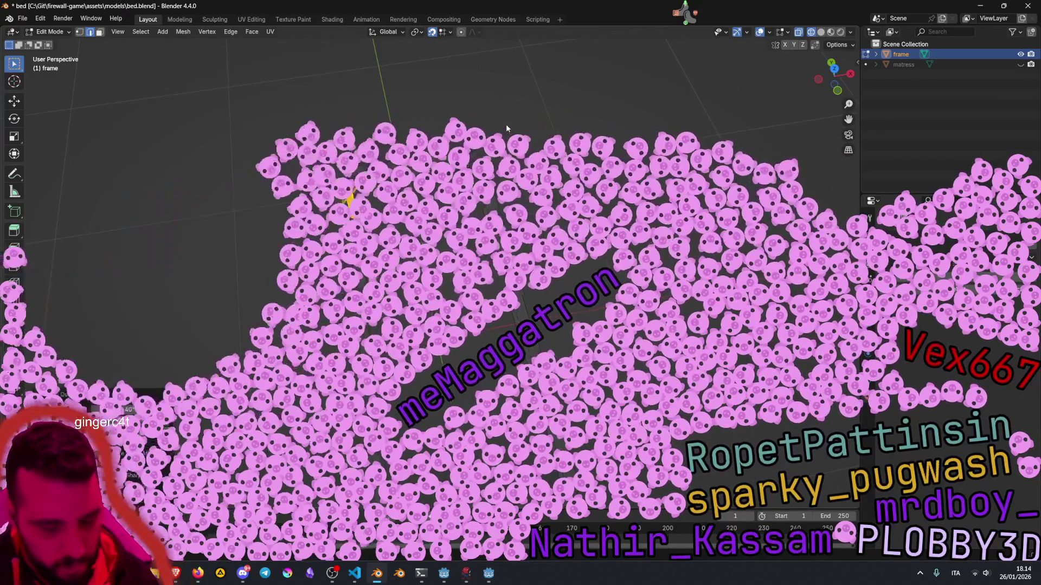
pyautogui.press('F3')
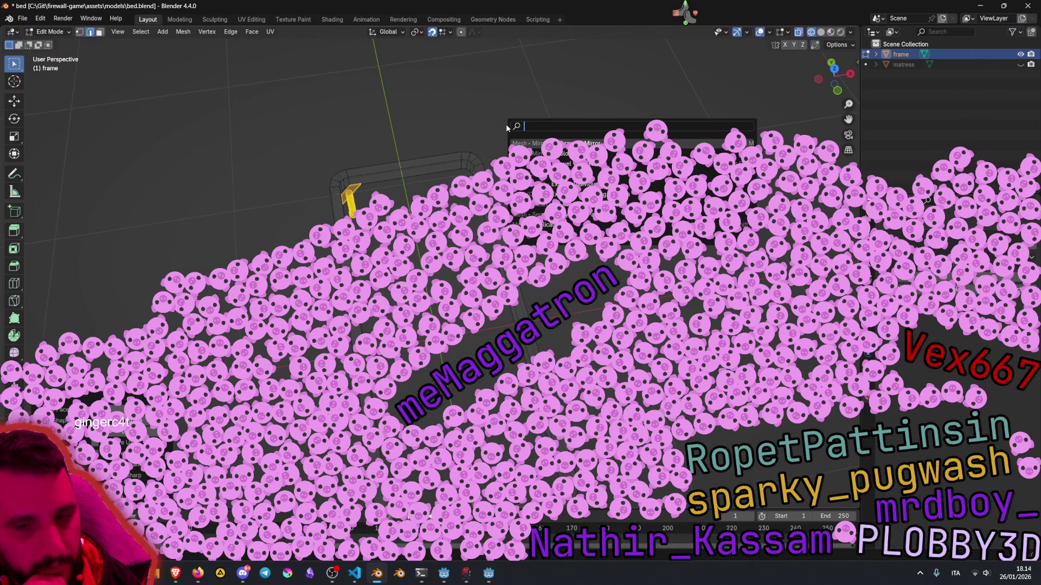
pyautogui.write('det')
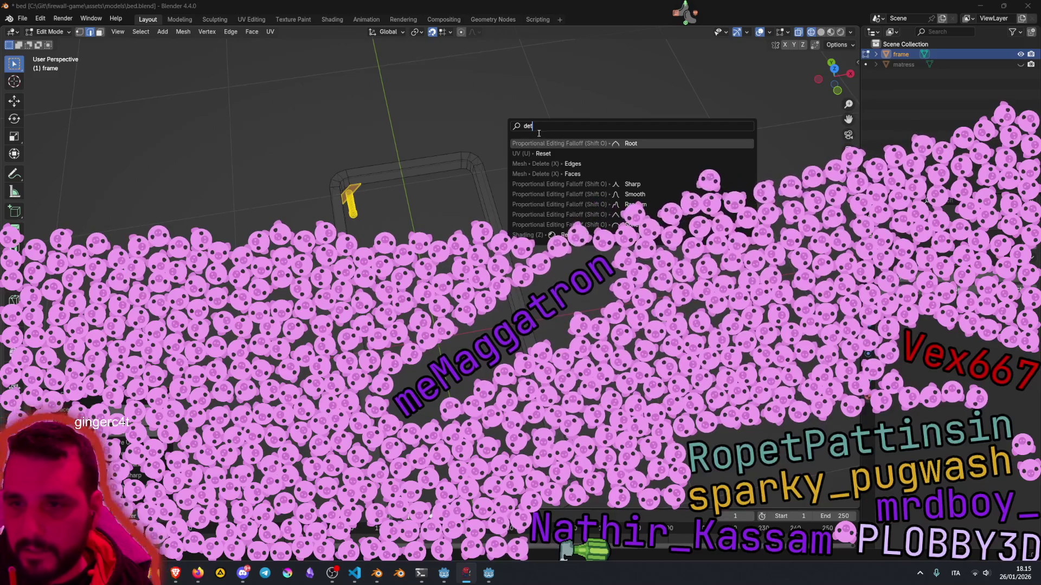
pyautogui.press('Escape')
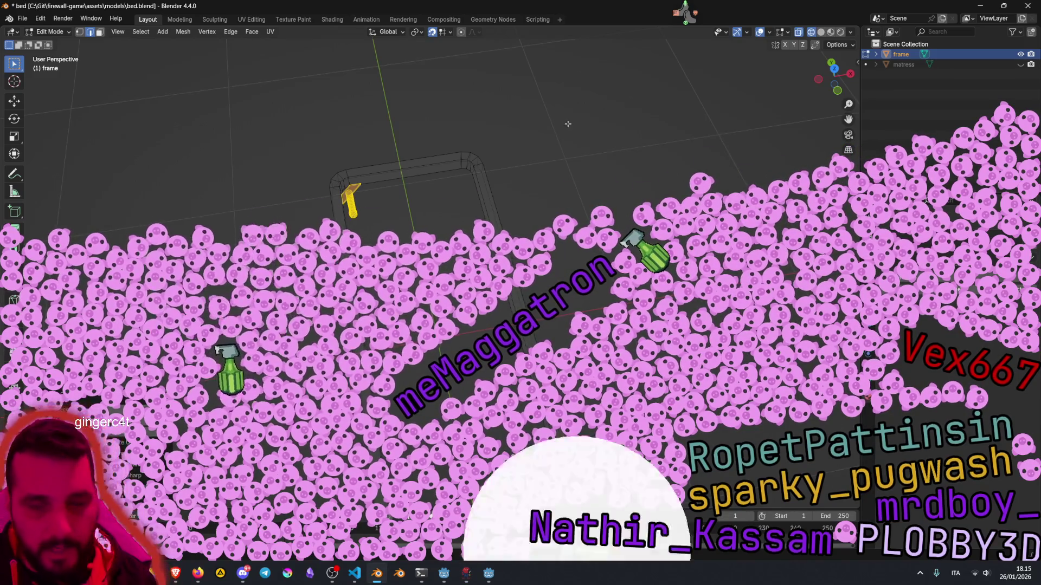
pyautogui.press('F3')
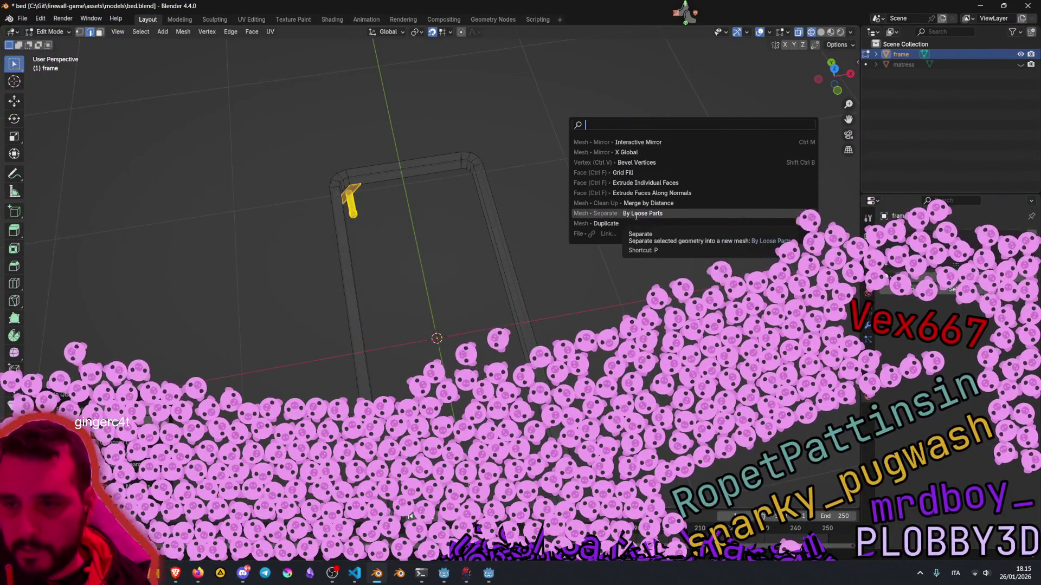
# Separate the selected leg piece into its own object, frame.001, and select it in Object Mode.
pyautogui.write('sepa')
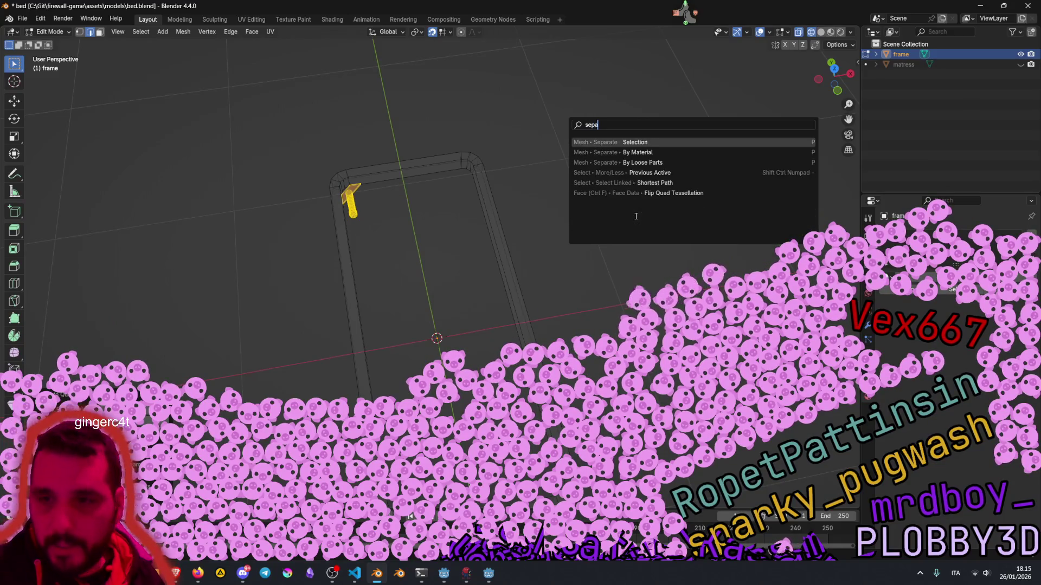
pyautogui.click(661, 142)
pyautogui.press('Tab')
pyautogui.click(909, 66)
pyautogui.click(909, 66)
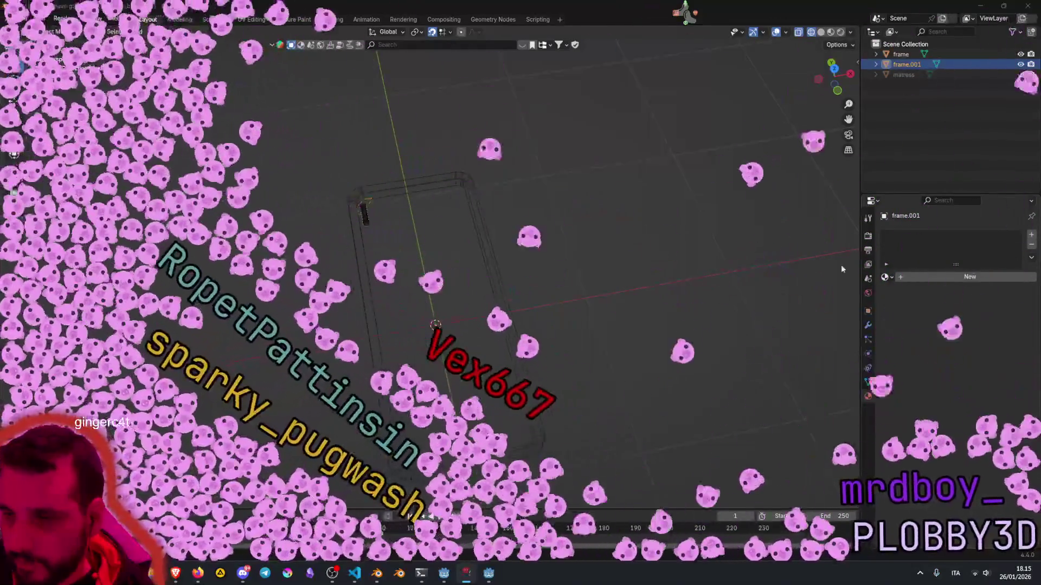
# Apply an X and Y Mirror modifier to frame.001, then add the original frame to the selection.
pyautogui.click(867, 326)
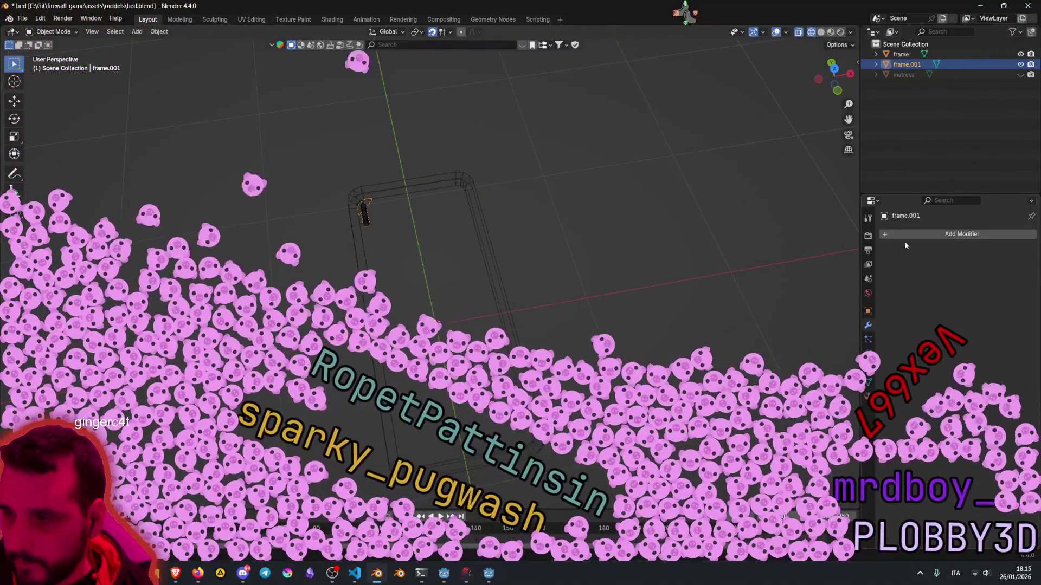
pyautogui.click(903, 234)
pyautogui.moveTo(916, 230)
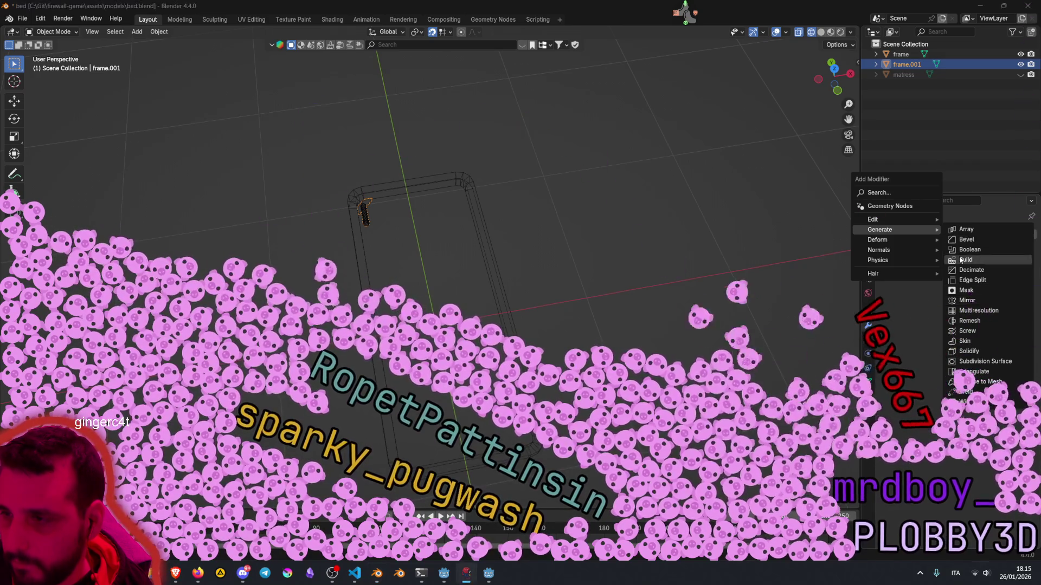
pyautogui.click(967, 300)
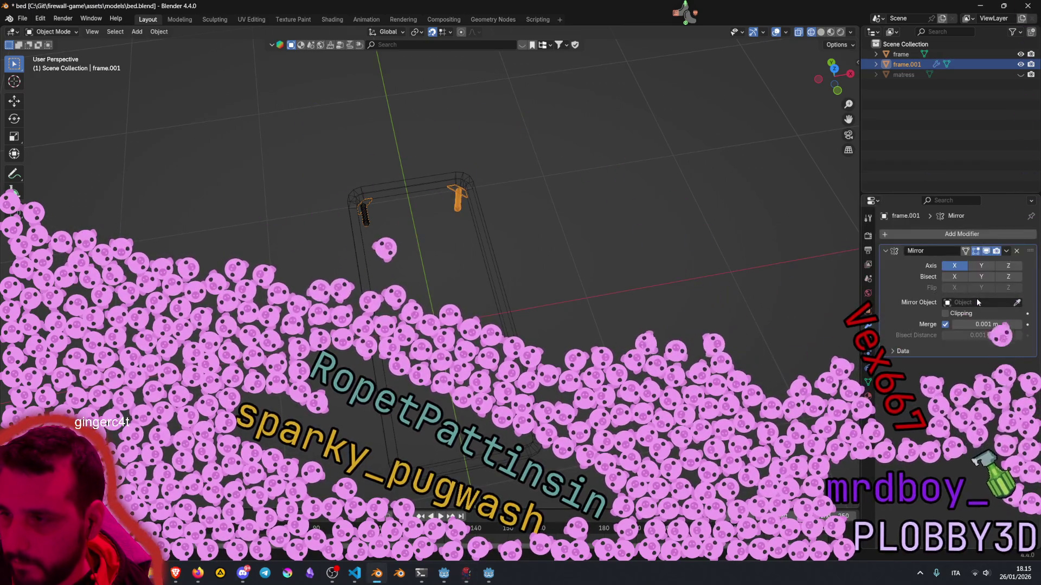
pyautogui.click(975, 265)
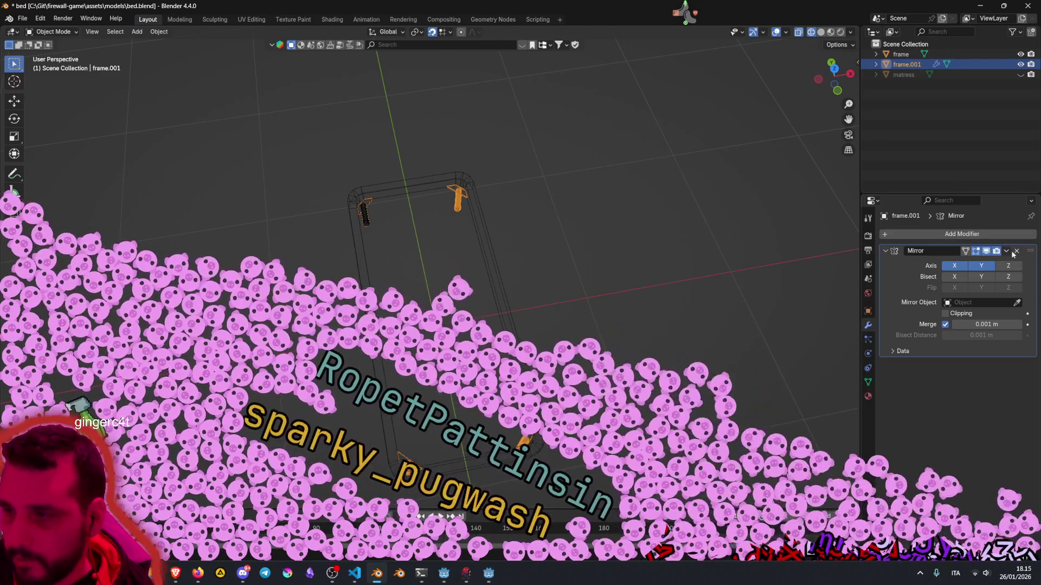
pyautogui.click(1007, 251)
pyautogui.click(938, 262)
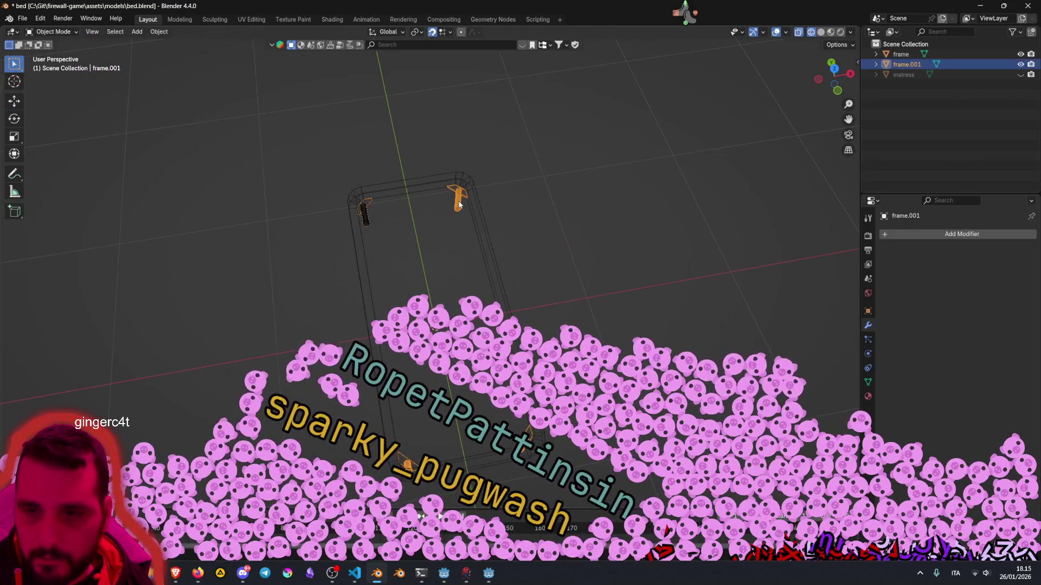
pyautogui.press('a')
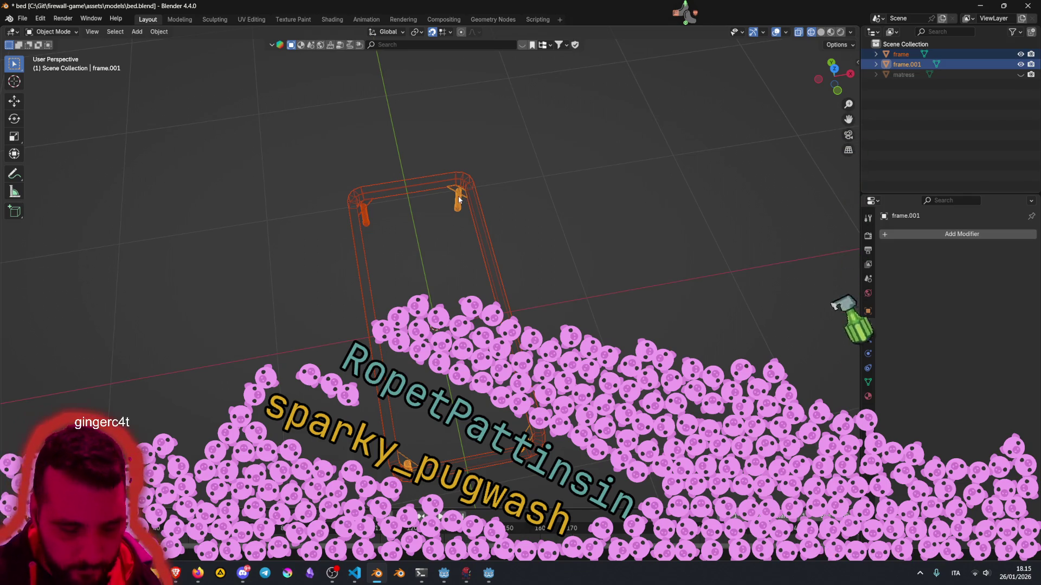
pyautogui.press('F3')
# Join the frame and legs into frame.001 and unhide the mattress object.
pyautogui.write('join')
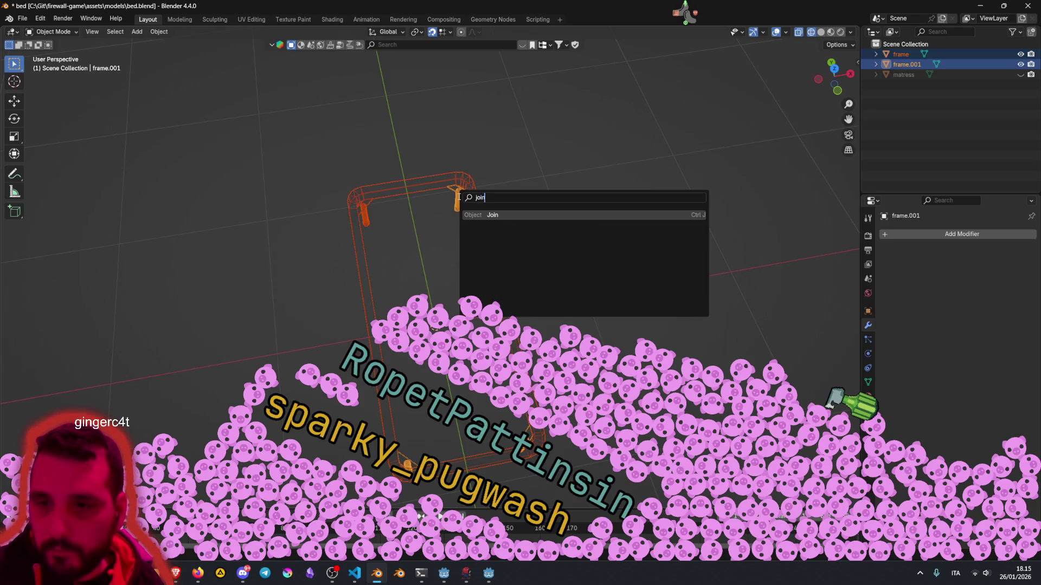
pyautogui.press('Return')
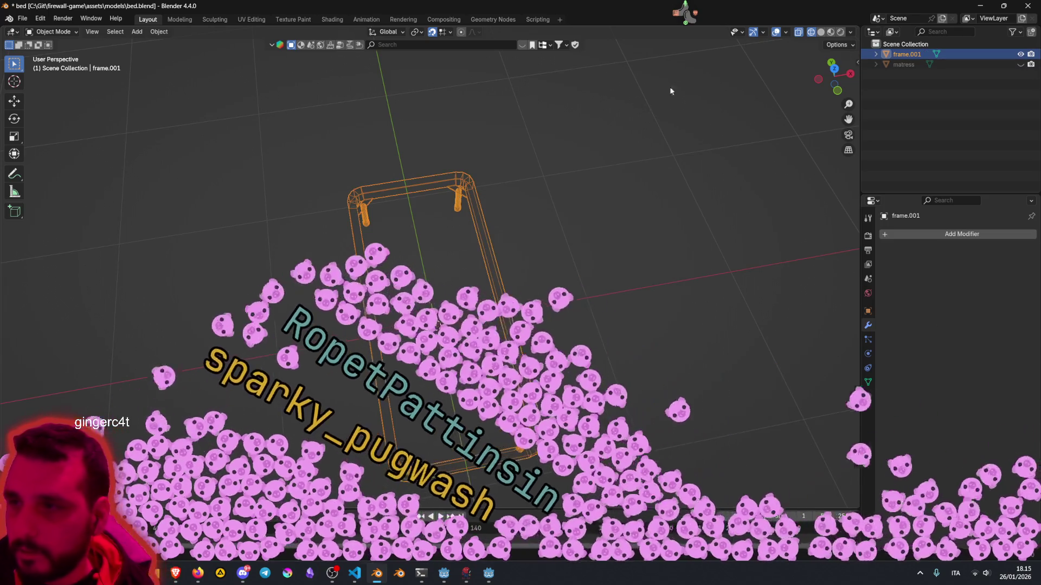
pyautogui.click(875, 54)
pyautogui.moveTo(395, 171)
pyautogui.mouseDown()
pyautogui.moveTo(477, 185)
pyautogui.moveTo(427, 185)
pyautogui.moveTo(469, 199)
pyautogui.moveTo(478, 150)
pyautogui.moveTo(455, 204)
pyautogui.moveTo(734, 154)
pyautogui.mouseUp()
pyautogui.click(733, 153)
pyautogui.click(1021, 74)
pyautogui.moveTo(423, 228)
pyautogui.mouseDown()
pyautogui.moveTo(485, 161)
pyautogui.moveTo(342, 235)
pyautogui.mouseUp()
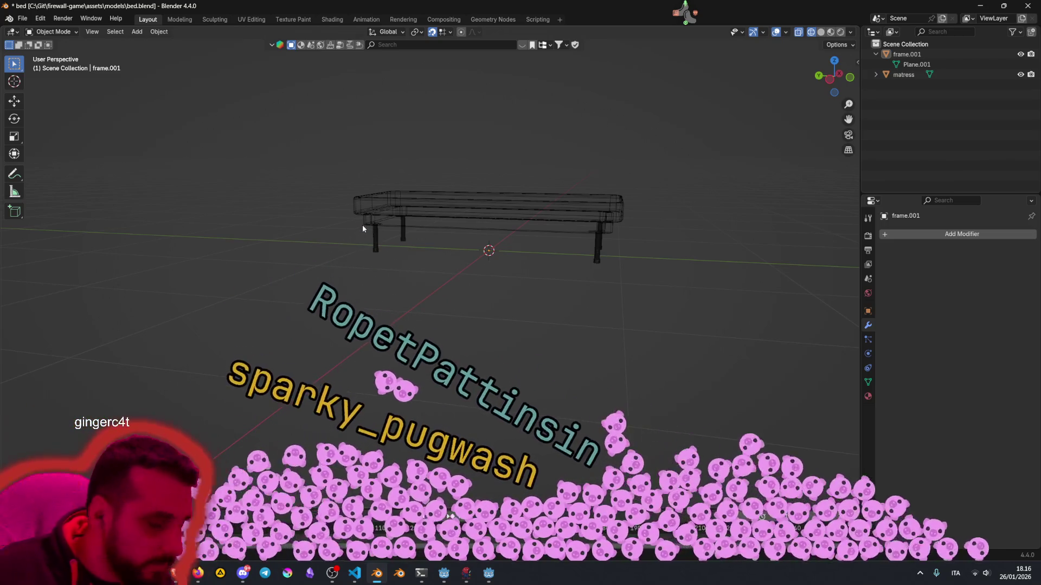
# Shift the left end of frame.001 about 0.03 m along Y in Edit Mode, redoing the move once.
pyautogui.moveTo(414, 193)
pyautogui.mouseDown()
pyautogui.moveTo(430, 133)
pyautogui.moveTo(468, 212)
pyautogui.mouseUp()
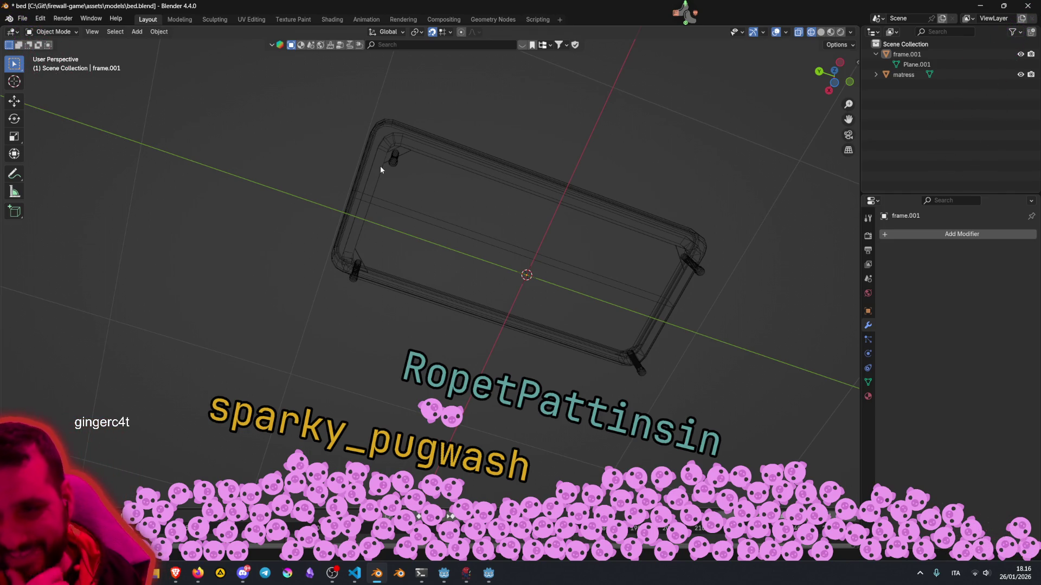
pyautogui.click(948, 54)
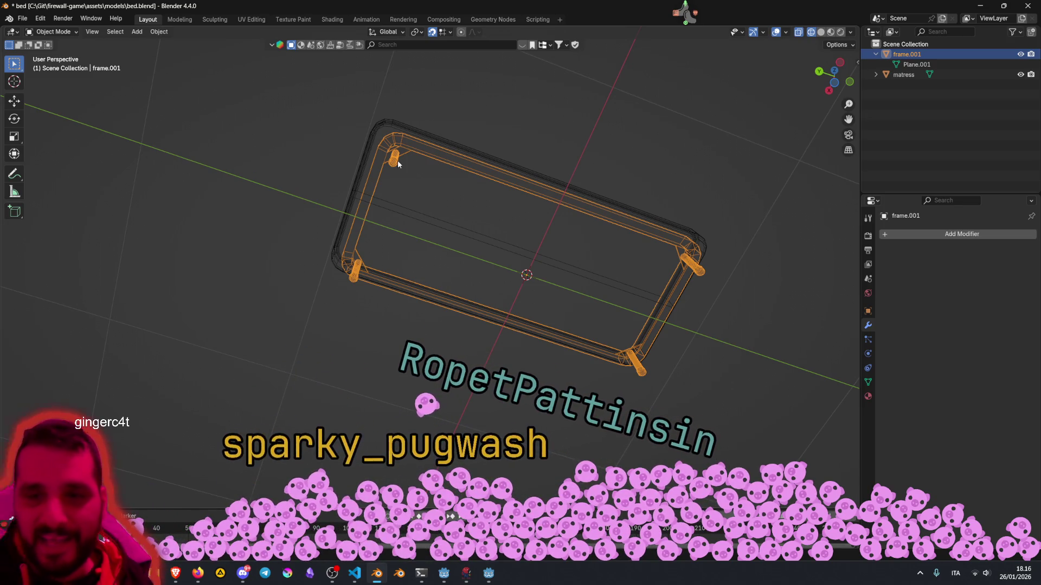
pyautogui.press('Tab')
pyautogui.moveTo(294, 92)
pyautogui.mouseDown()
pyautogui.moveTo(389, 289)
pyautogui.moveTo(428, 344)
pyautogui.moveTo(438, 337)
pyautogui.mouseUp()
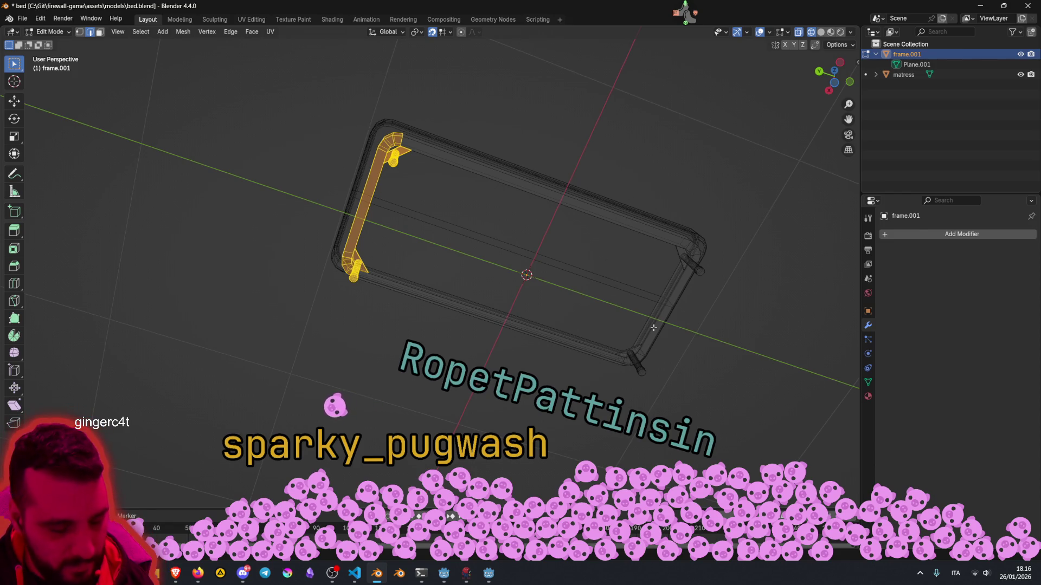
pyautogui.press('g')
pyautogui.press('y')
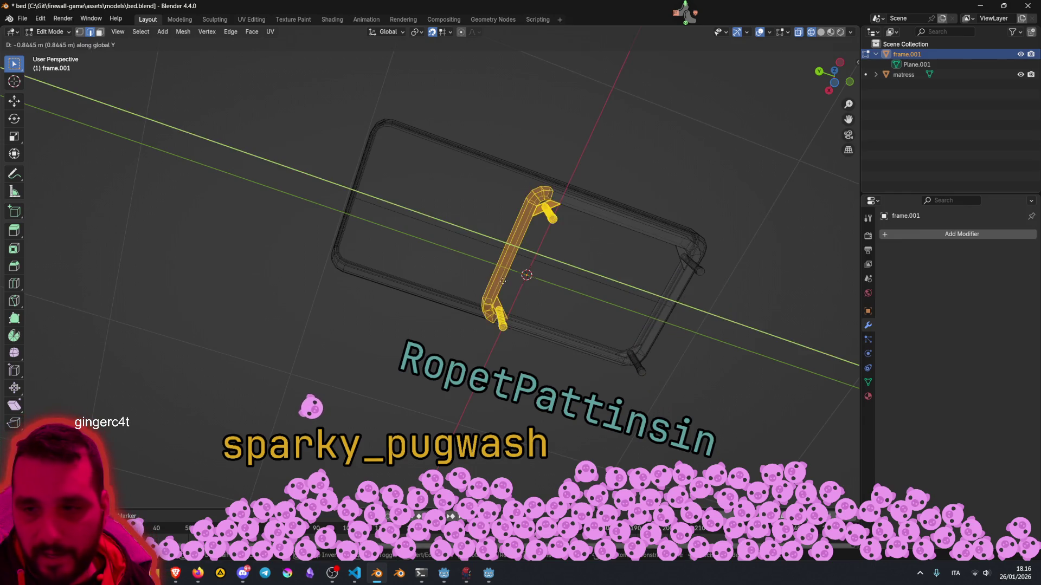
pyautogui.click(645, 327)
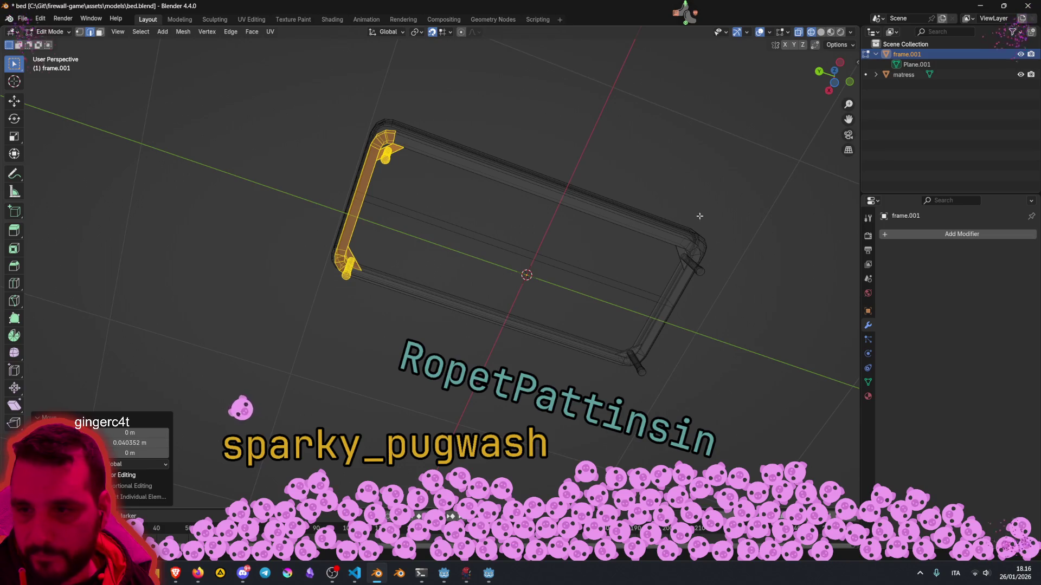
pyautogui.moveTo(645, 326)
pyautogui.mouseDown()
pyautogui.moveTo(704, 277)
pyautogui.moveTo(564, 277)
pyautogui.moveTo(444, 258)
pyautogui.mouseUp()
pyautogui.hotkey('ctrl', 'z')
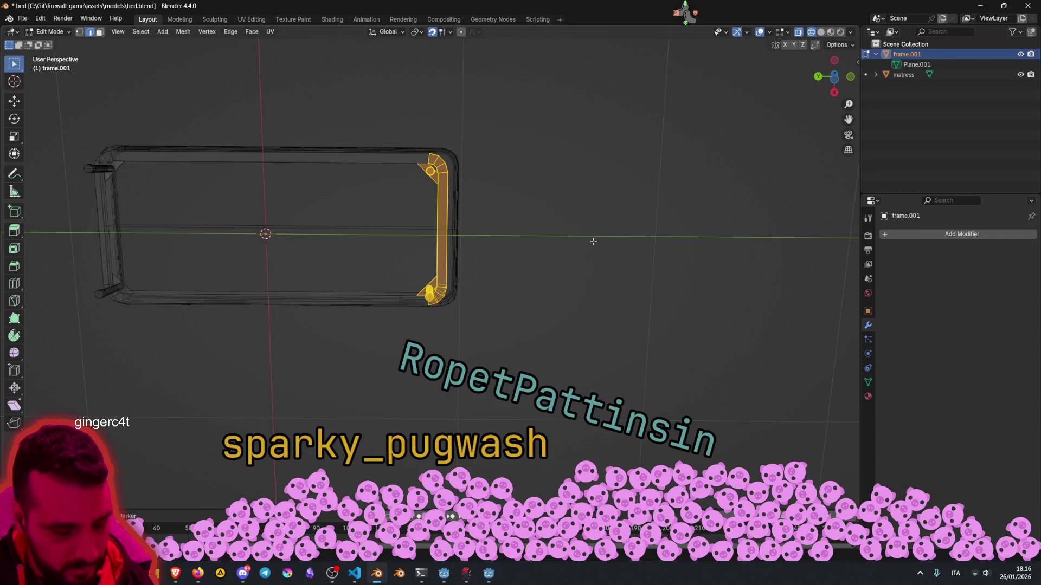
pyautogui.press('g')
pyautogui.press('y')
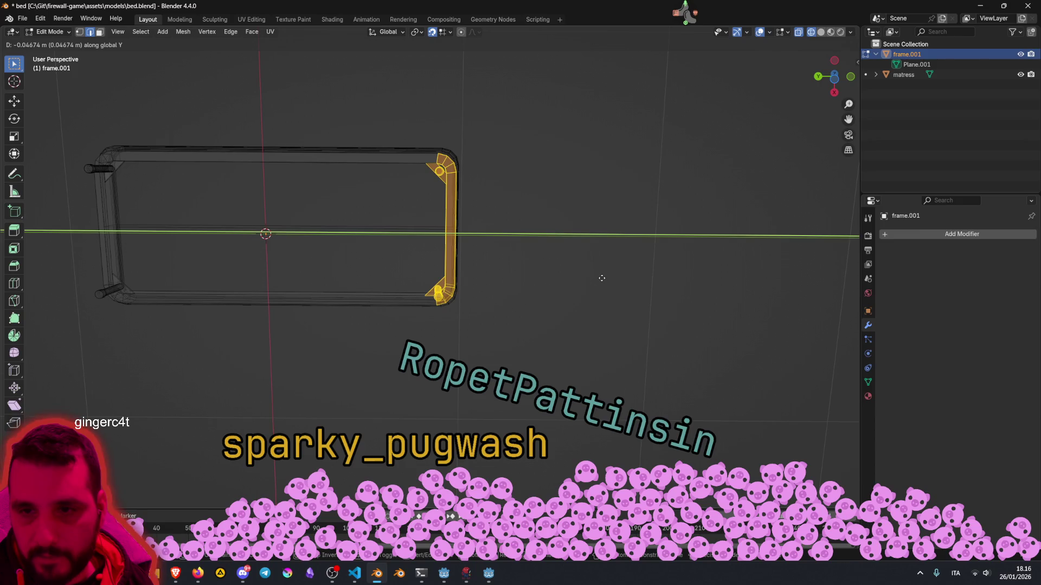
pyautogui.click(599, 279)
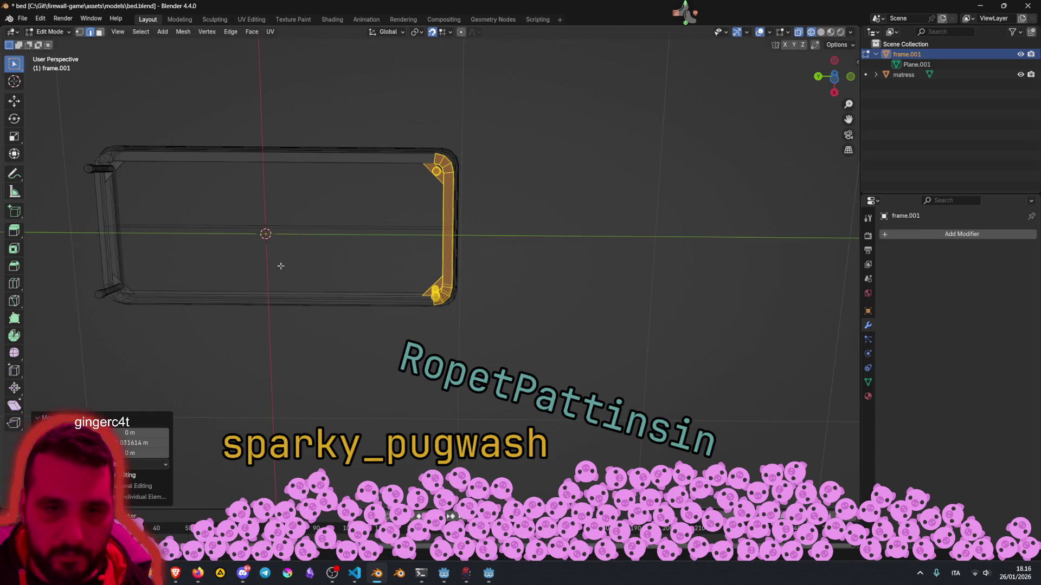
# Inspect the adjusted frame, collapse frame.001 in the Outliner, and save bed.blend.
pyautogui.moveTo(272, 267); pyautogui.dragTo(294, 237)
pyautogui.moveTo(312, 217)
pyautogui.mouseDown()
pyautogui.moveTo(230, 376)
pyautogui.moveTo(242, 388)
pyautogui.moveTo(172, 379)
pyautogui.mouseUp()
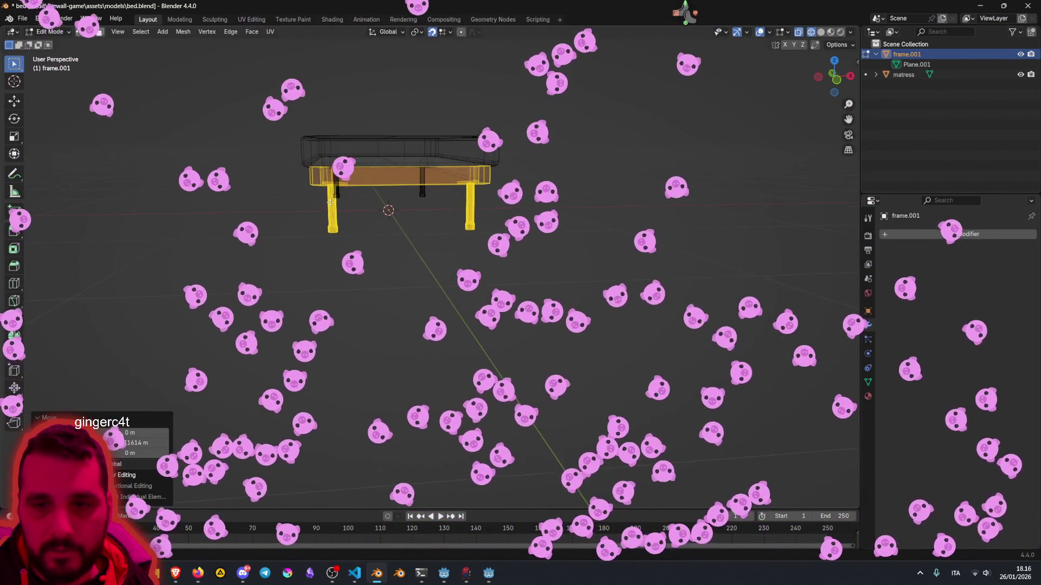
pyautogui.moveTo(334, 198)
pyautogui.mouseDown()
pyautogui.moveTo(290, 262)
pyautogui.moveTo(361, 203)
pyautogui.moveTo(336, 223)
pyautogui.moveTo(319, 209)
pyautogui.moveTo(394, 207)
pyautogui.mouseUp()
pyautogui.scroll(3, 319, 208)
pyautogui.scroll(-6, 394, 207)
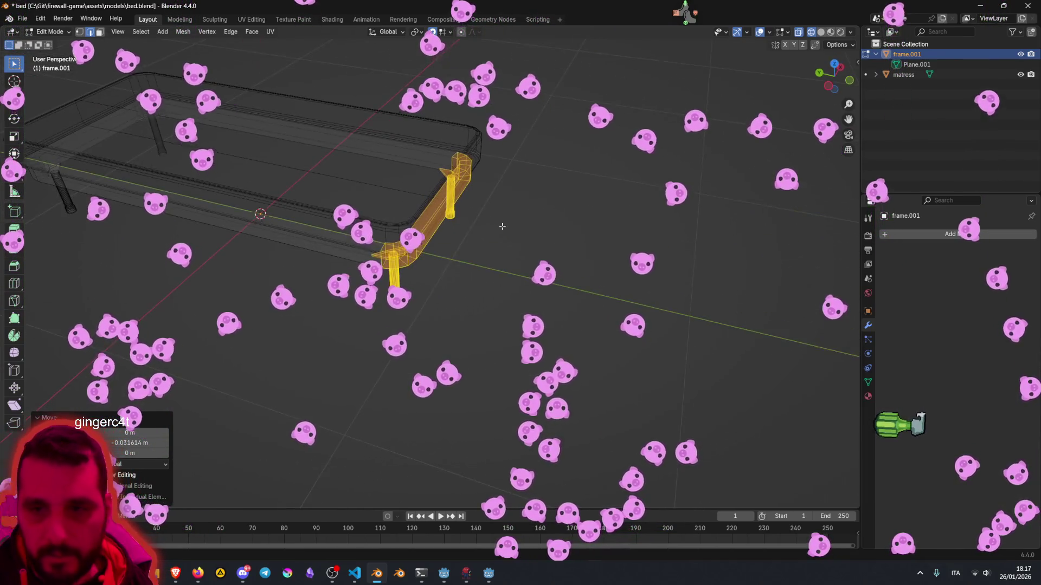
pyautogui.click(875, 54)
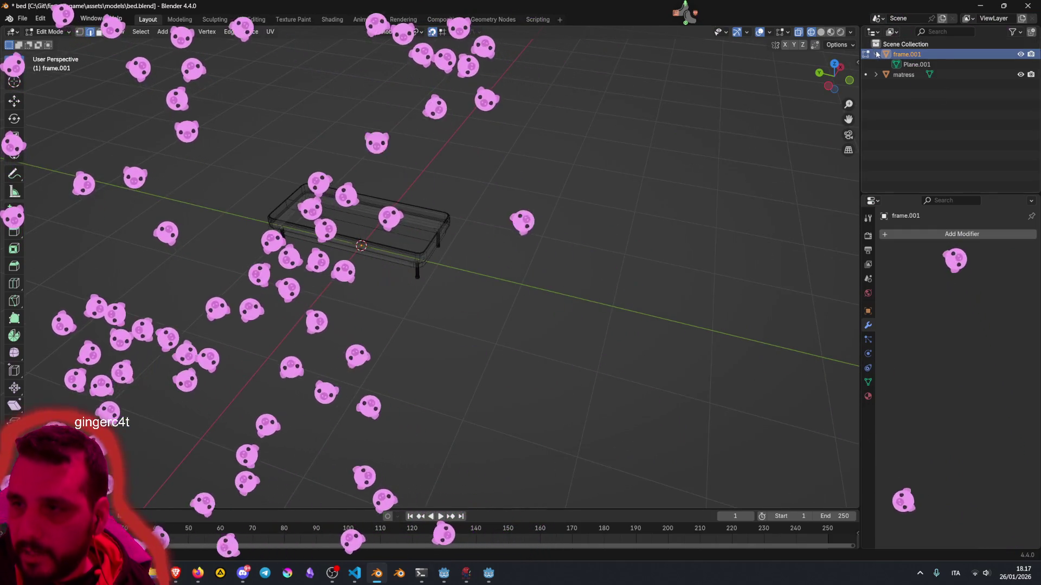
pyautogui.moveTo(601, 160); pyautogui.dragTo(559, 195)
pyautogui.scroll(2, 559, 195)
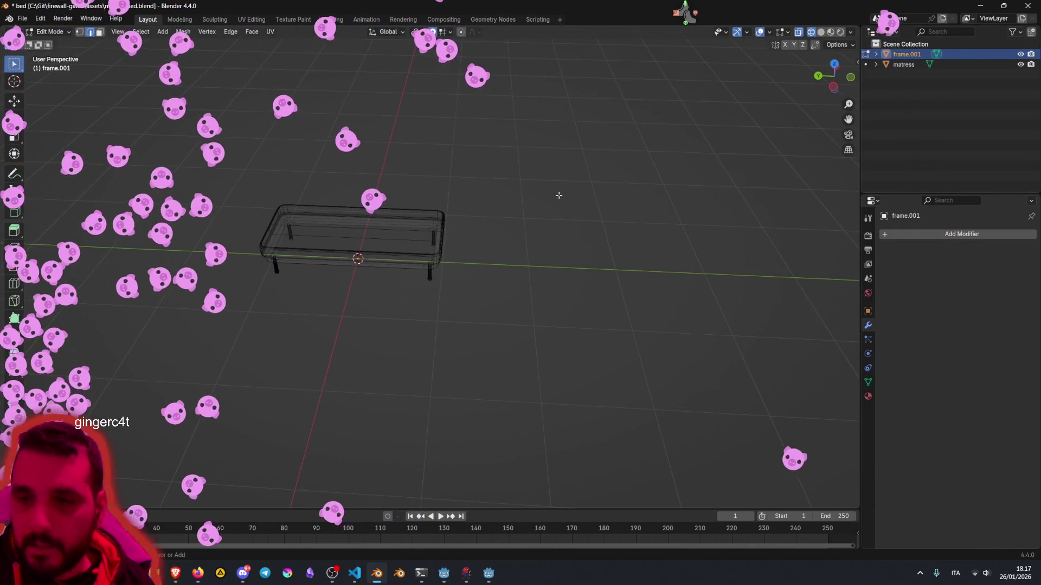
pyautogui.hotkey('ctrl', 's')
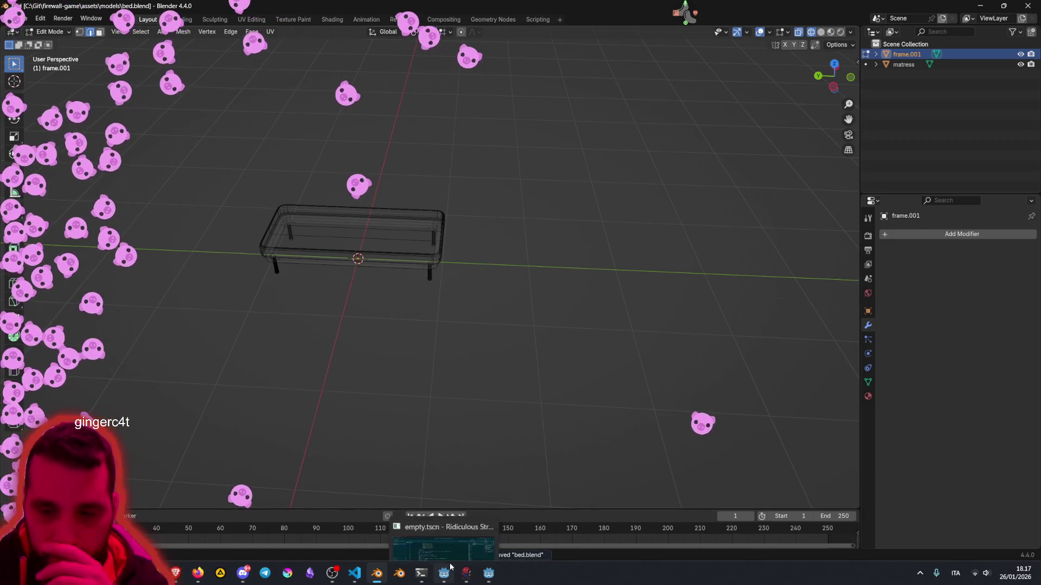
pyautogui.moveTo(481, 573)
pyautogui.moveTo(444, 575)
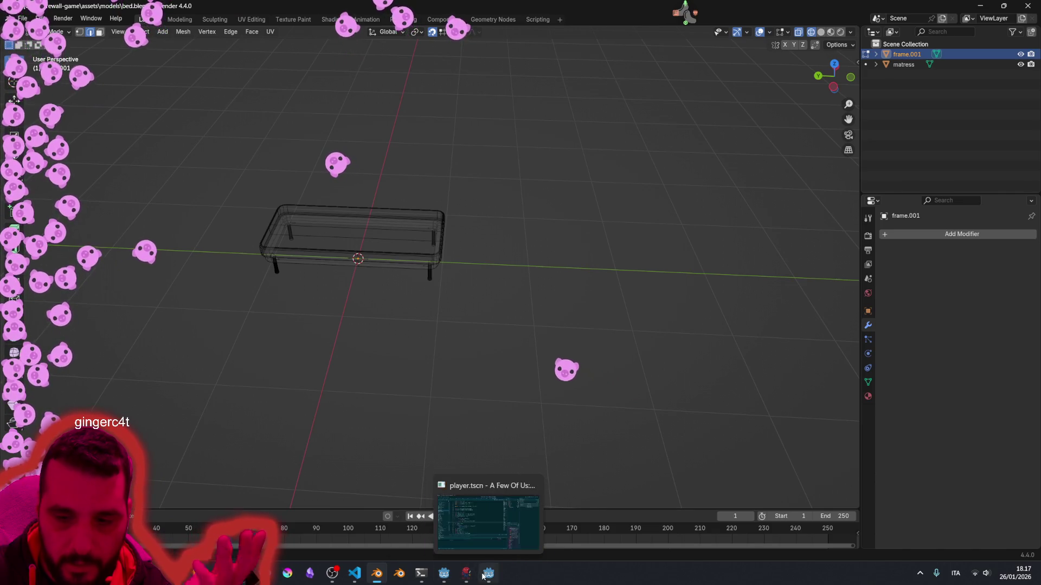
# In the Ridiculous Stream project, change line 421's count in RSCustom.gd from 667 to 67 and save.
pyautogui.click(488, 574)
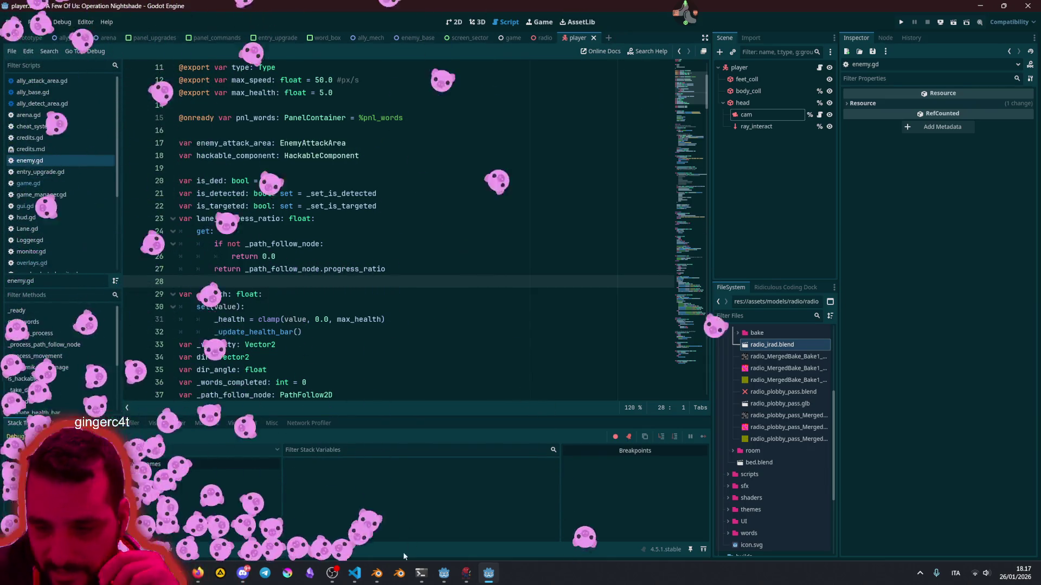
pyautogui.click(444, 572)
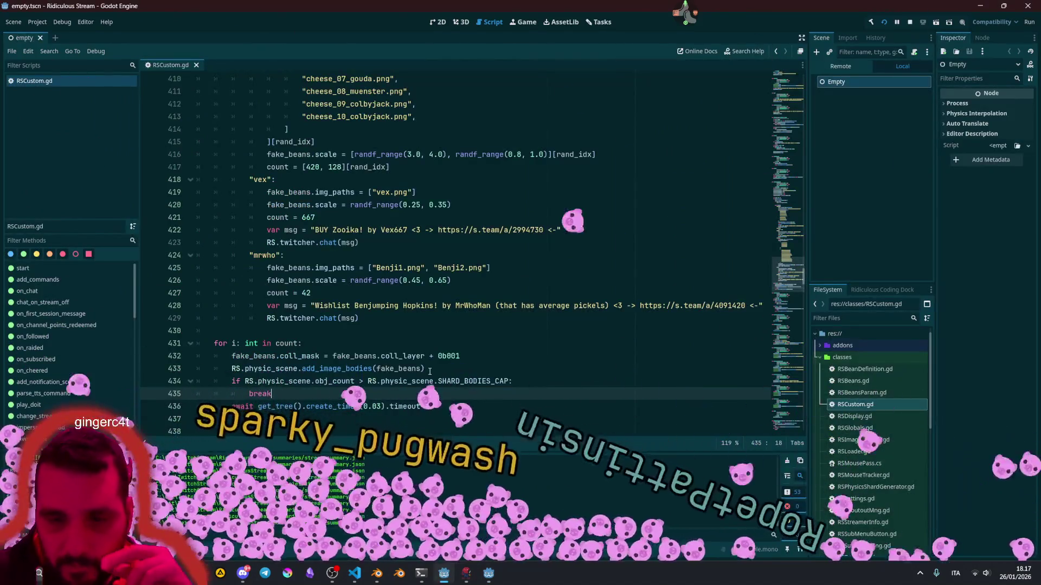
pyautogui.click(367, 155)
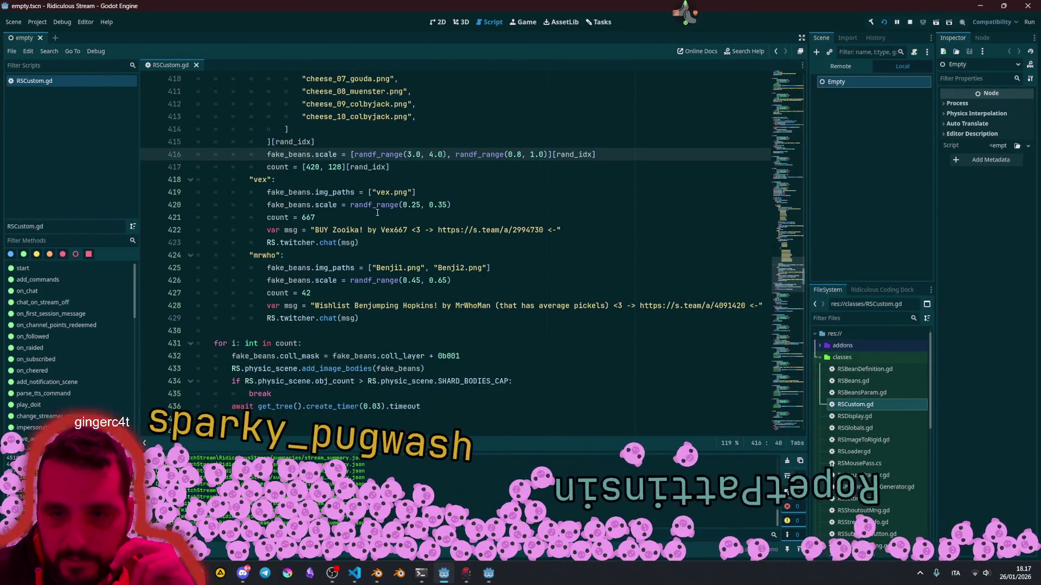
pyautogui.doubleClick(308, 217)
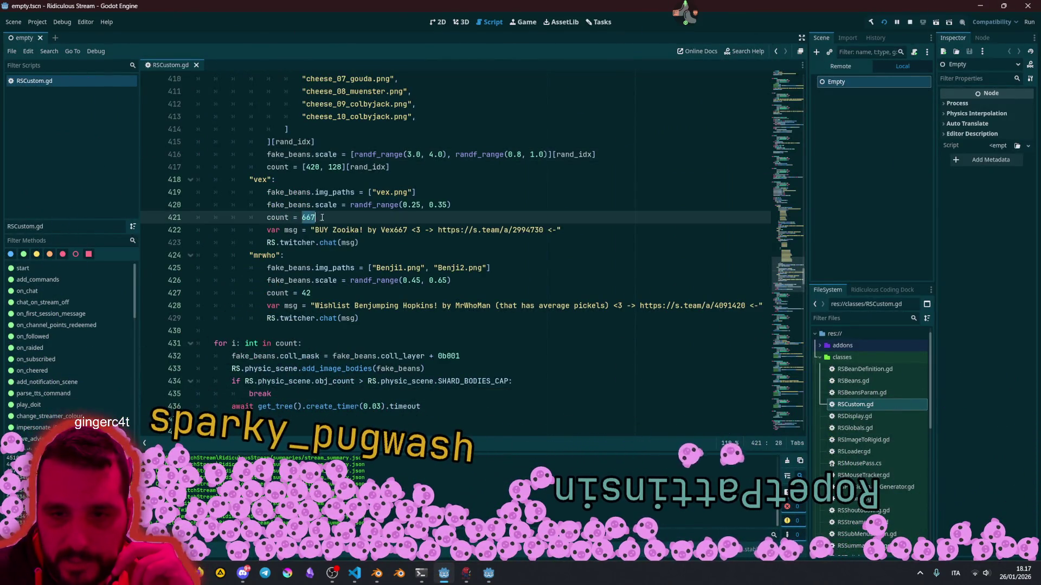
pyautogui.press('Delete')
pyautogui.write('67')
pyautogui.click(352, 229)
pyautogui.hotkey('ctrl', 's')
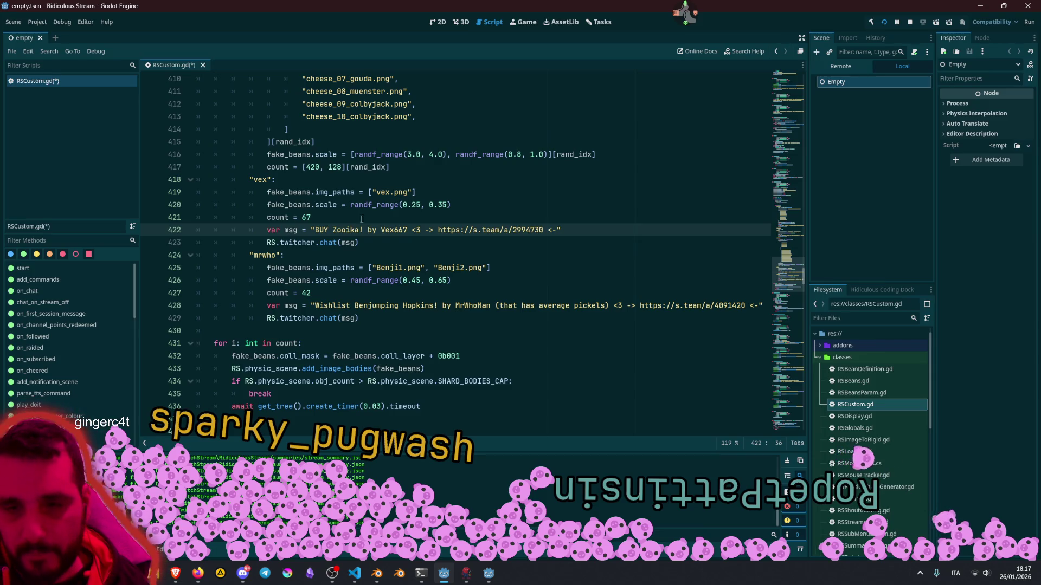
pyautogui.click(444, 204)
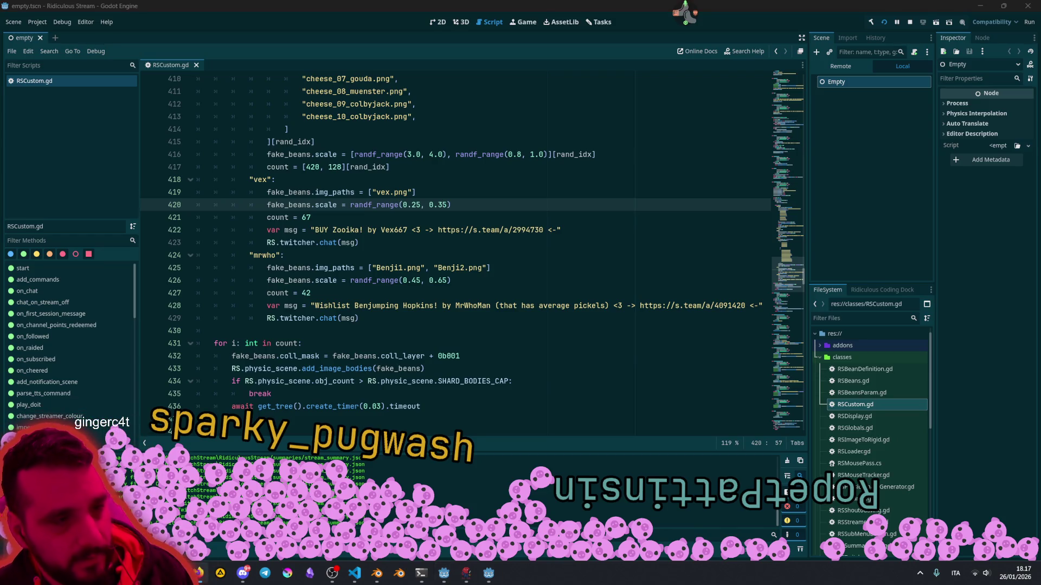
# Go to the Zooika update post on bsky.app in Brave via the pasted link.
pyautogui.click(179, 517)
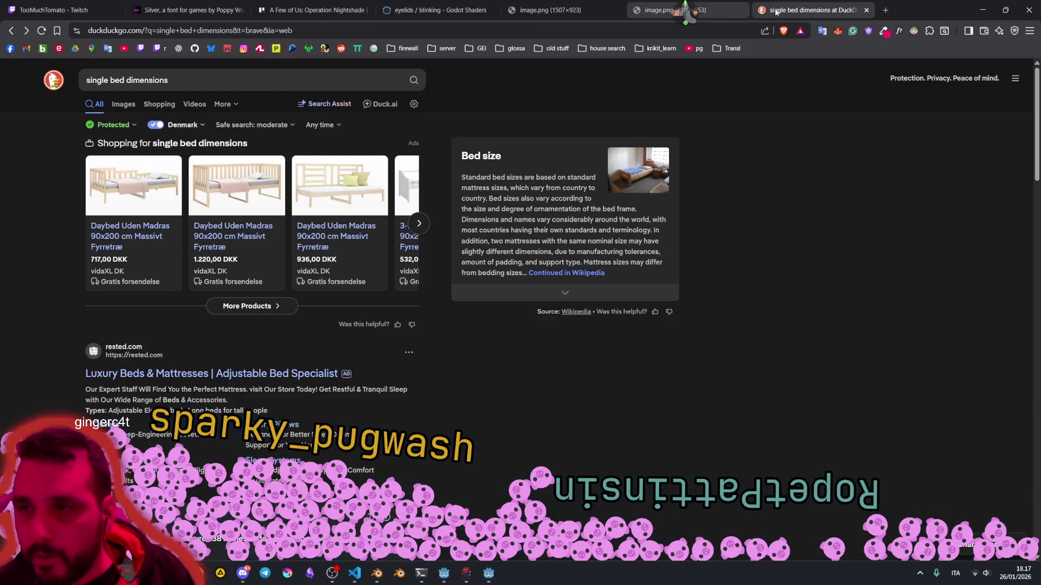
pyautogui.click(626, 26)
pyautogui.hotkey('ctrl', 'v')
pyautogui.press('Return')
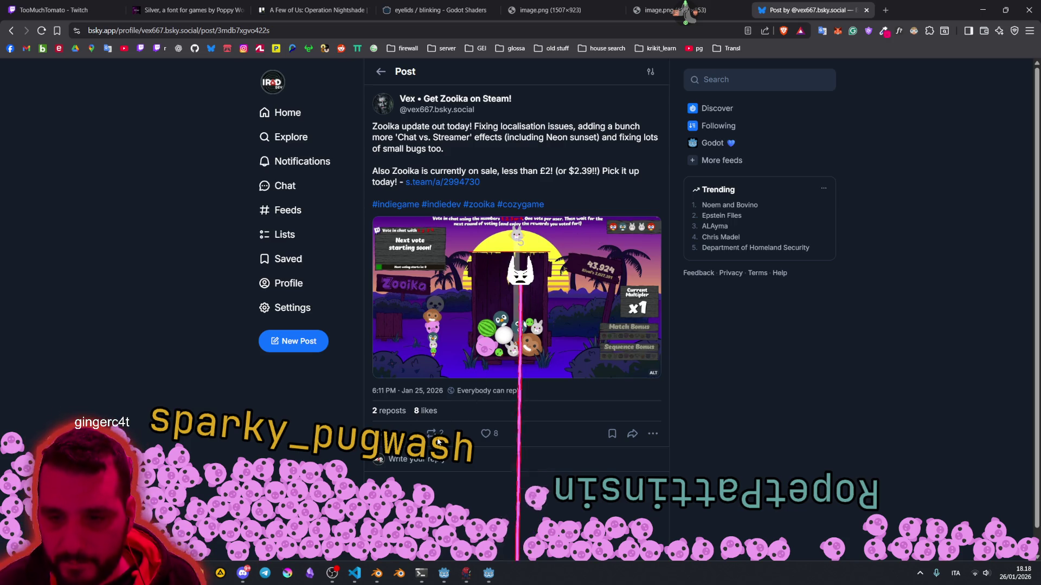
# Like and repost the Zooika update post.
pyautogui.click(486, 434)
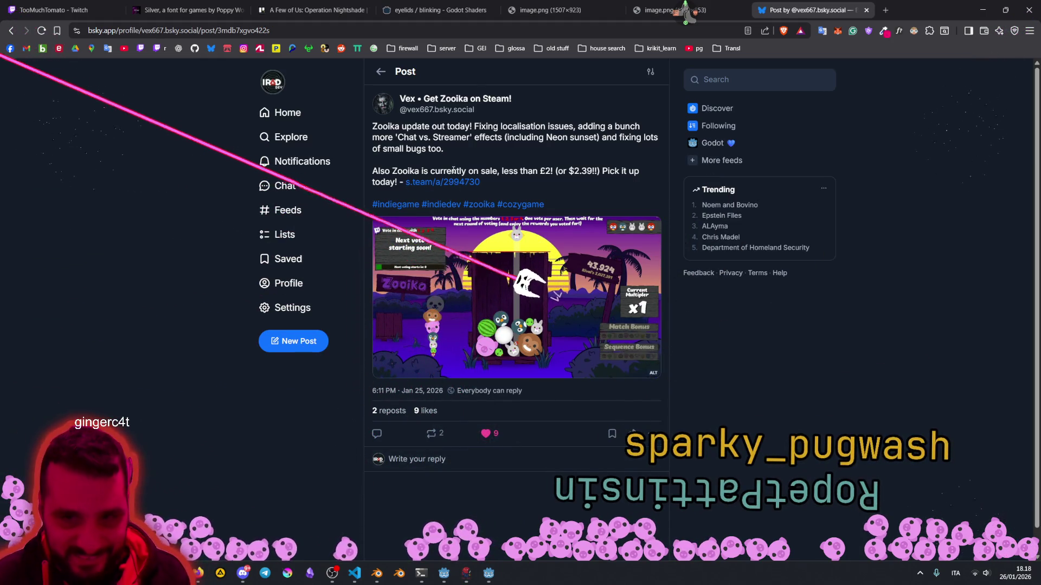
pyautogui.click(433, 433)
pyautogui.click(454, 456)
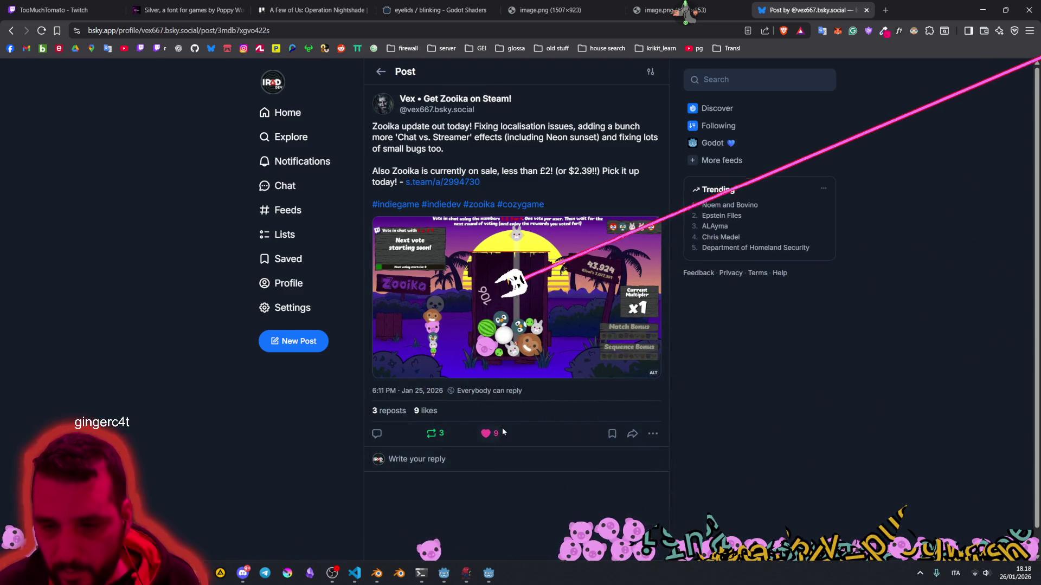
# Highlight parts of the post's text, then open a new tab with the Transl bookmark folder.
pyautogui.doubleClick(457, 127)
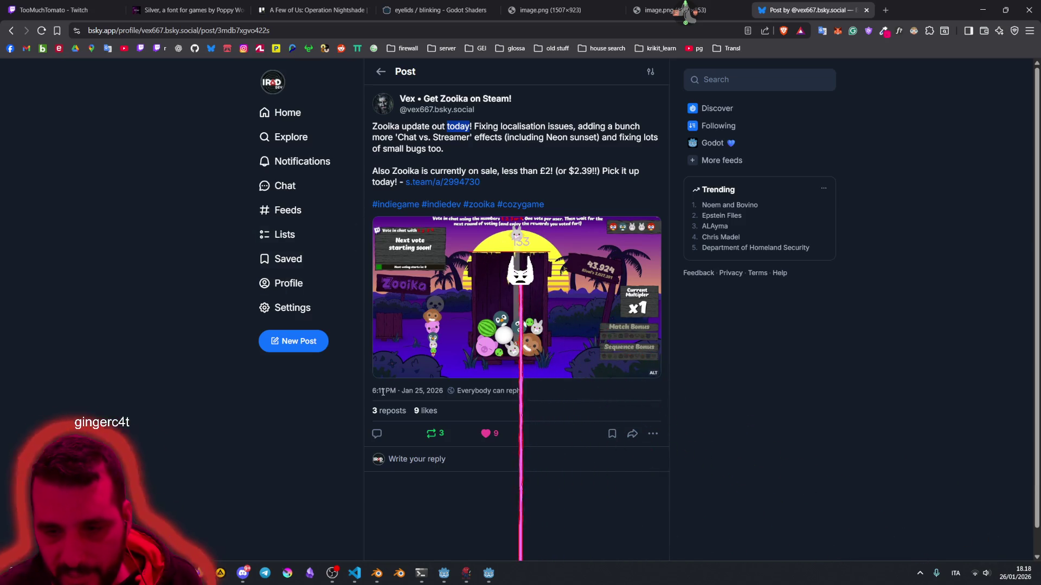
pyautogui.moveTo(574, 130)
pyautogui.mouseDown()
pyautogui.moveTo(388, 130)
pyautogui.moveTo(444, 149)
pyautogui.mouseUp()
pyautogui.click(484, 131)
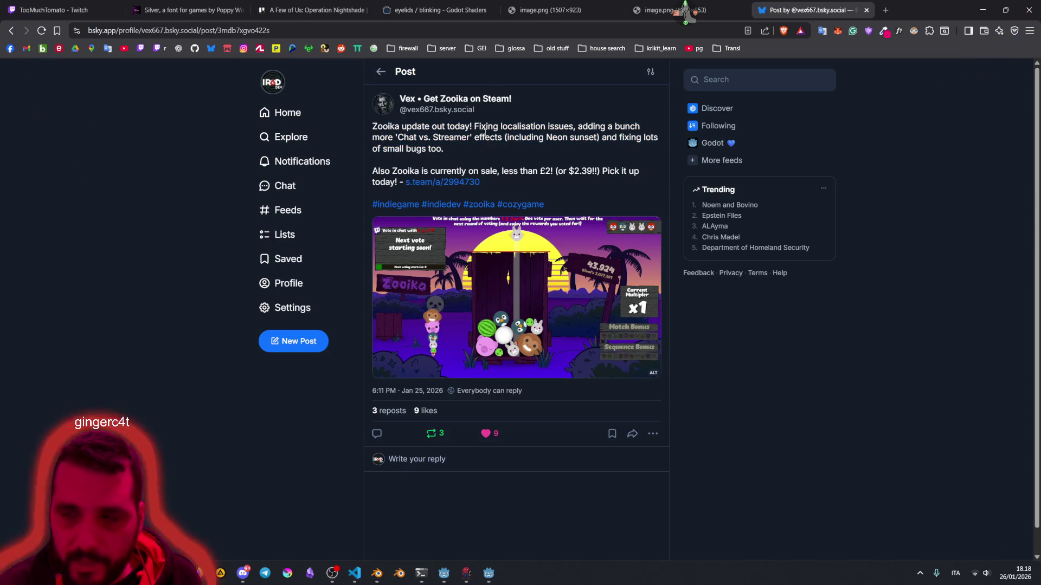
pyautogui.click(886, 10)
pyautogui.click(727, 49)
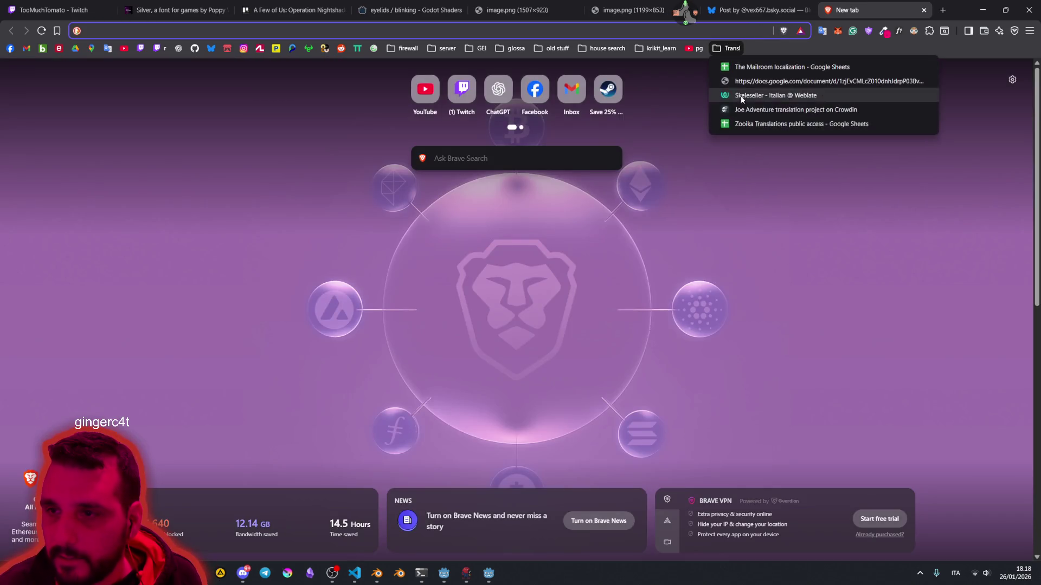
# Open the Zooika Translations sheet and review Italian entries I103, I211 and I224–I229.
pyautogui.click(766, 126)
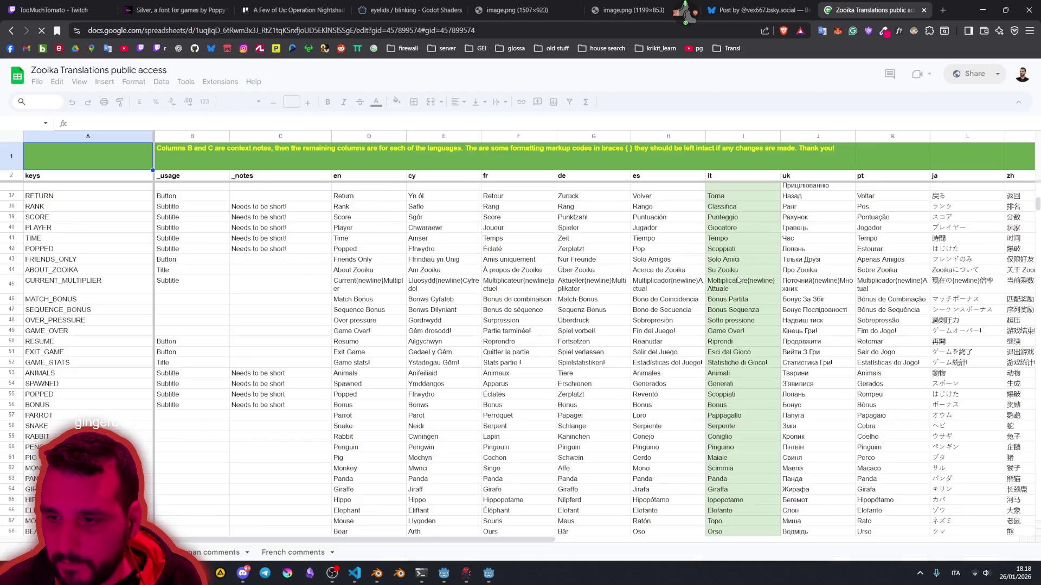
pyautogui.scroll(-20, 736, 267)
pyautogui.scroll(-3, 735, 282)
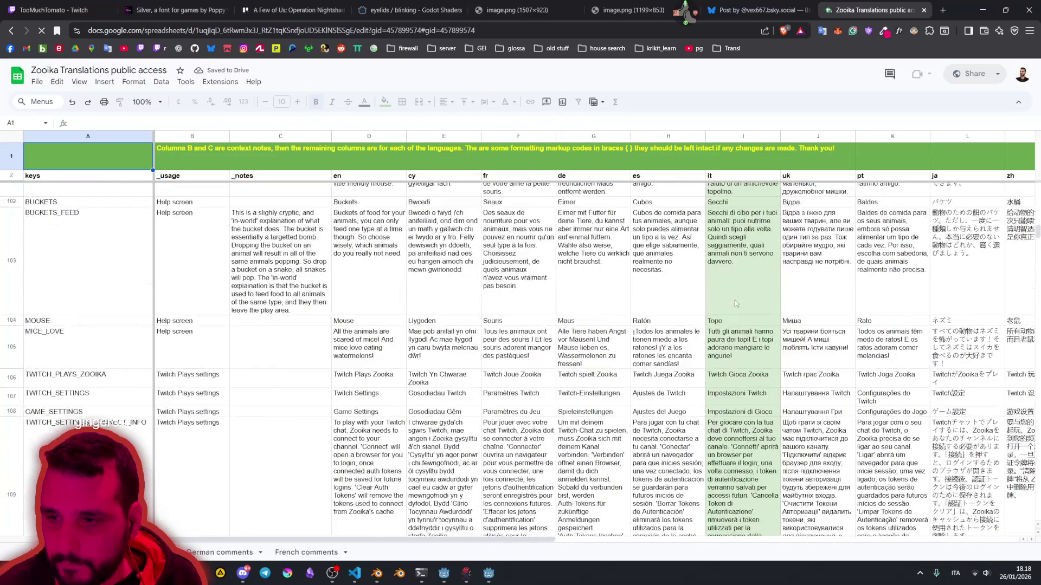
pyautogui.click(733, 300)
pyautogui.scroll(-10, 733, 301)
pyautogui.scroll(-20, 736, 304)
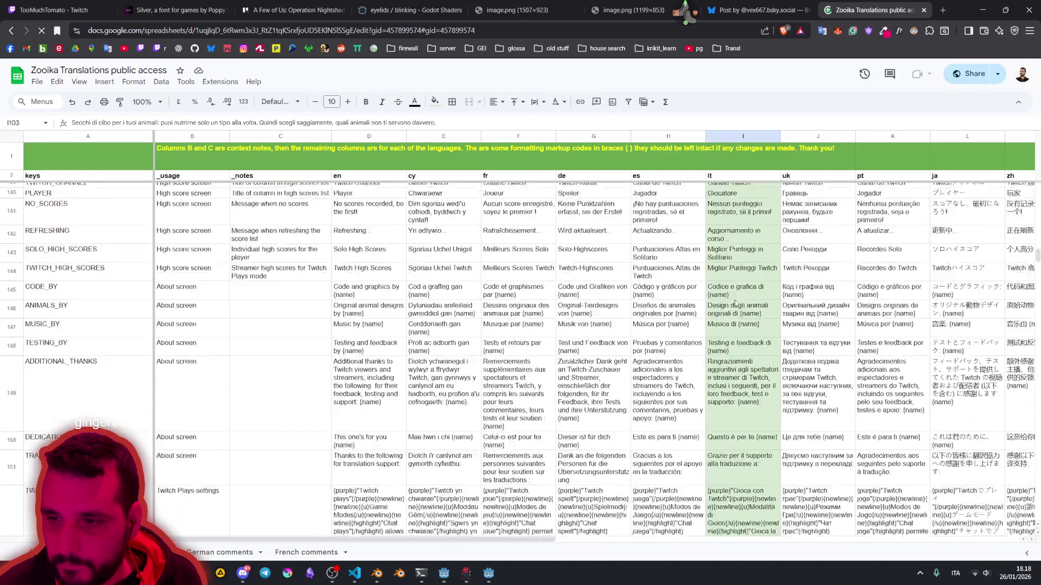
pyautogui.scroll(-6, 736, 304)
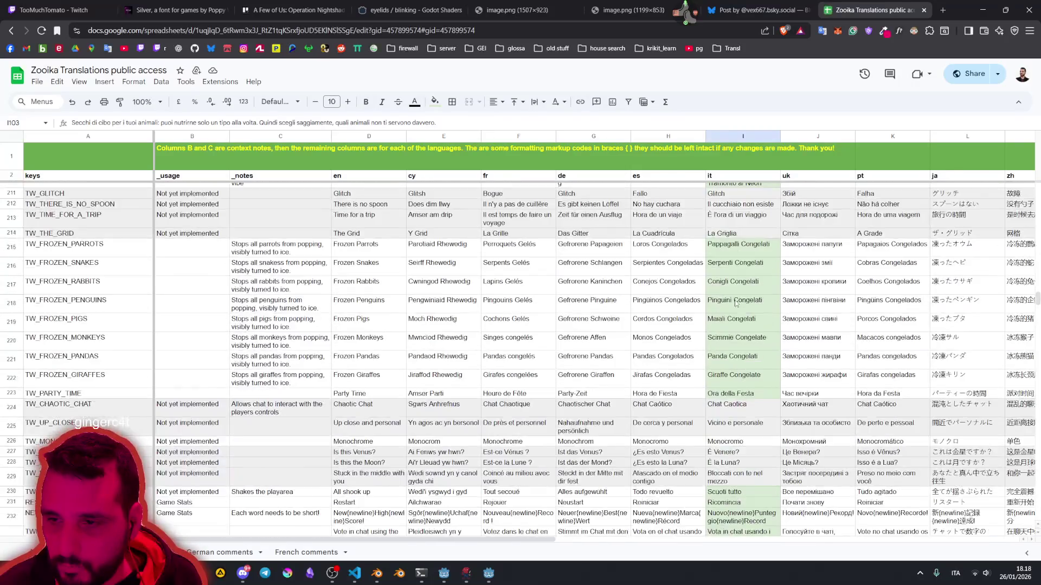
pyautogui.click(714, 197)
pyautogui.scroll(1, 715, 197)
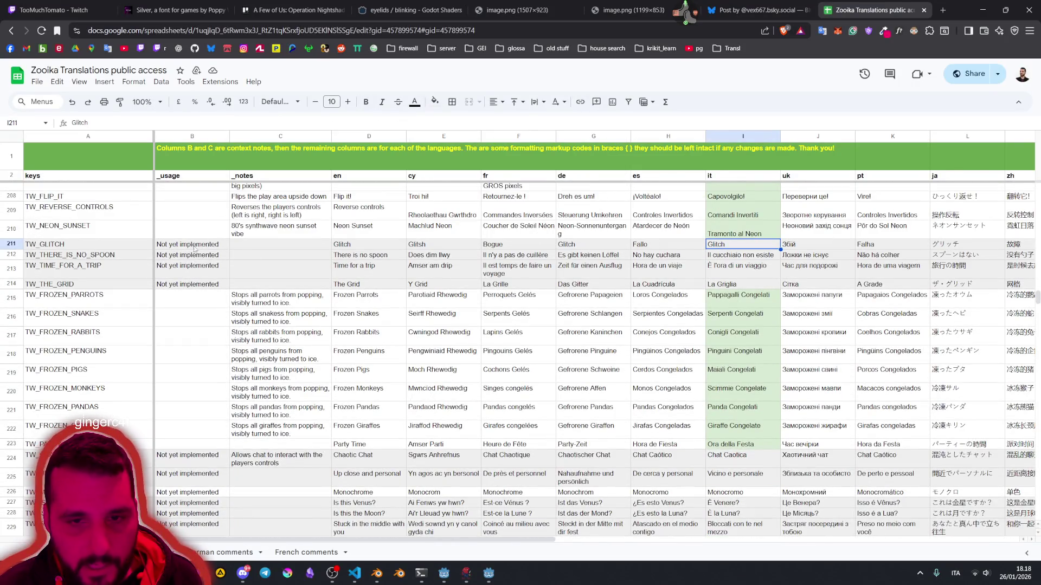
pyautogui.scroll(-3, 554, 303)
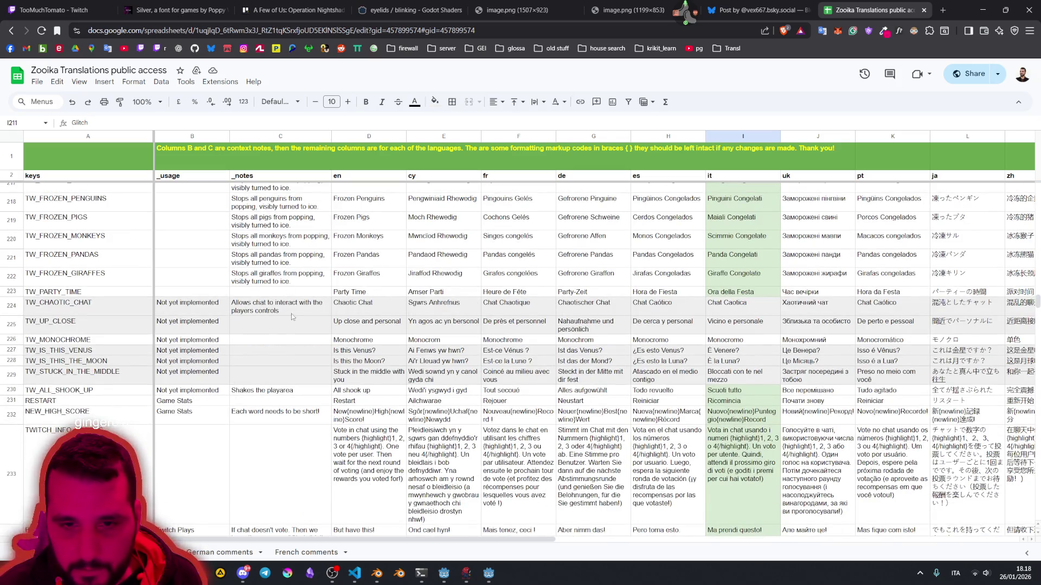
pyautogui.click(733, 309)
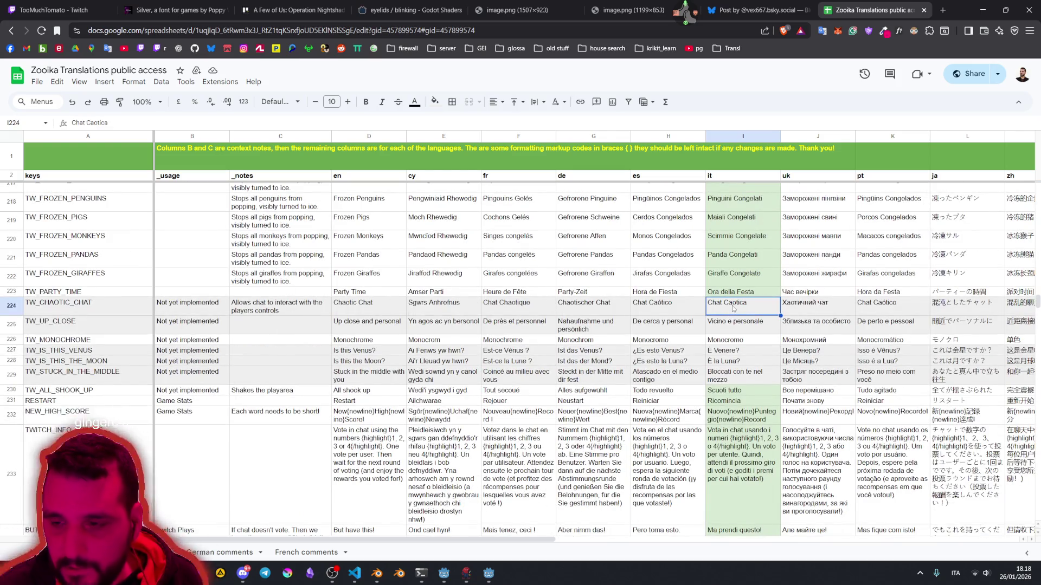
pyautogui.moveTo(744, 383); pyautogui.dragTo(739, 307)
pyautogui.scroll(-7, 725, 347)
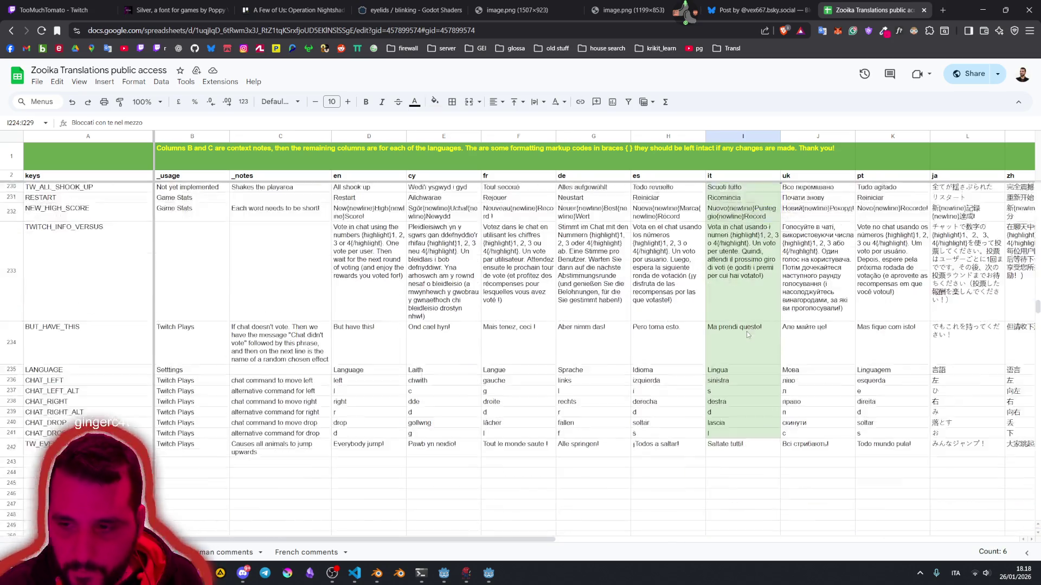
pyautogui.scroll(3, 746, 331)
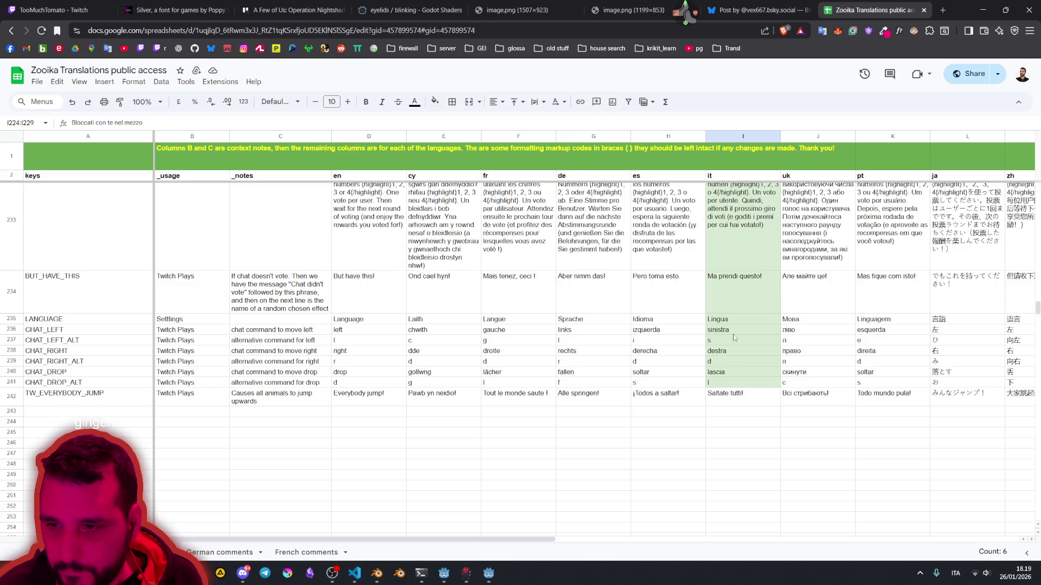
# Copy I240's green formatting onto the 'Saltate tutti!' cell I242 with Paint format.
pyautogui.click(63, 398)
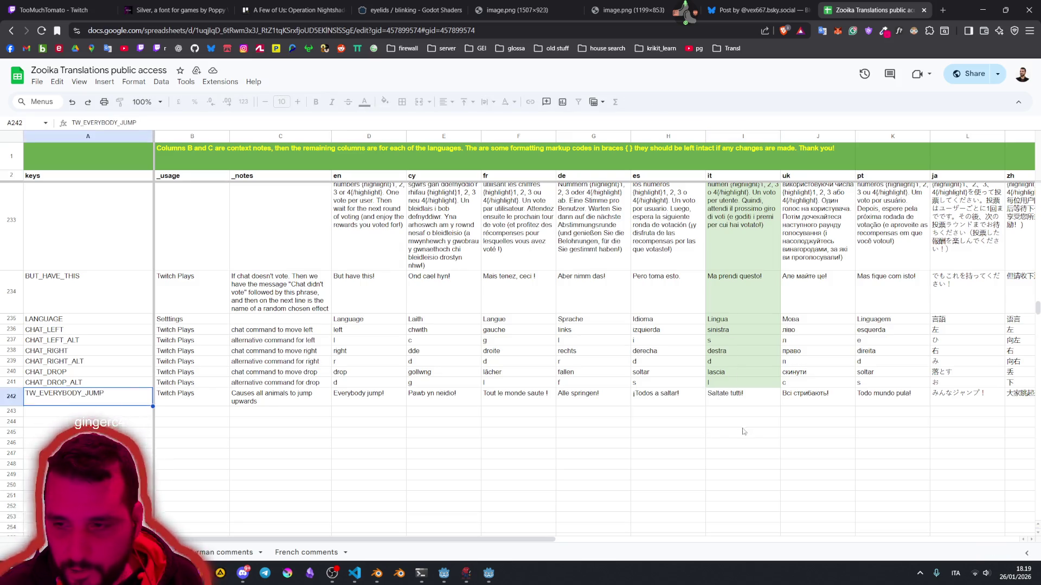
pyautogui.doubleClick(727, 398)
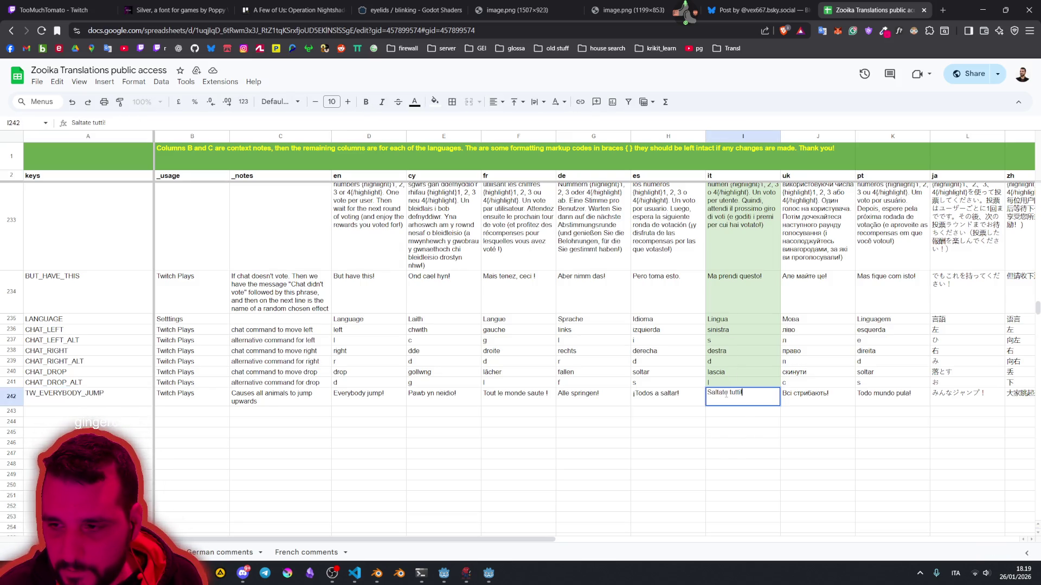
pyautogui.click(755, 373)
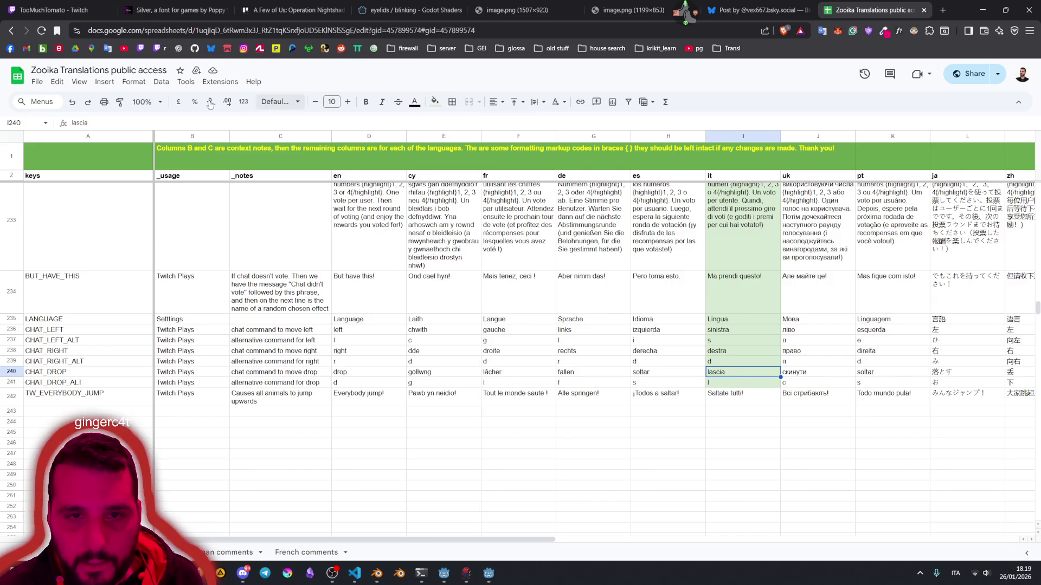
pyautogui.click(741, 395)
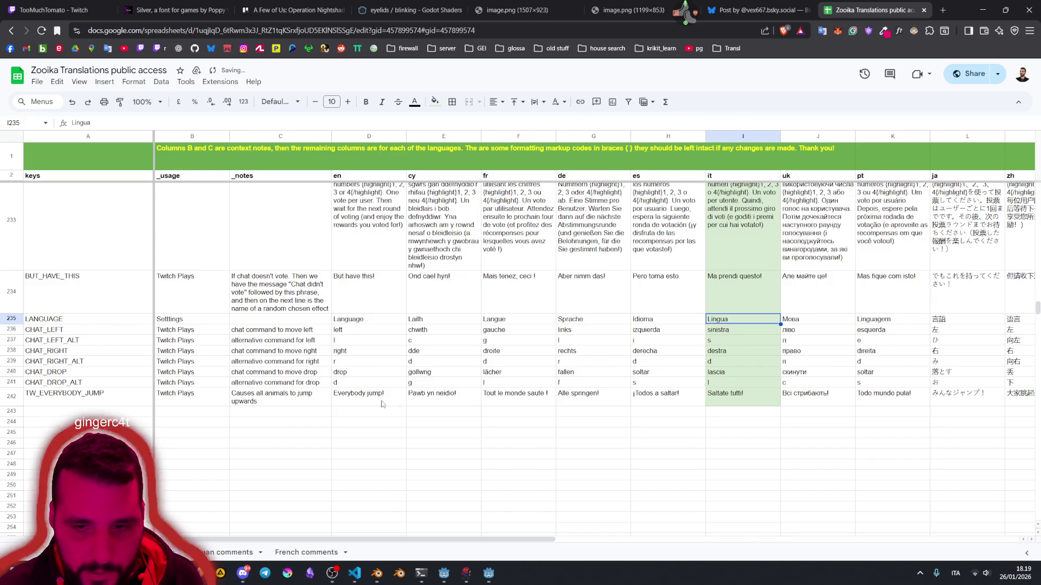
pyautogui.scroll(5, 732, 267)
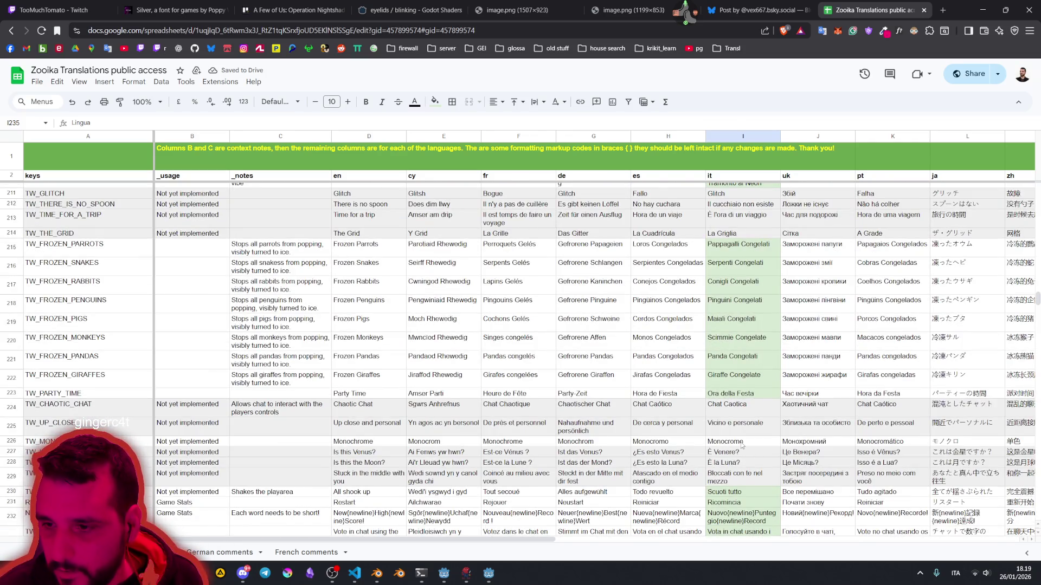
pyautogui.press('Down')
pyautogui.press('Down')
pyautogui.press('Down')
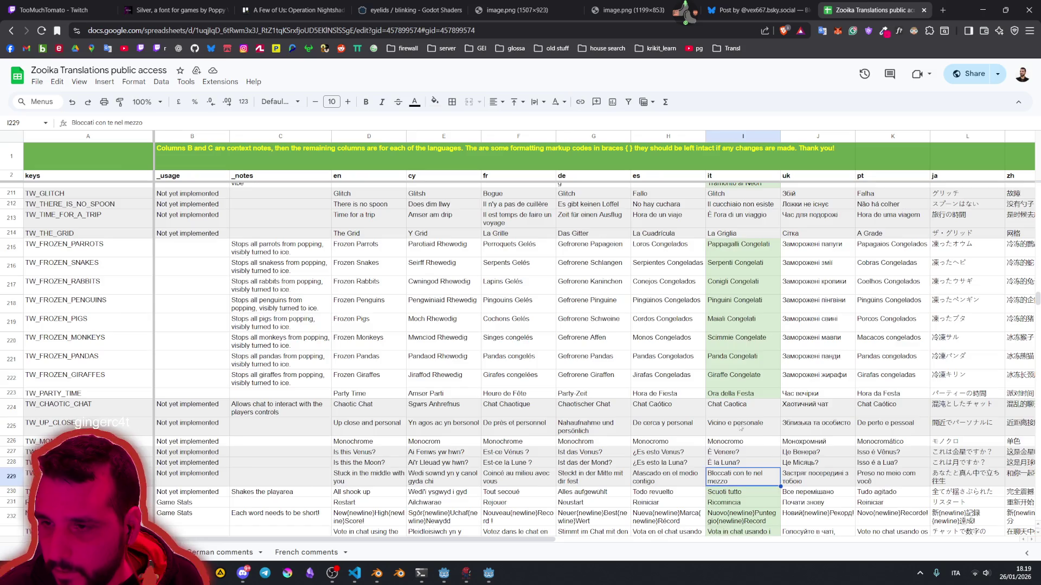
# Compare the Italian 'Fantasia' on the FANCY row with the English 'Fancy', then close the sheet.
pyautogui.scroll(3, 739, 300)
pyautogui.scroll(12, 740, 369)
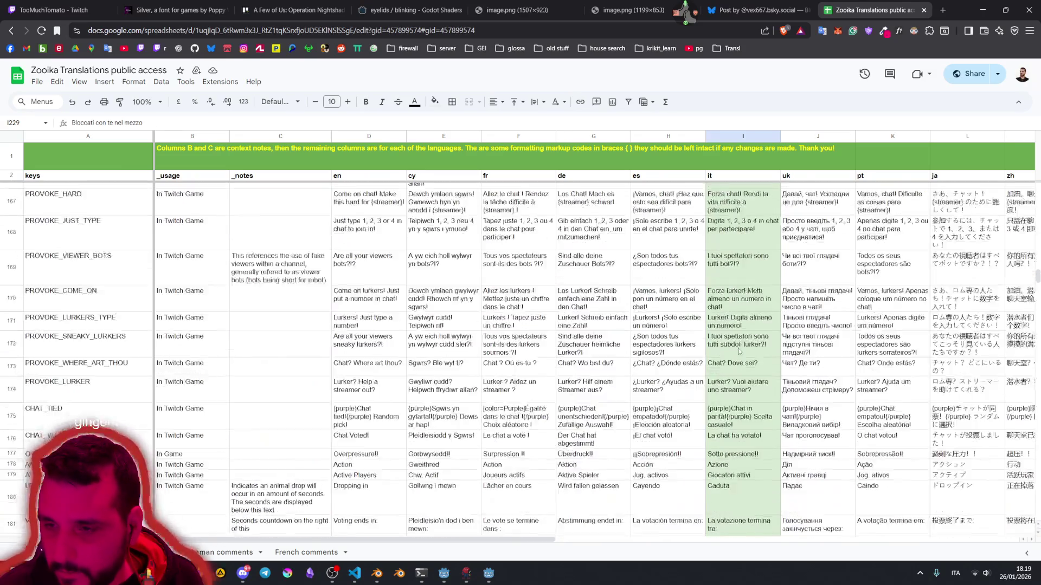
pyautogui.scroll(12, 738, 351)
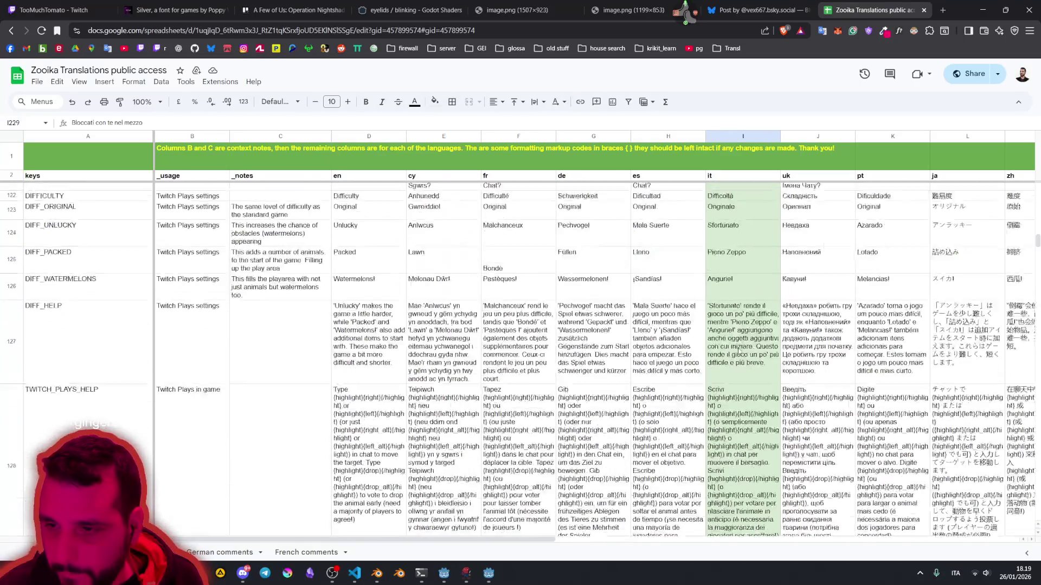
pyautogui.scroll(20, 738, 351)
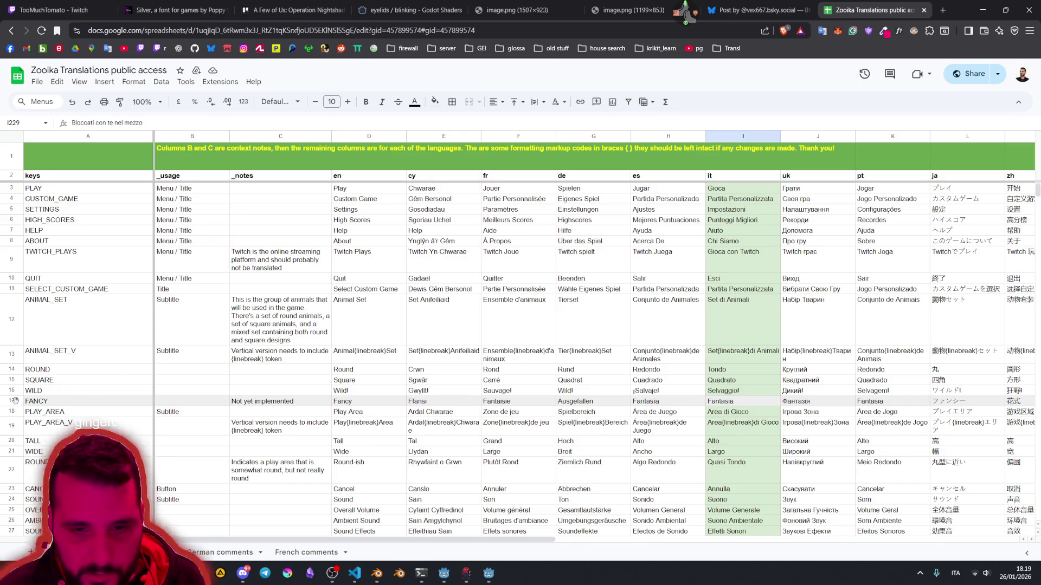
pyautogui.click(16, 401)
pyautogui.click(711, 400)
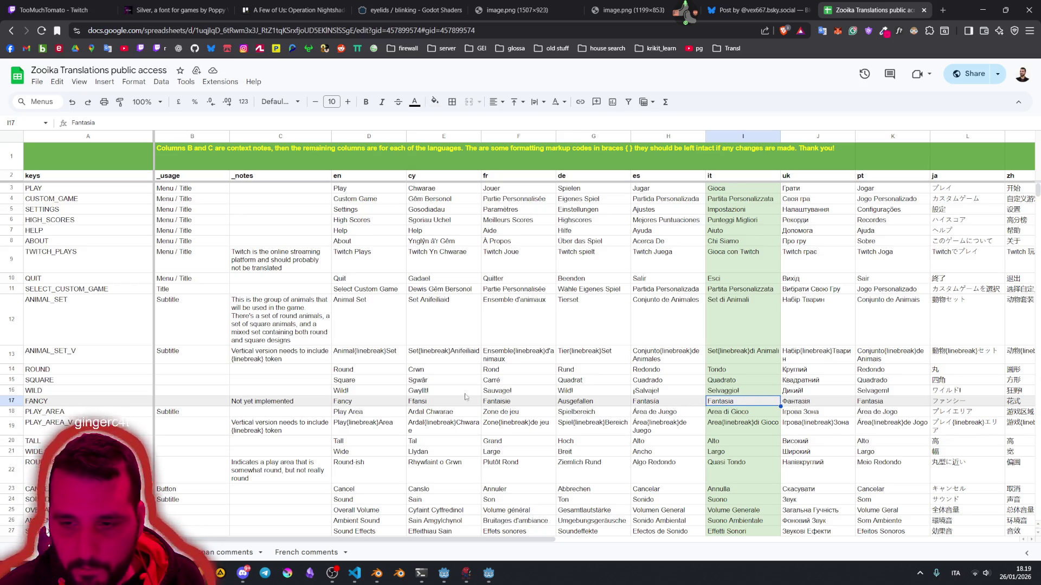
pyautogui.click(338, 404)
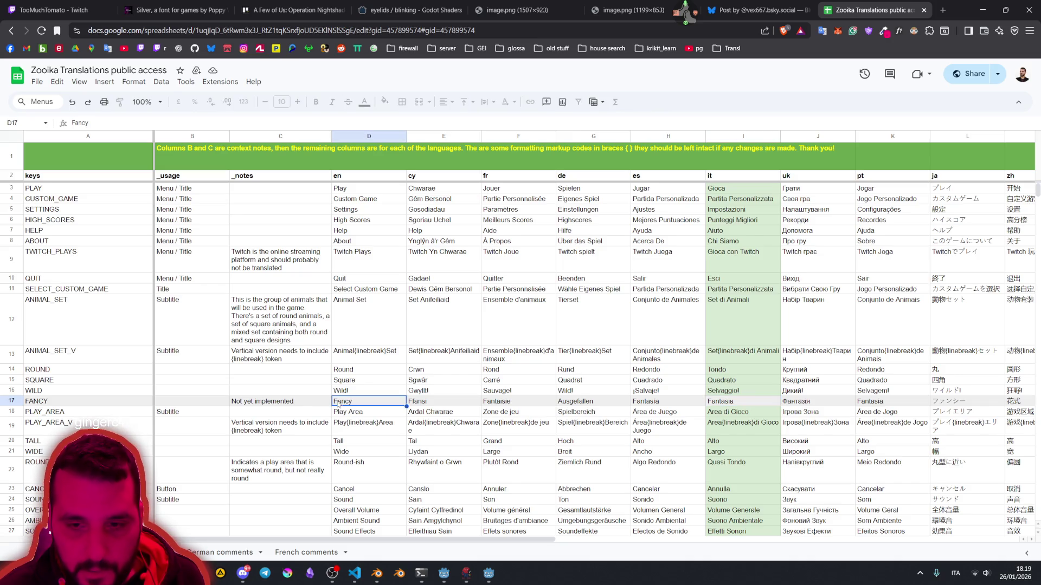
pyautogui.click(743, 401)
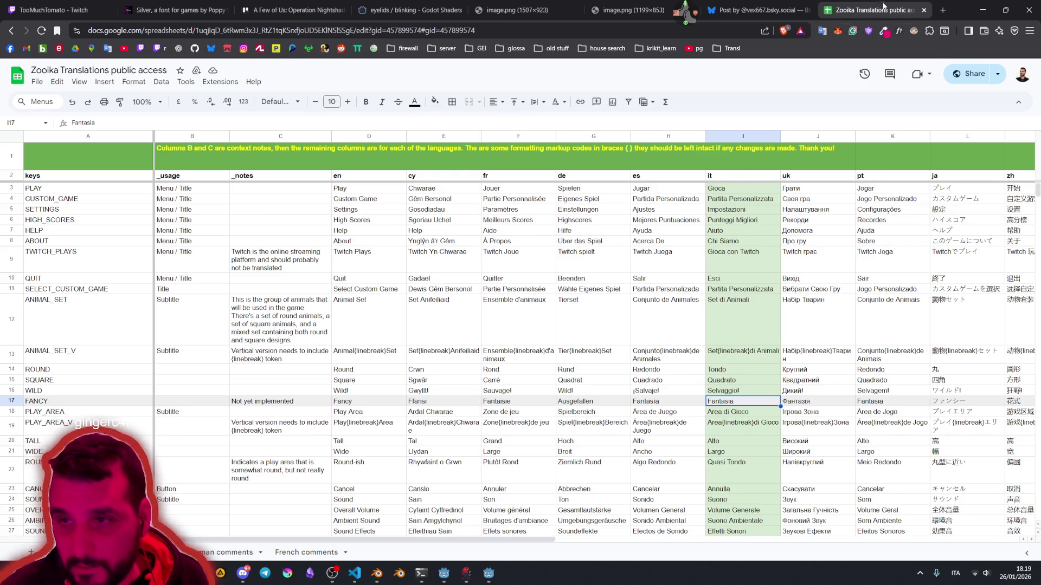
pyautogui.click(923, 9)
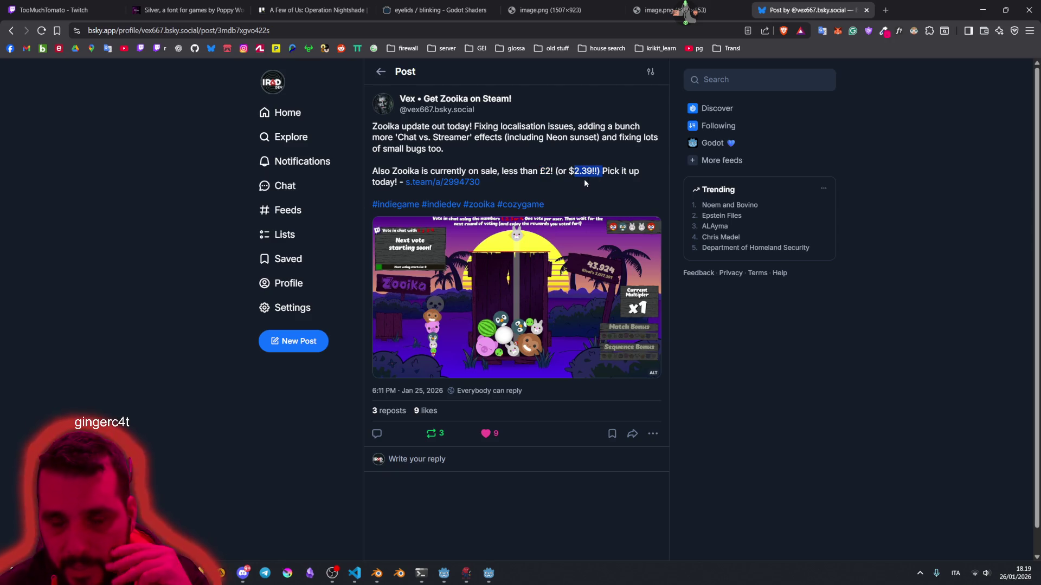
# Close the Bluesky post, the word-graph image and the eyelids blinking shader tabs in Brave.
pyautogui.click(540, 174)
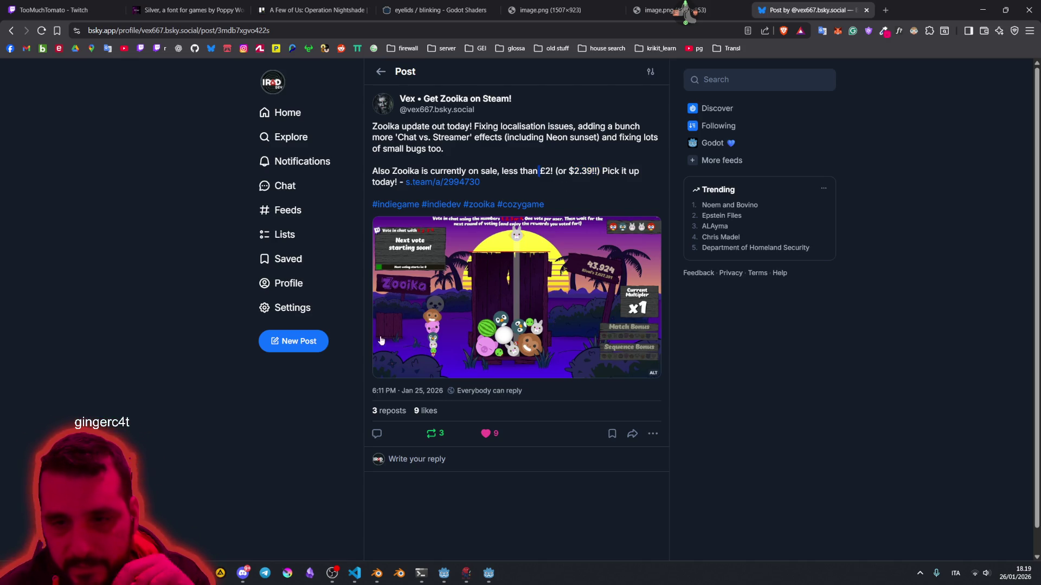
pyautogui.middleClick(809, 4)
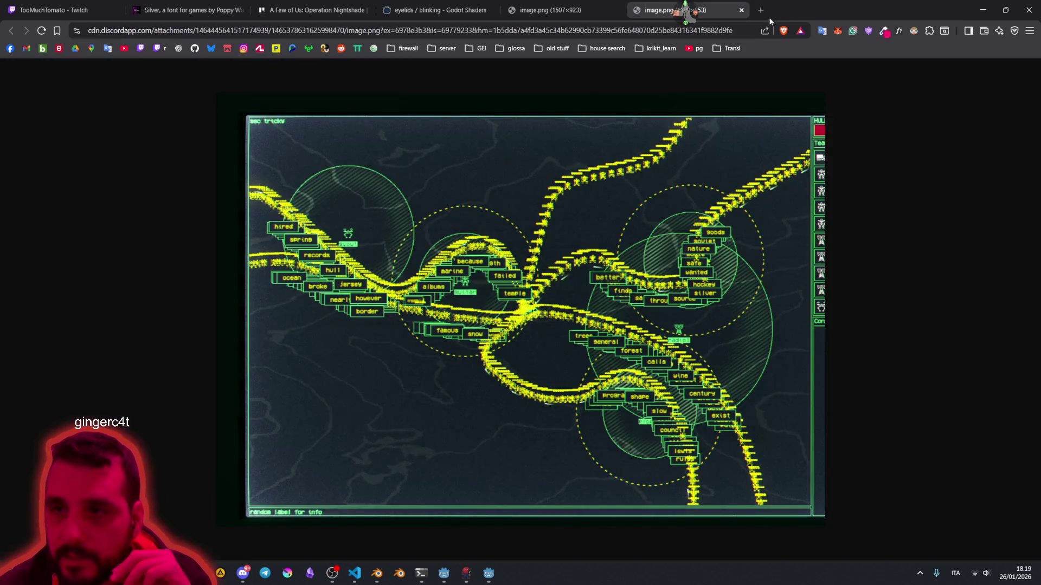
pyautogui.middleClick(640, 4)
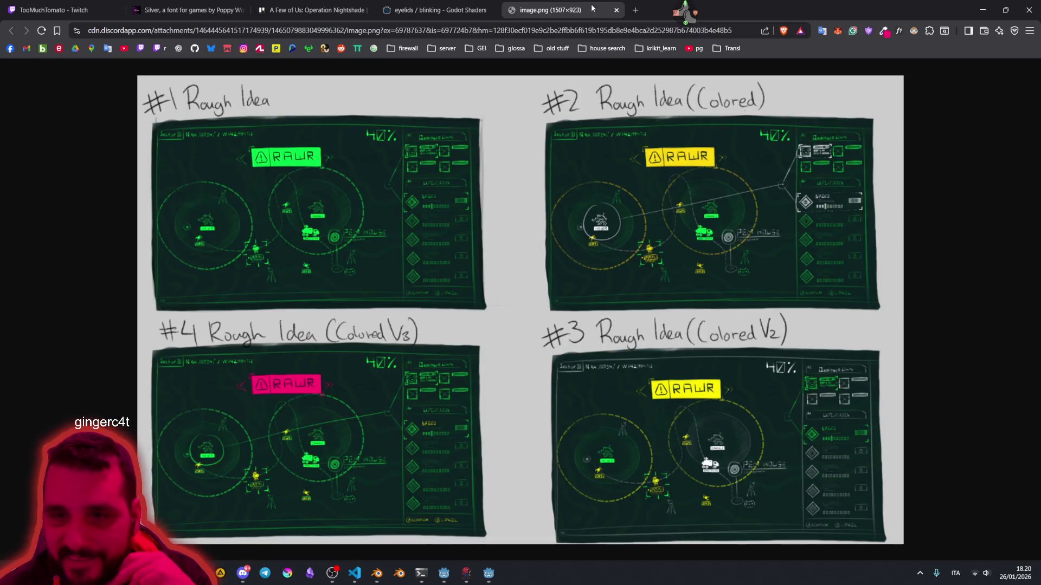
pyautogui.click(464, 11)
pyautogui.middleClick(449, 4)
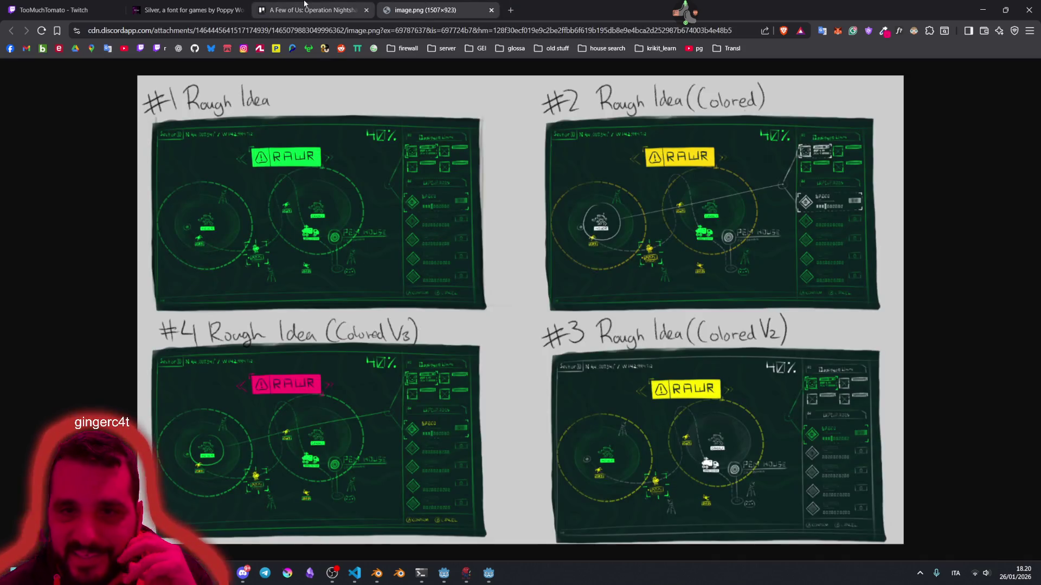
# Skim the Silver pixel font page, close it, and return to the Twitch stream.
pyautogui.click(199, 11)
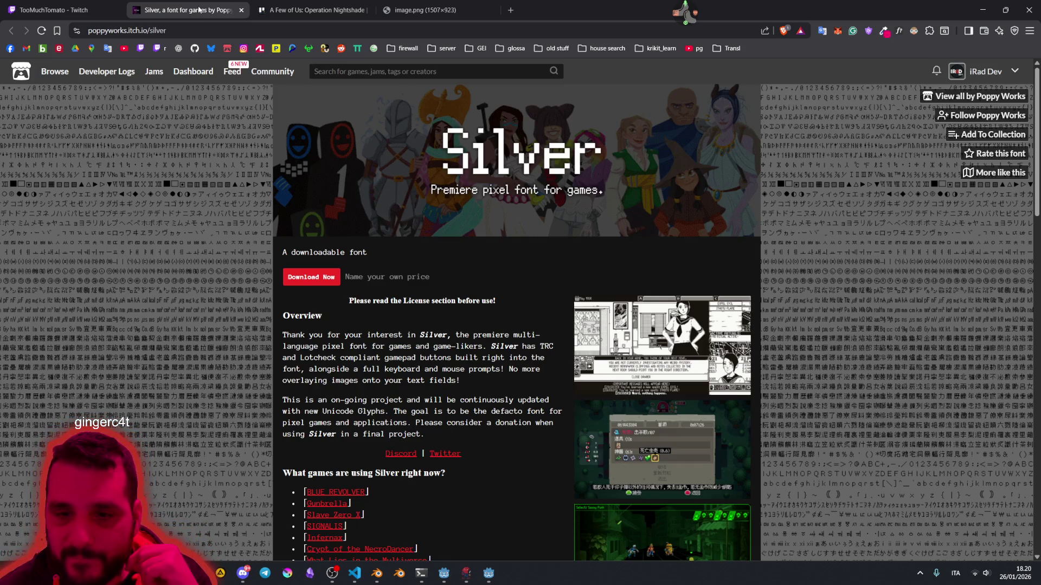
pyautogui.scroll(-5, 234, 377)
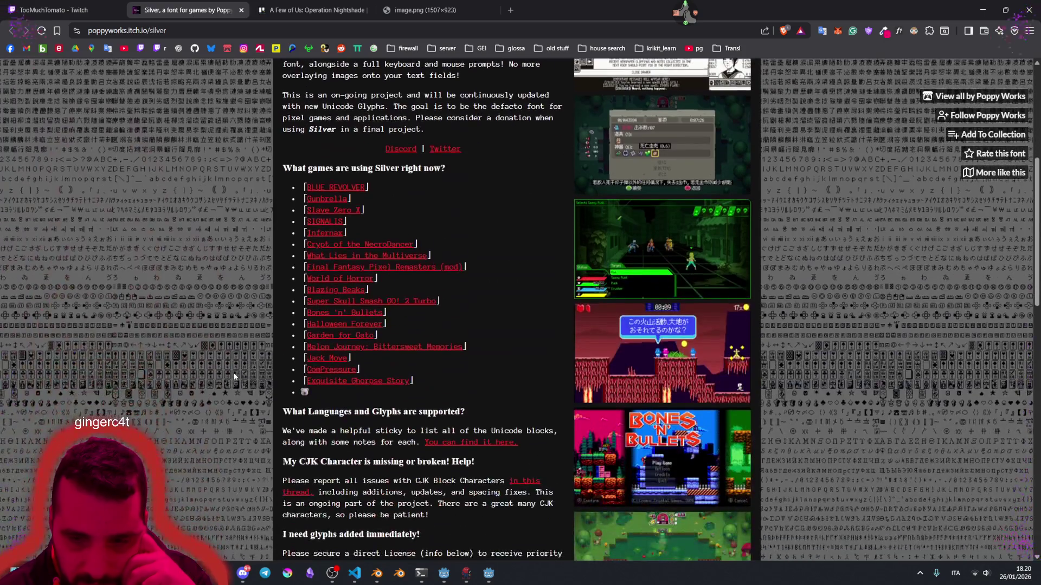
pyautogui.scroll(-4, 234, 375)
pyautogui.scroll(-4, 234, 374)
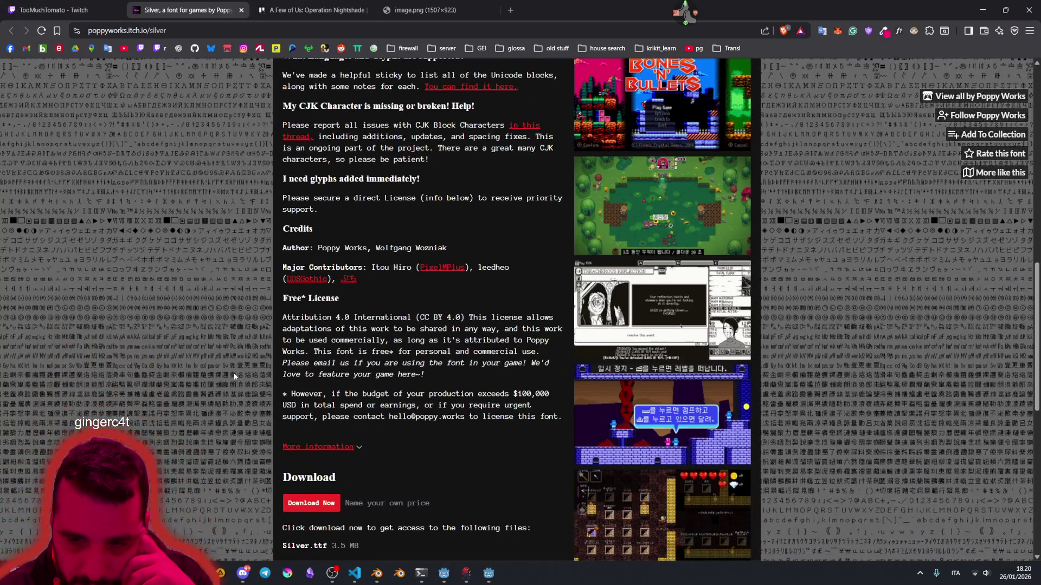
pyautogui.scroll(-7, 235, 374)
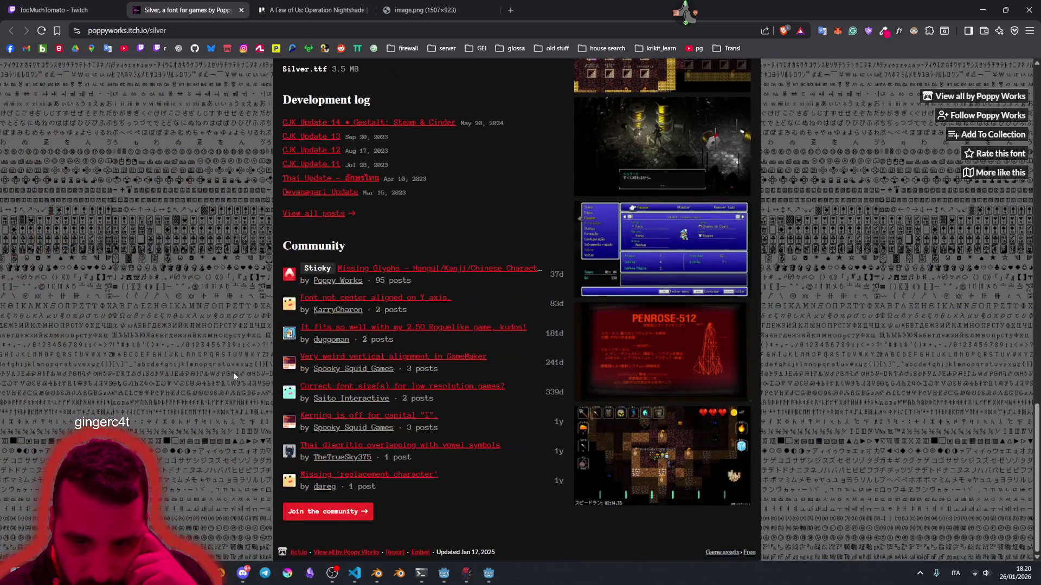
pyautogui.scroll(12, 233, 373)
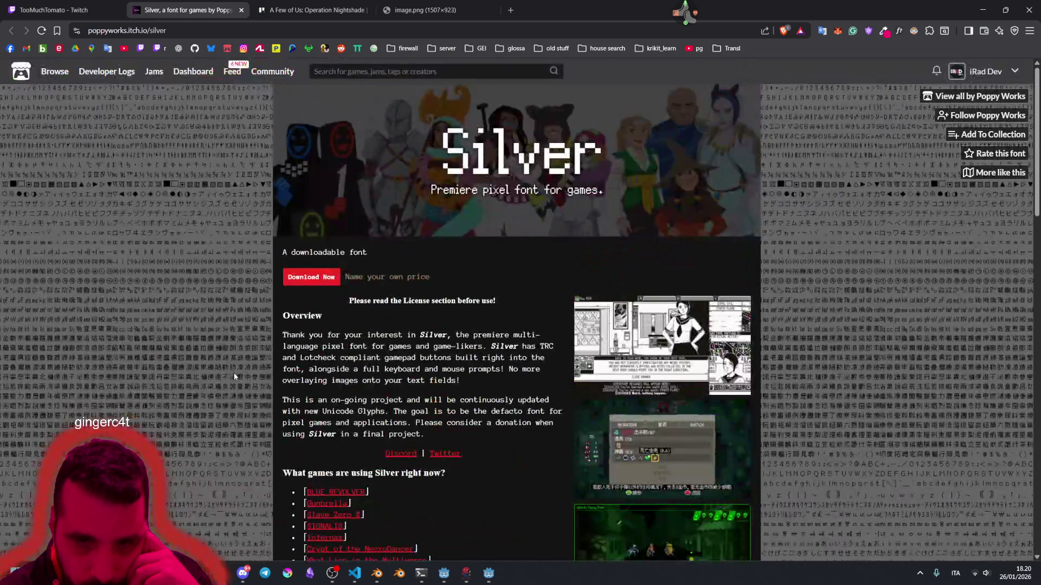
pyautogui.middleClick(195, 3)
pyautogui.click(54, 9)
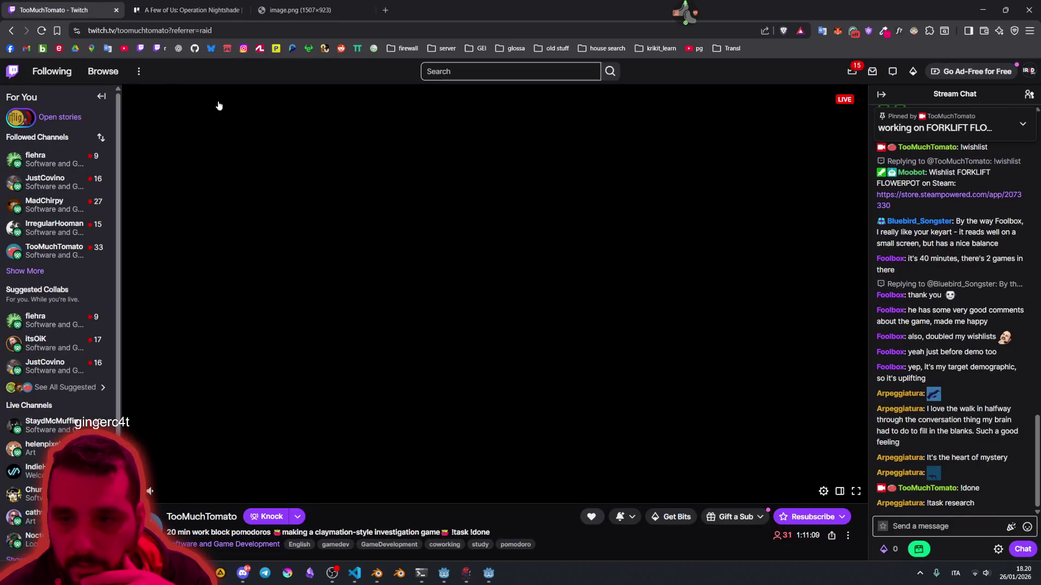
# Switch to a followed channel's 'Custom Game Engine! [c++/nvim Day48]' live stream from the sidebar.
pyautogui.click(54, 164)
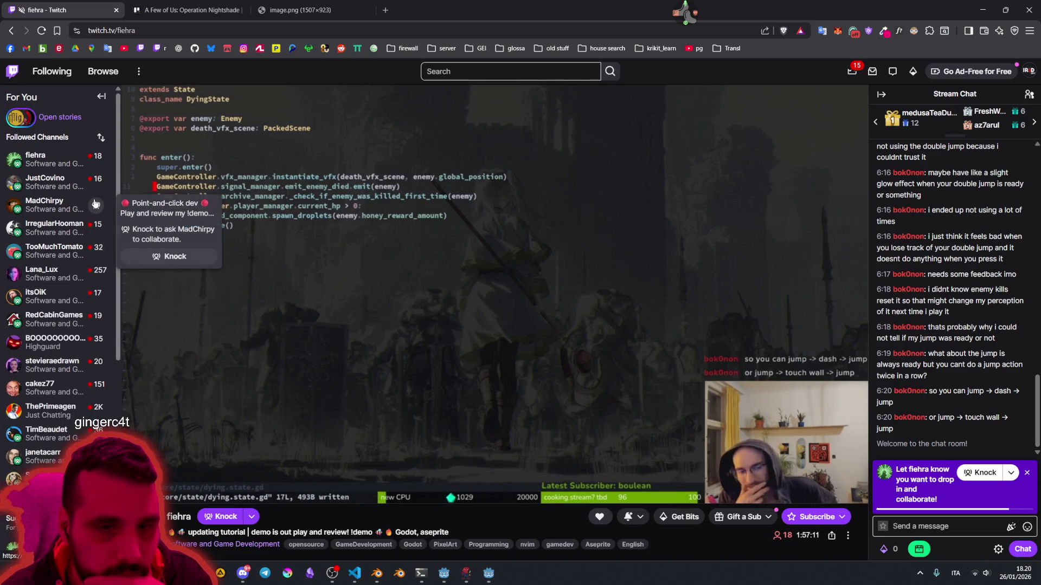
pyautogui.click(53, 293)
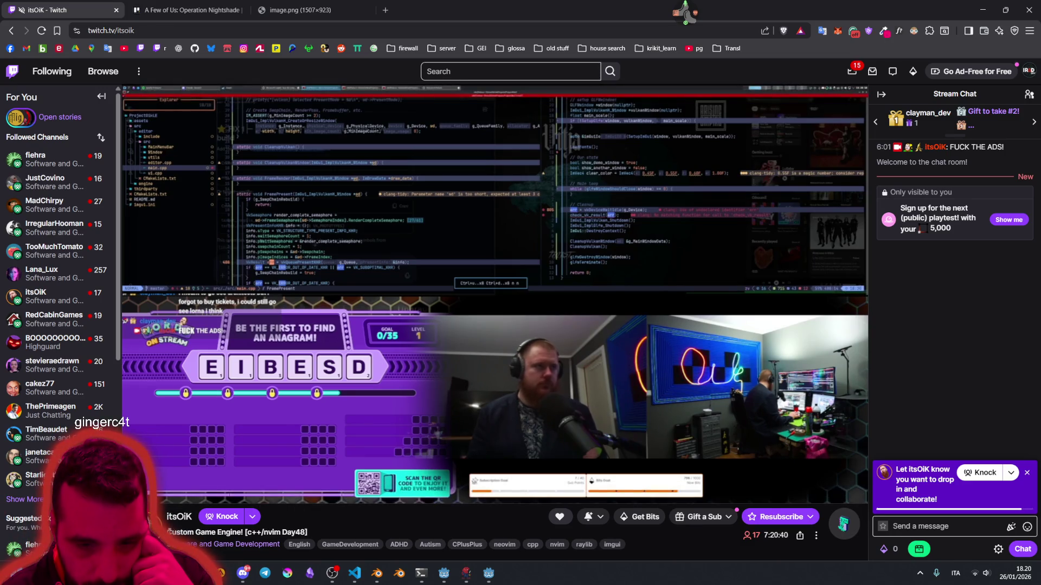
# Type and discard a chat draft, then show the four 'Rough Idea' HUD sketches in image.png.
pyautogui.moveTo(241, 534); pyautogui.dragTo(243, 534)
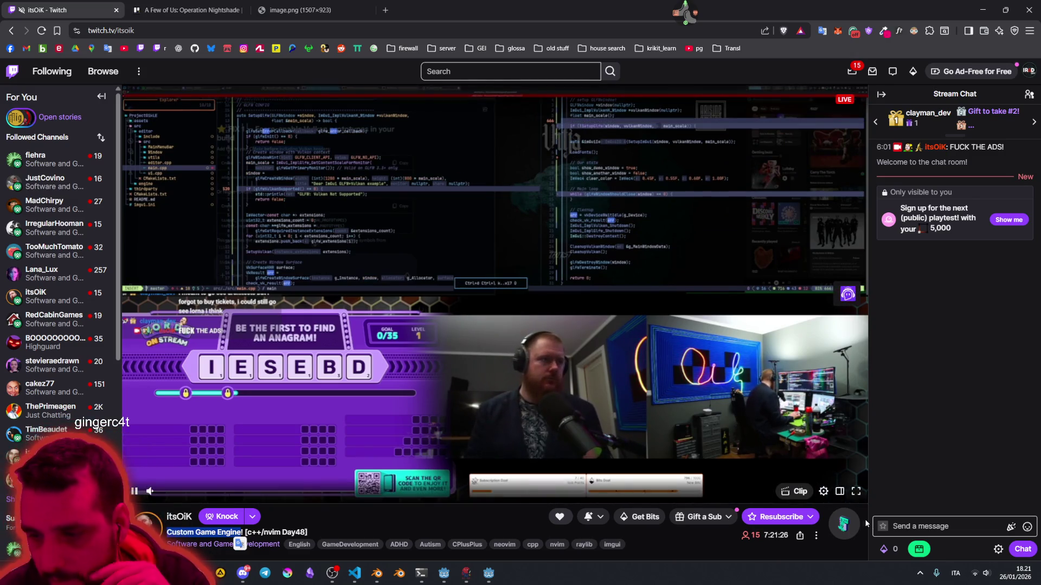
pyautogui.click(923, 524)
pyautogui.write('ropet')
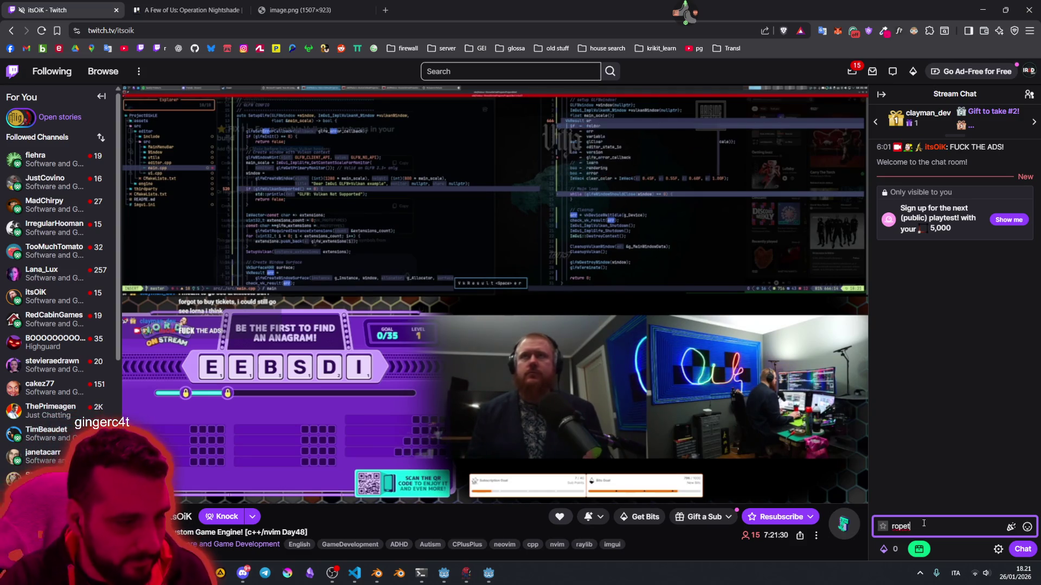
pyautogui.press('BackSpace')
pyautogui.press('BackSpace')
pyautogui.press('BackSpace')
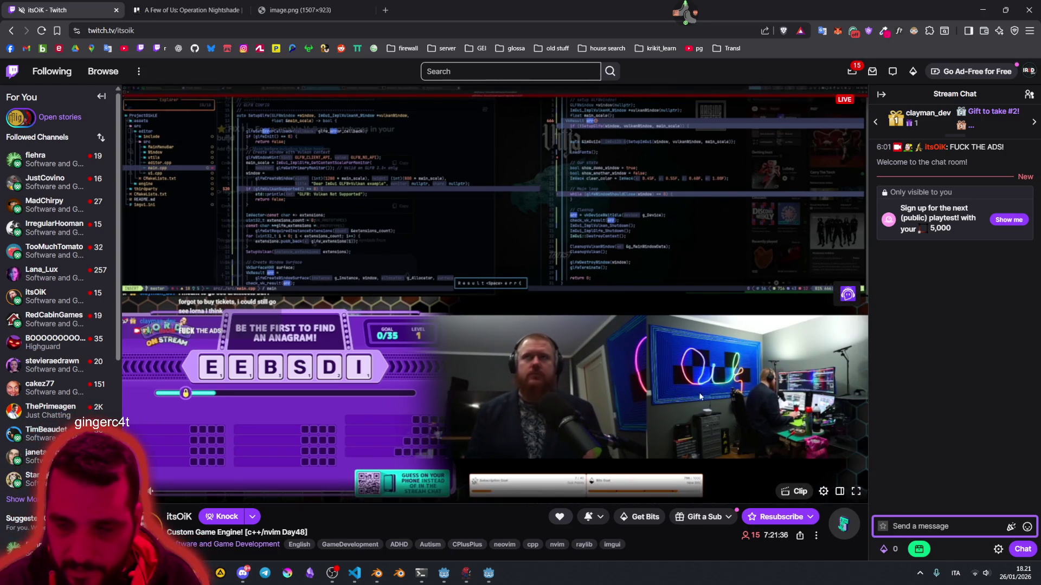
pyautogui.click(266, 4)
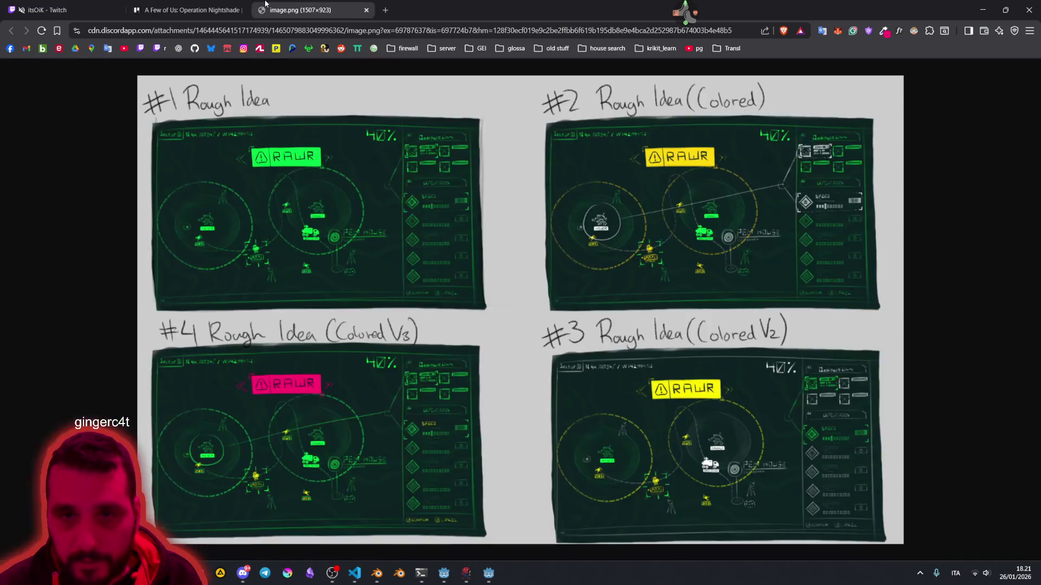
# Back in Godot, start a new 3D Scene and rename its root node to bed.
pyautogui.click(488, 573)
pyautogui.click(391, 197)
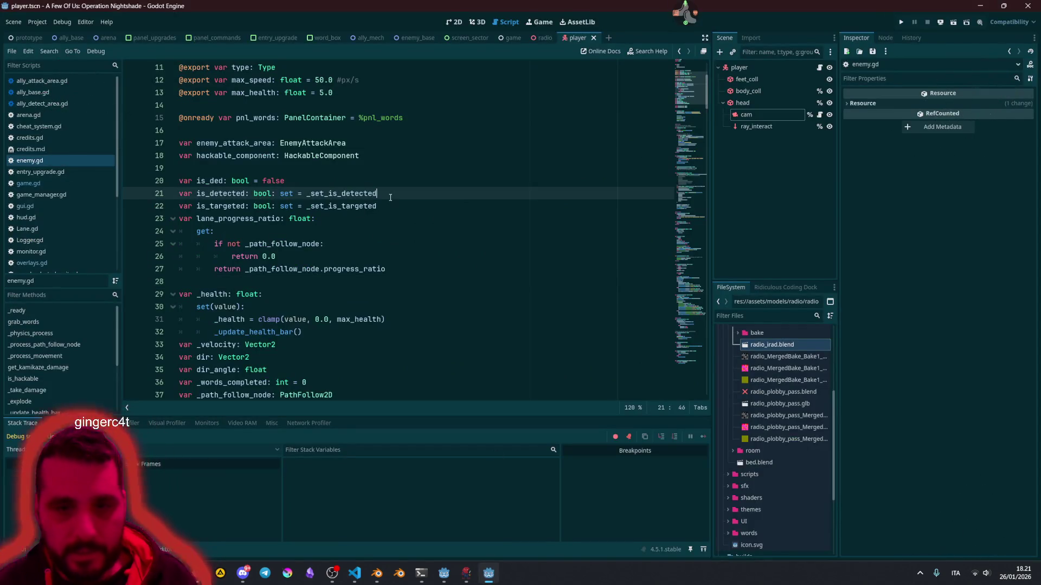
pyautogui.press('Up')
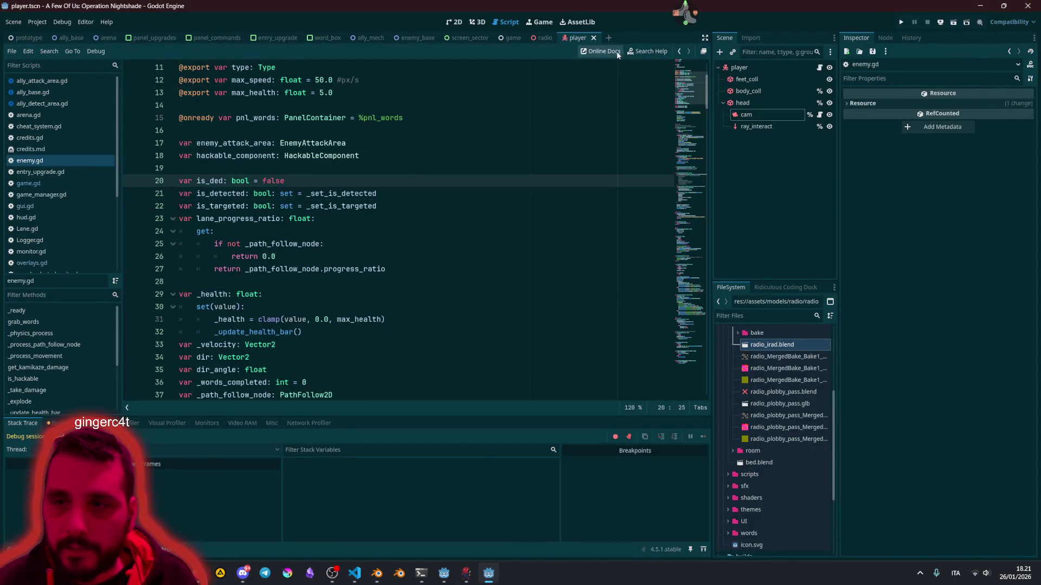
pyautogui.click(609, 38)
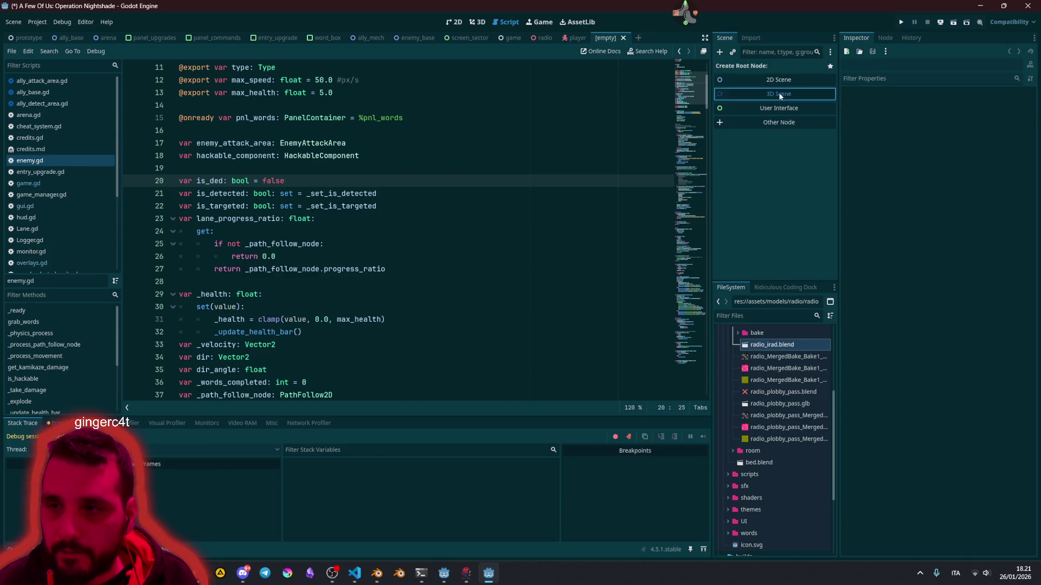
pyautogui.click(726, 92)
pyautogui.doubleClick(747, 68)
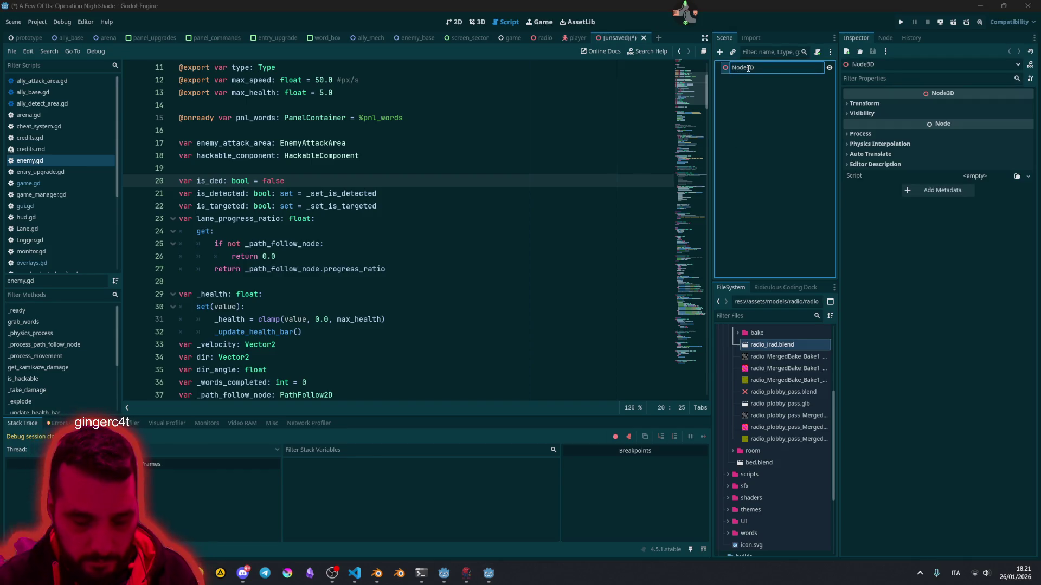
pyautogui.press('Return')
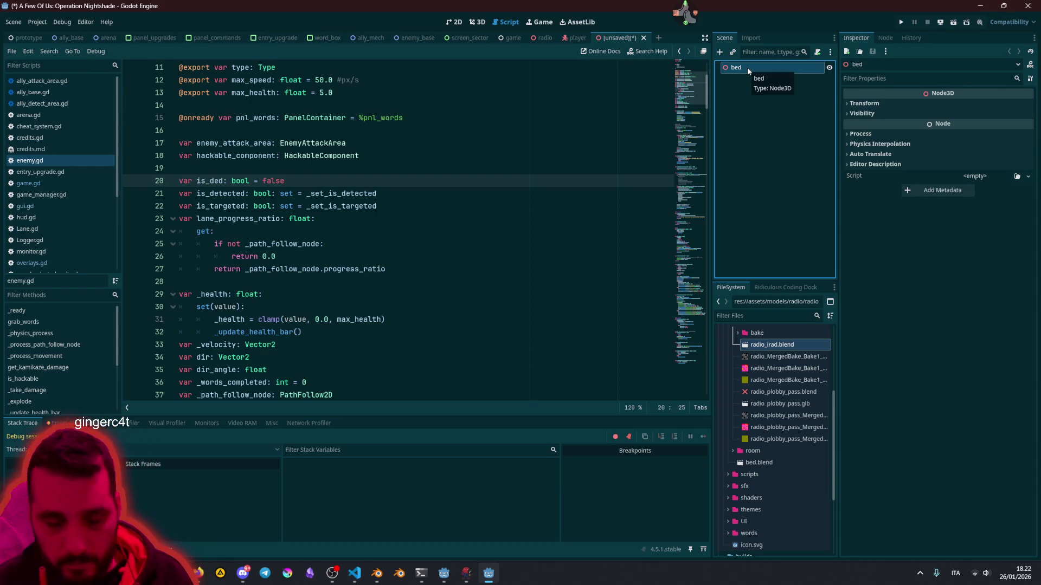
# Add bed.blend under the bed root, inspect it in the 3D view, then return to Blender.
pyautogui.moveTo(773, 464); pyautogui.dragTo(738, 76)
pyautogui.click(477, 22)
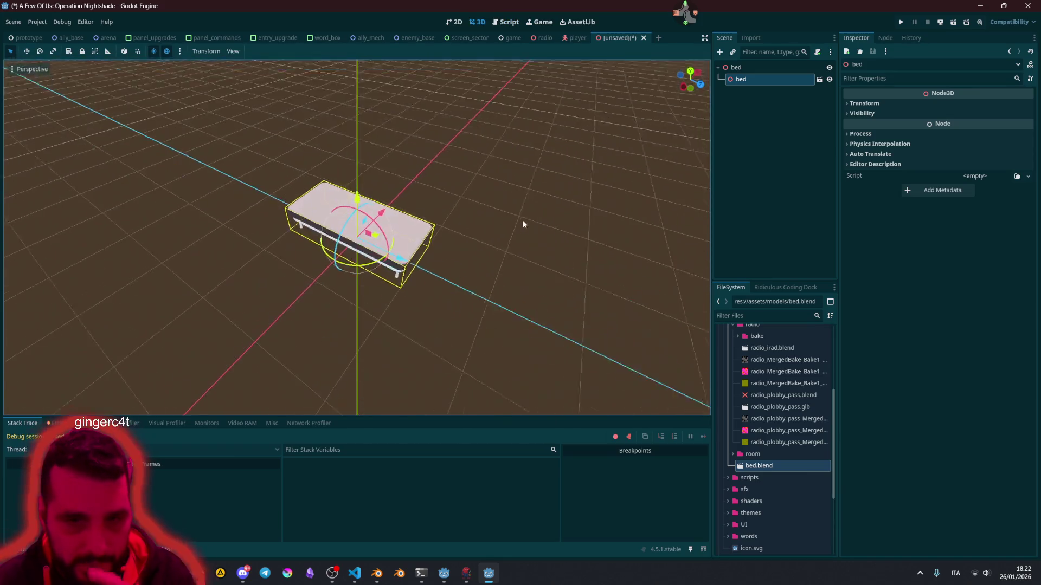
pyautogui.scroll(5, 332, 229)
pyautogui.moveTo(332, 229)
pyautogui.mouseDown()
pyautogui.moveTo(402, 193)
pyautogui.moveTo(402, 129)
pyautogui.moveTo(450, 161)
pyautogui.mouseUp()
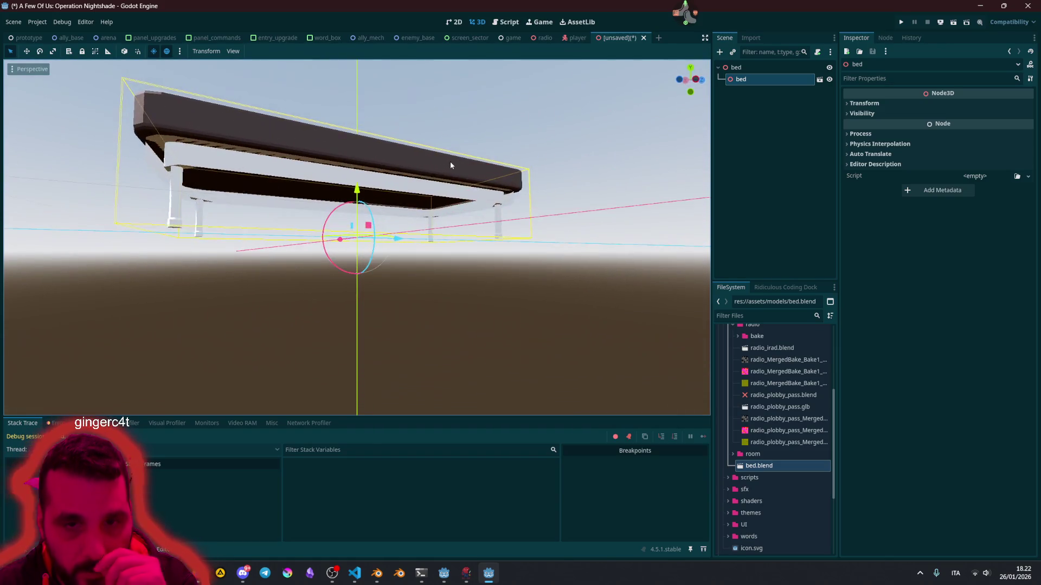
pyautogui.scroll(-2, 447, 256)
pyautogui.click(377, 574)
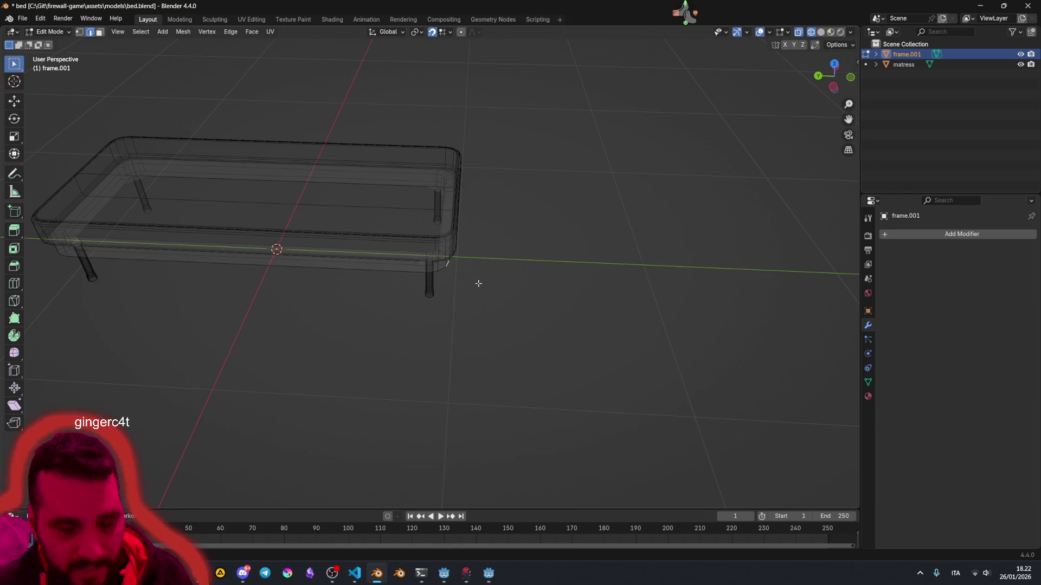
# Select the whole frame.001 mesh and turn on the face-normals overlay to inspect it.
pyautogui.press('a')
pyautogui.click(182, 32)
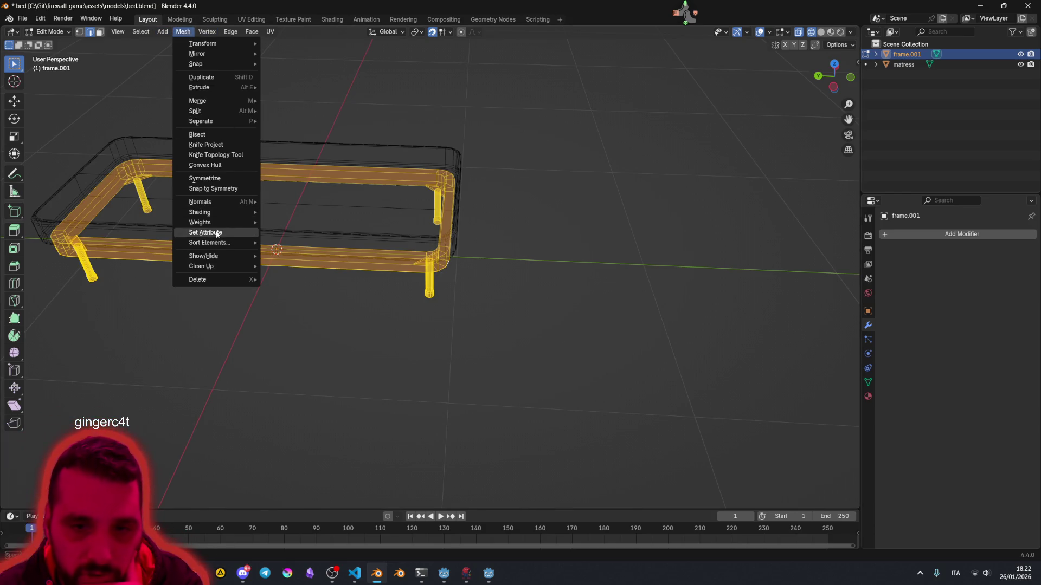
pyautogui.moveTo(221, 204)
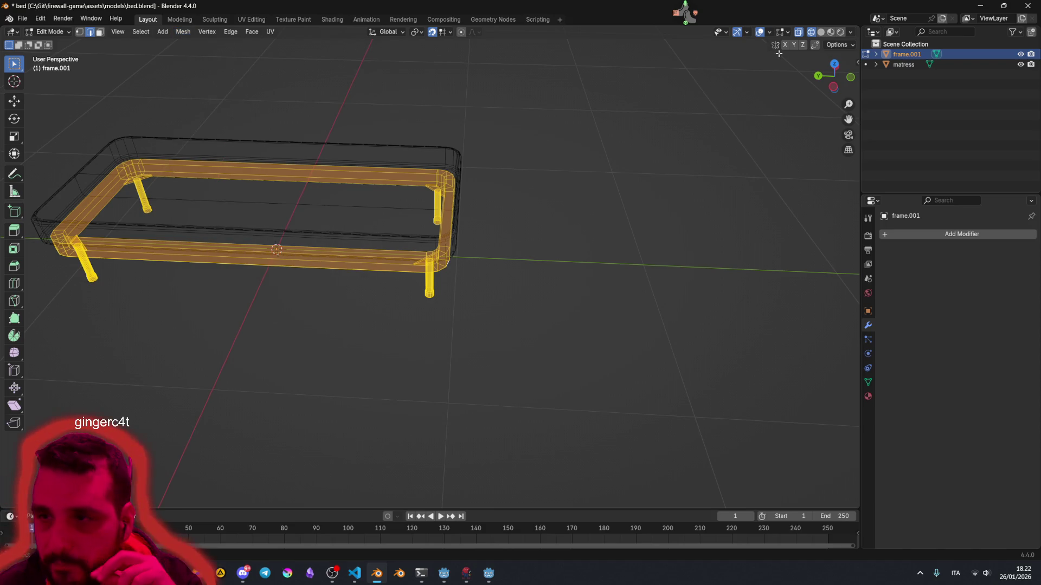
pyautogui.click(783, 31)
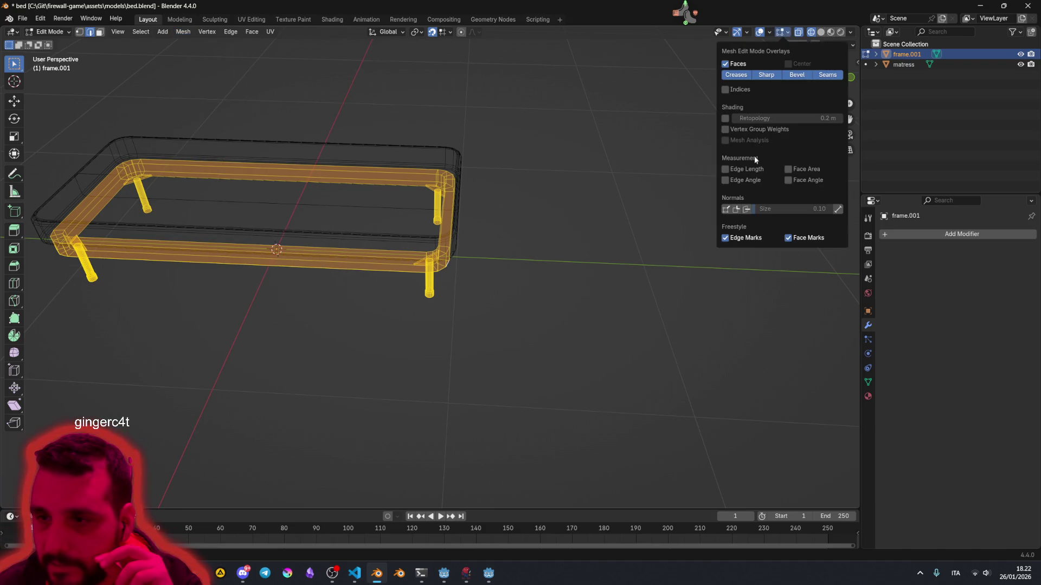
pyautogui.click(747, 210)
pyautogui.scroll(5, 432, 187)
pyautogui.scroll(5, 432, 187)
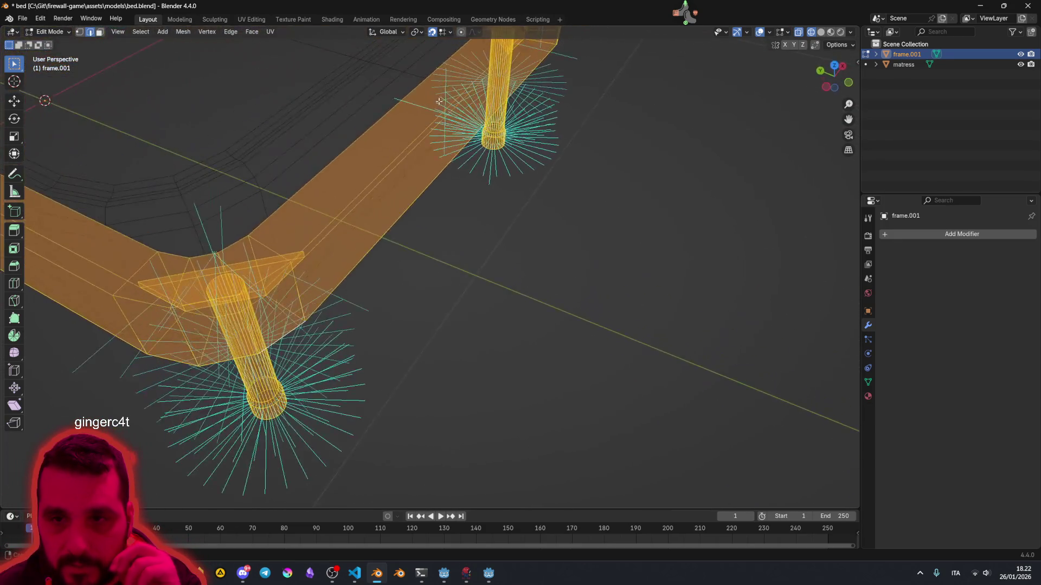
pyautogui.scroll(5, 439, 101)
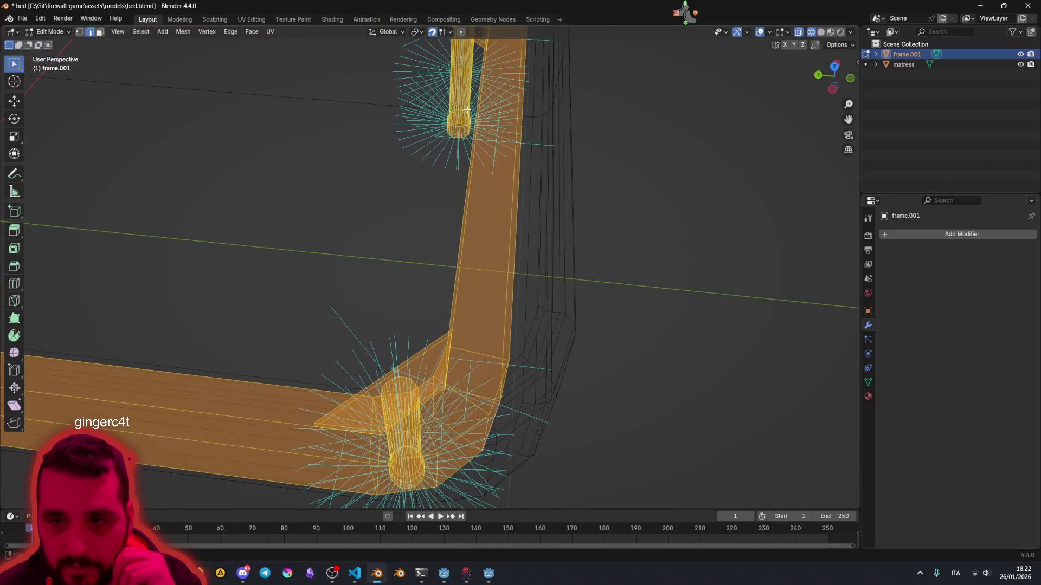
pyautogui.scroll(-5, 504, 124)
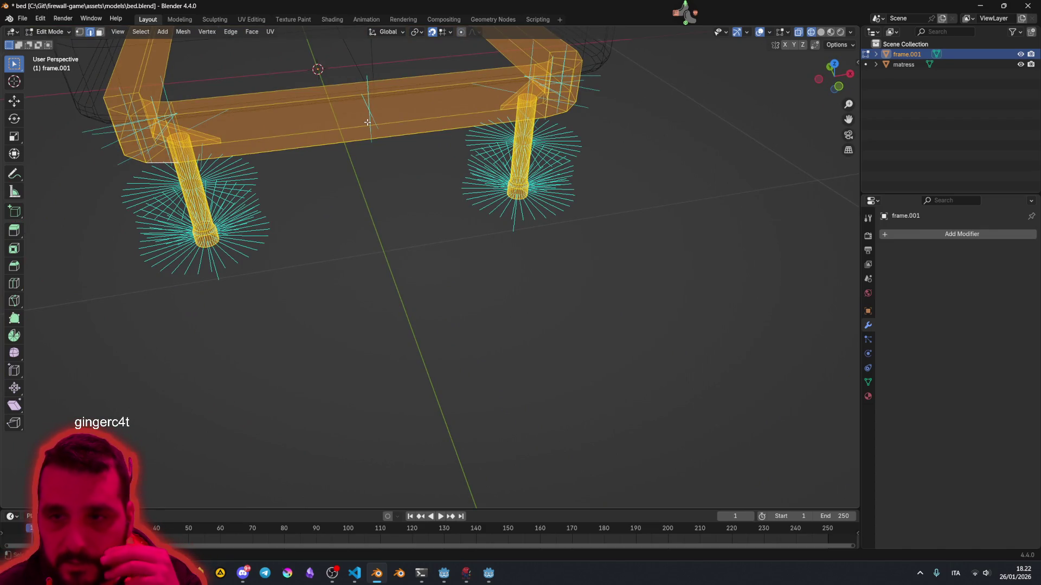
pyautogui.scroll(5, 368, 123)
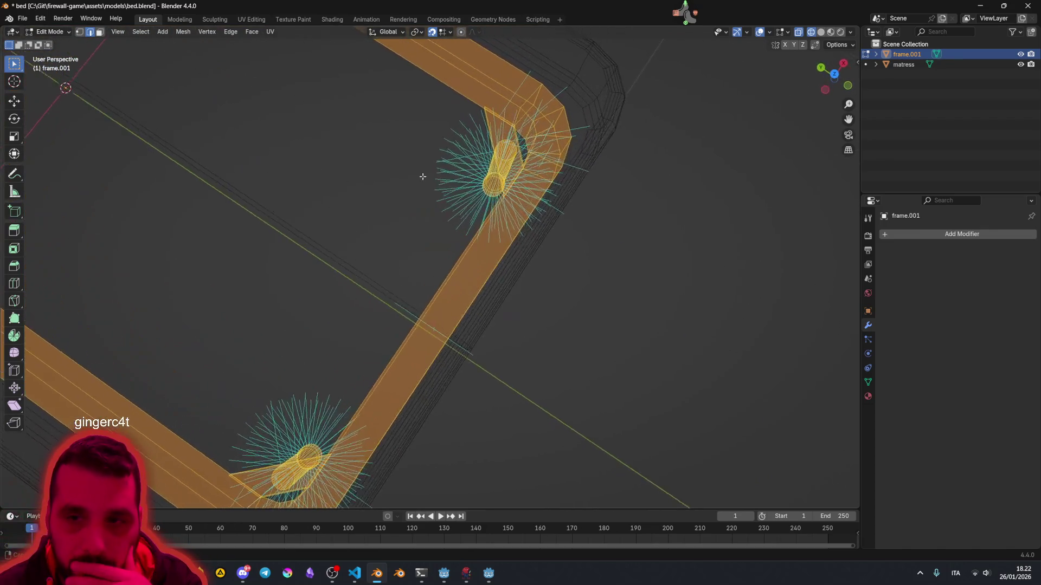
pyautogui.scroll(-3, 428, 175)
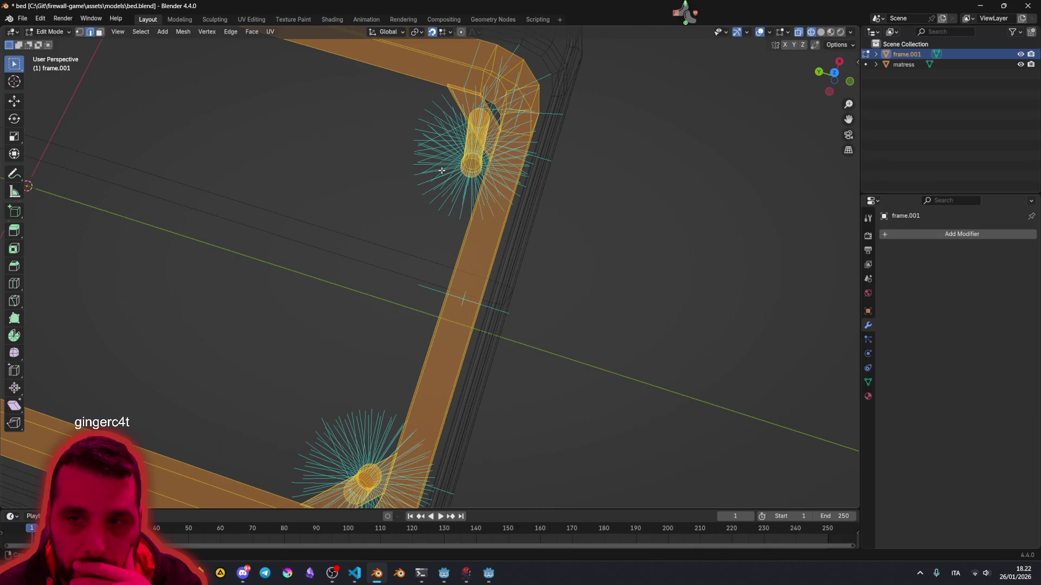
pyautogui.scroll(-5, 442, 170)
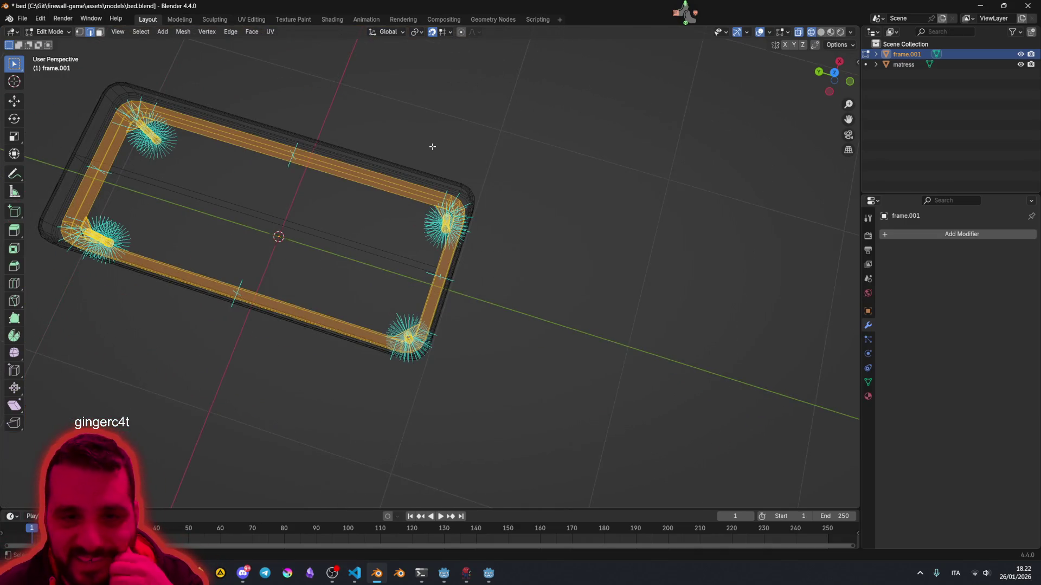
pyautogui.moveTo(413, 158); pyautogui.dragTo(448, 100)
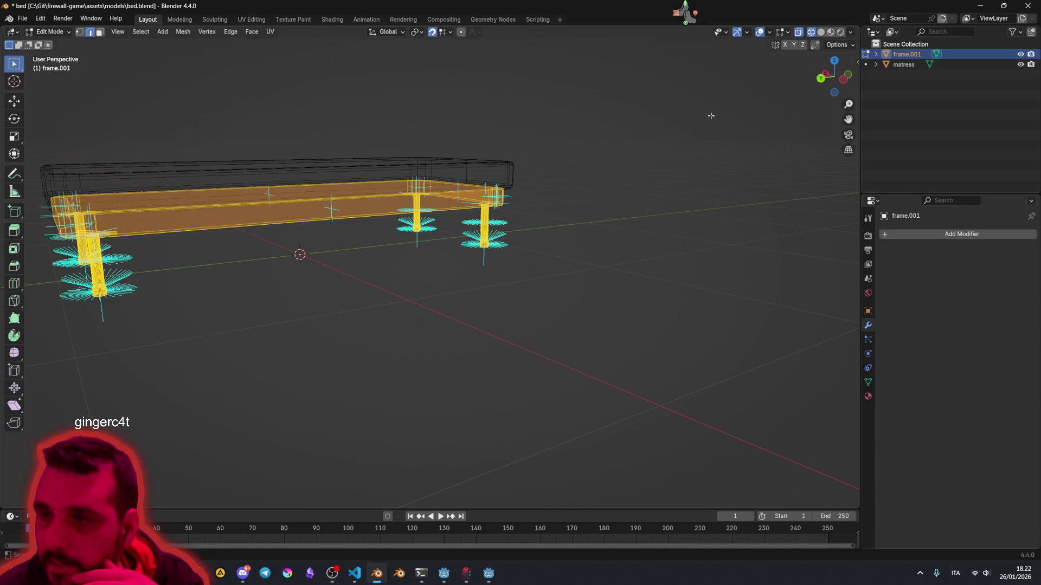
# Recalculate the frame's normals to point outside and save bed.blend.
pyautogui.click(193, 31)
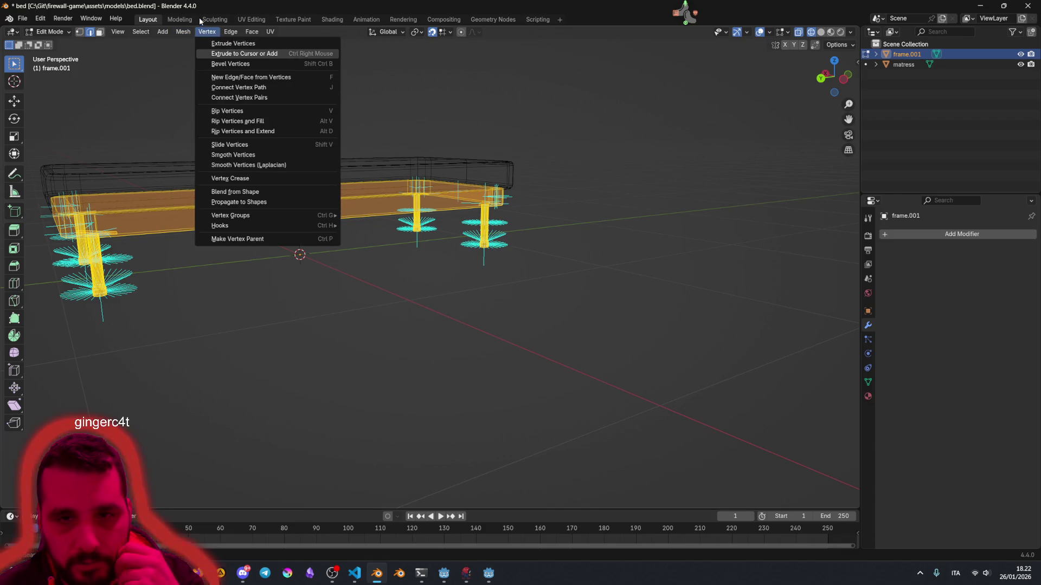
pyautogui.click(204, 33)
pyautogui.click(204, 34)
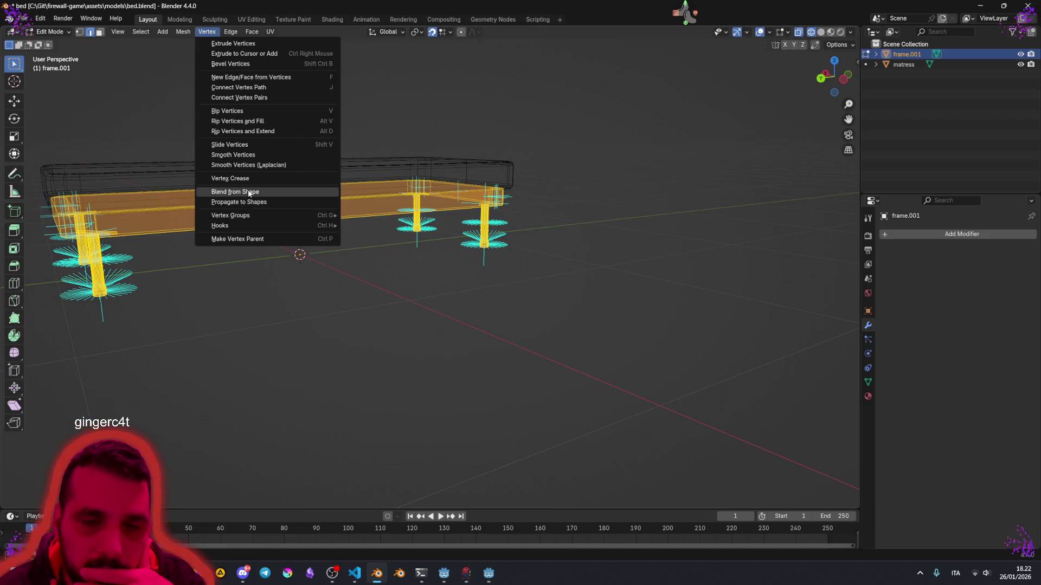
pyautogui.moveTo(248, 225)
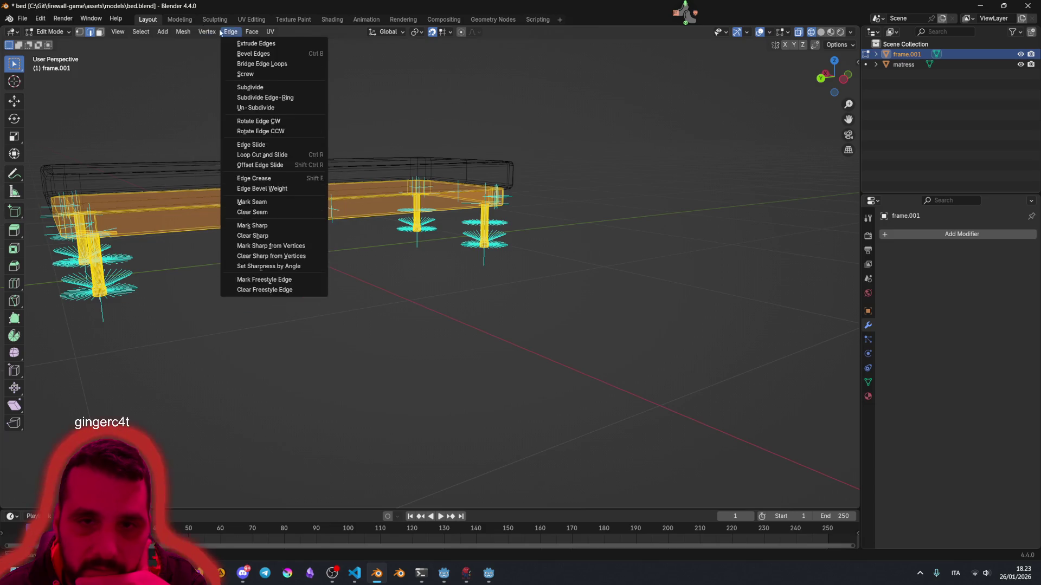
pyautogui.moveTo(183, 31)
pyautogui.moveTo(240, 260)
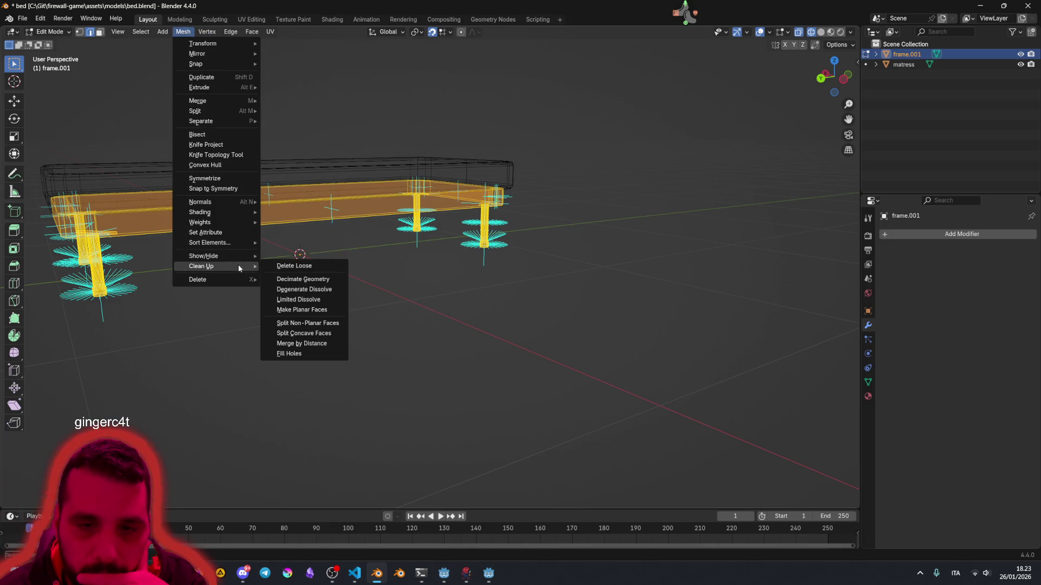
pyautogui.moveTo(226, 201)
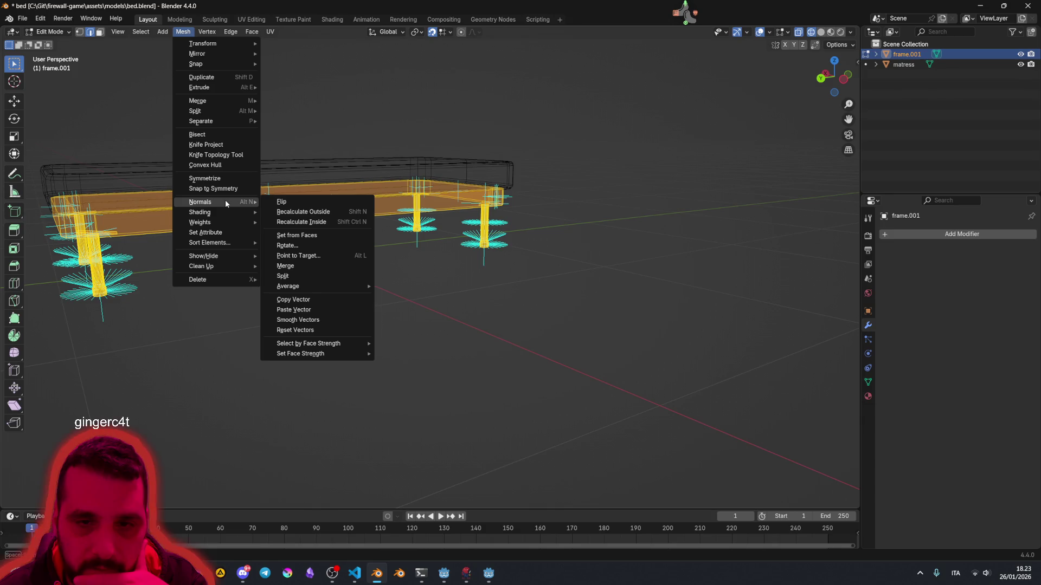
pyautogui.click(319, 215)
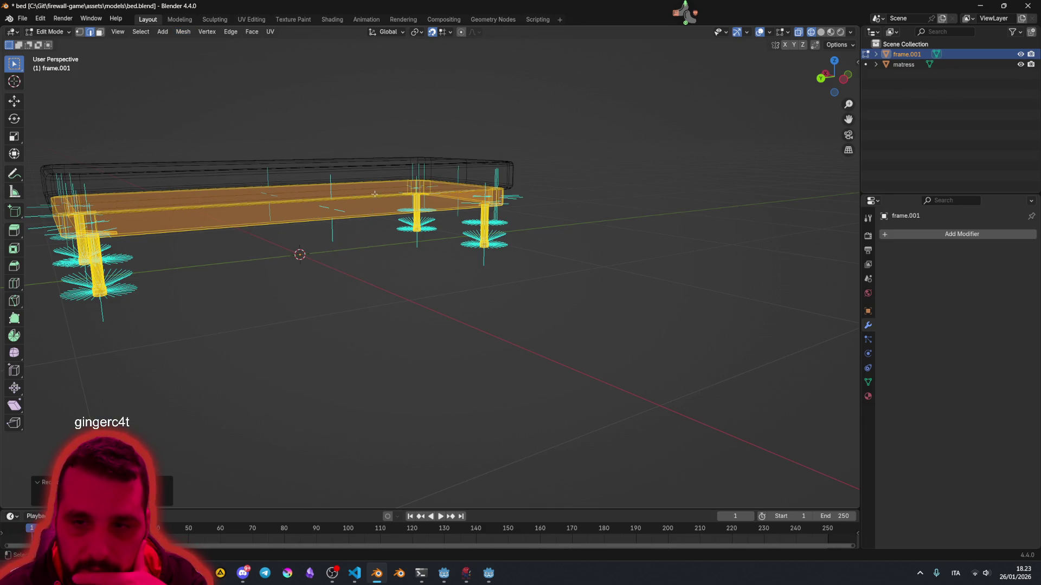
pyautogui.moveTo(580, 234); pyautogui.dragTo(550, 241)
pyautogui.hotkey('ctrl', 's')
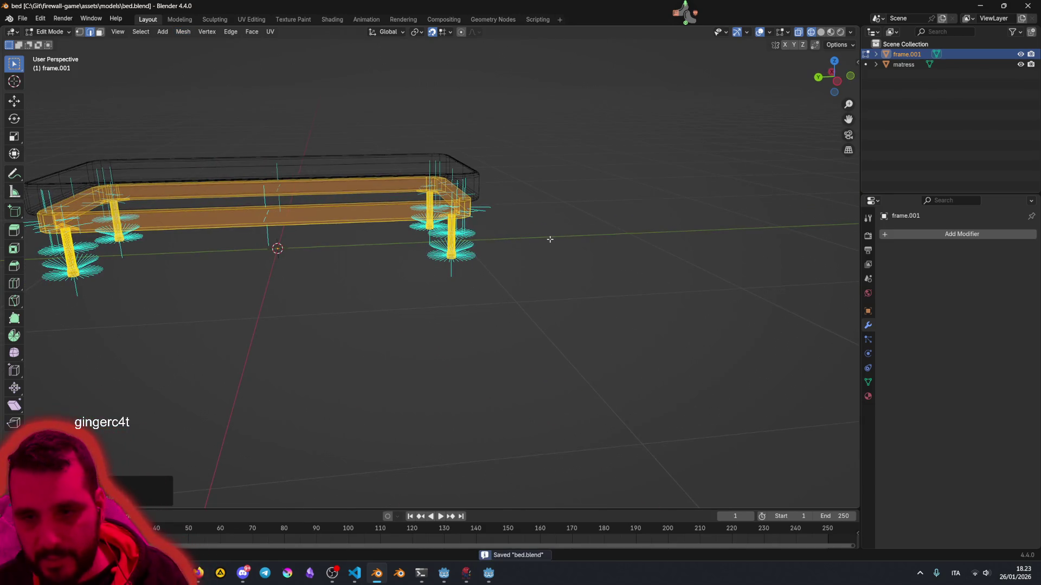
# Rename the frame.001 object to frame and give it a new material named frame.
pyautogui.click(906, 55)
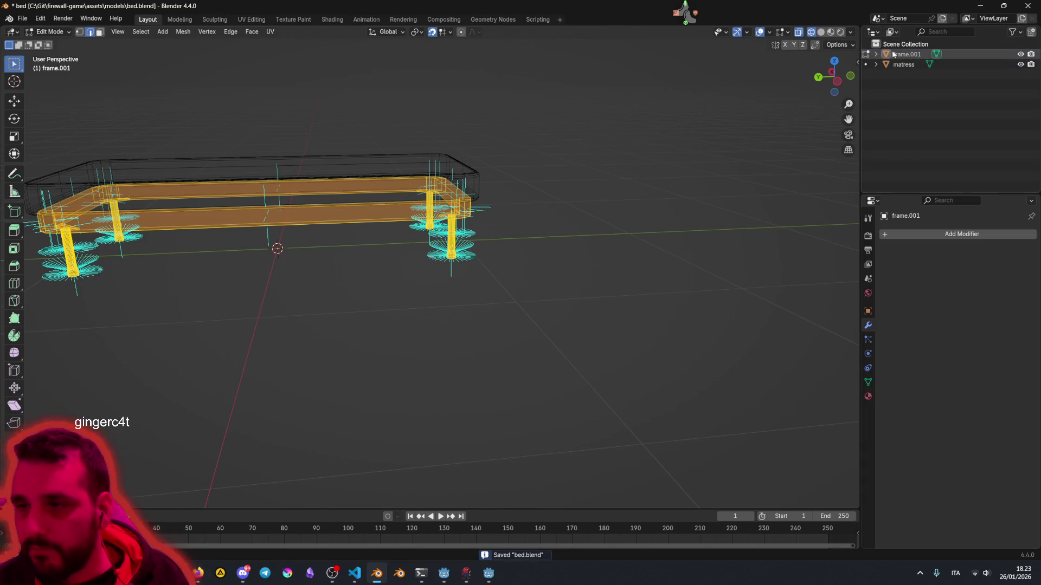
pyautogui.doubleClick(909, 55)
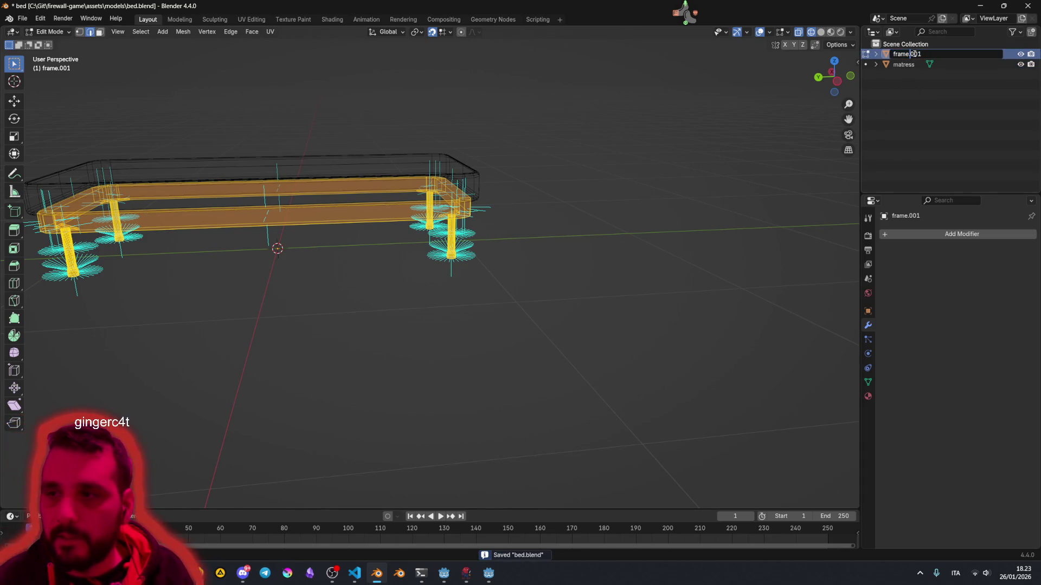
pyautogui.press('Return')
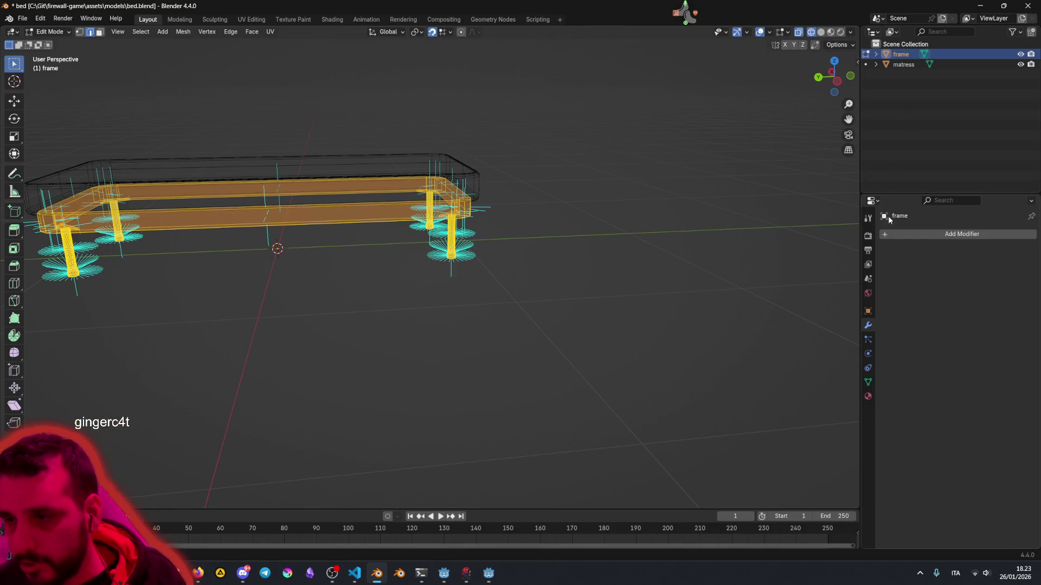
pyautogui.click(868, 395)
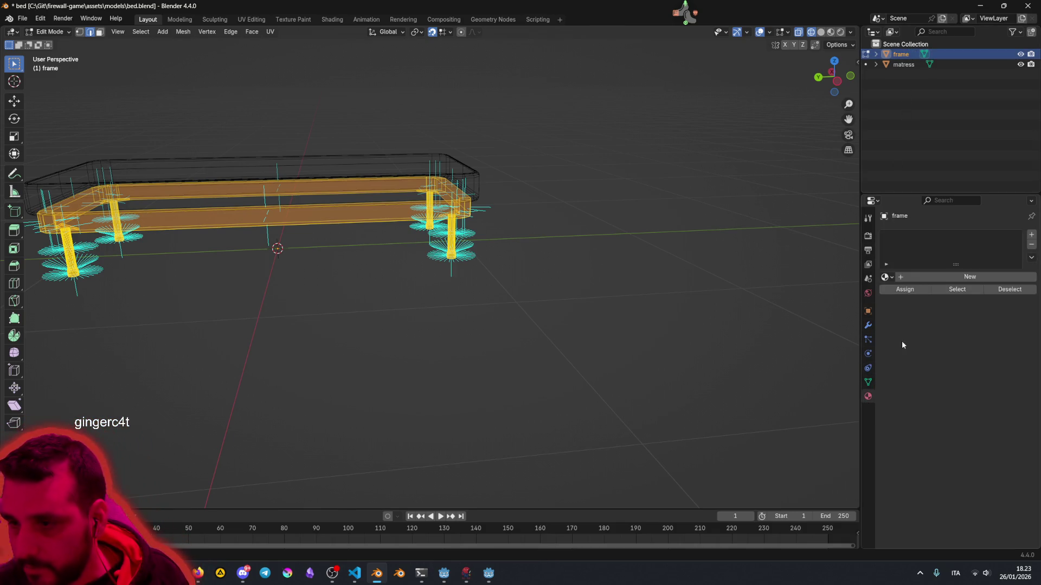
pyautogui.click(923, 278)
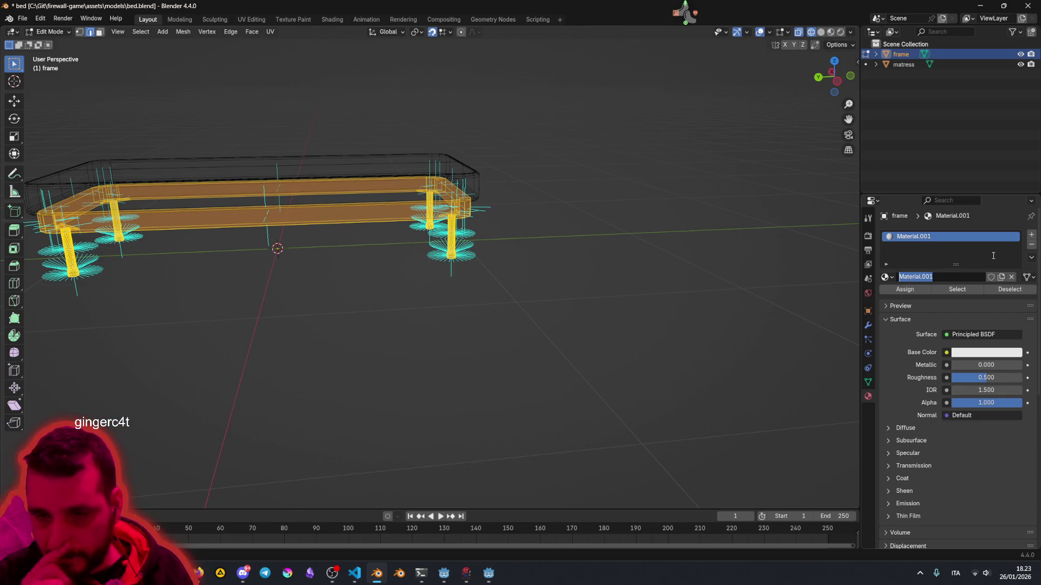
pyautogui.write('frame')
pyautogui.press('Return')
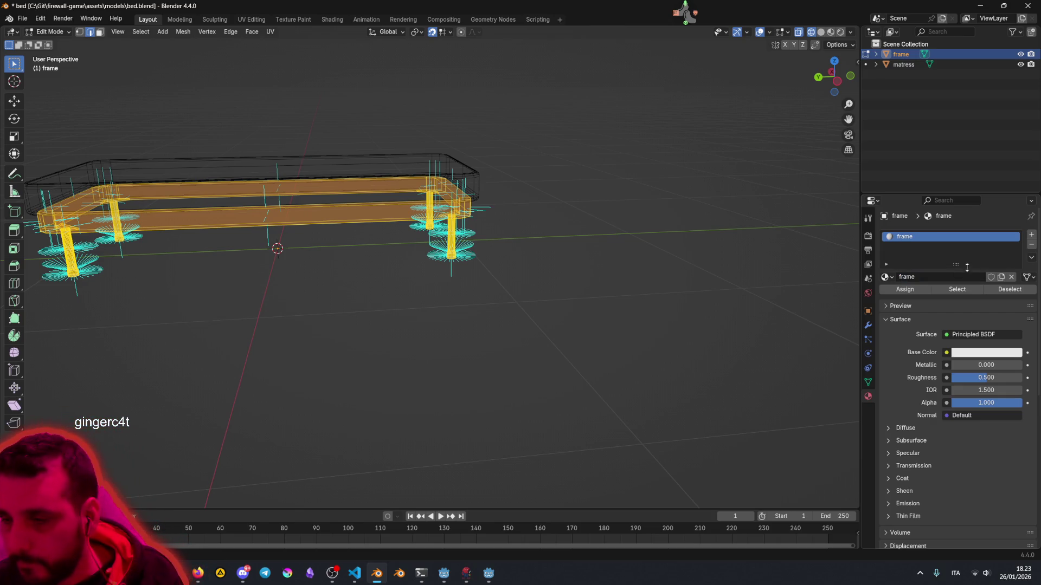
# Take the frame object out of Edit Mode and select the mattress object.
pyautogui.click(903, 64)
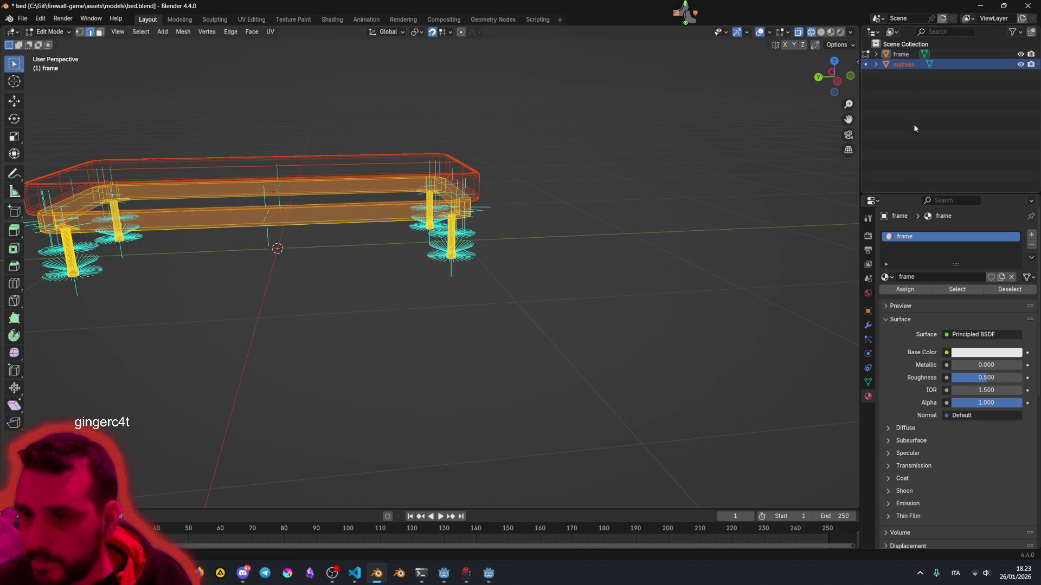
pyautogui.click(900, 54)
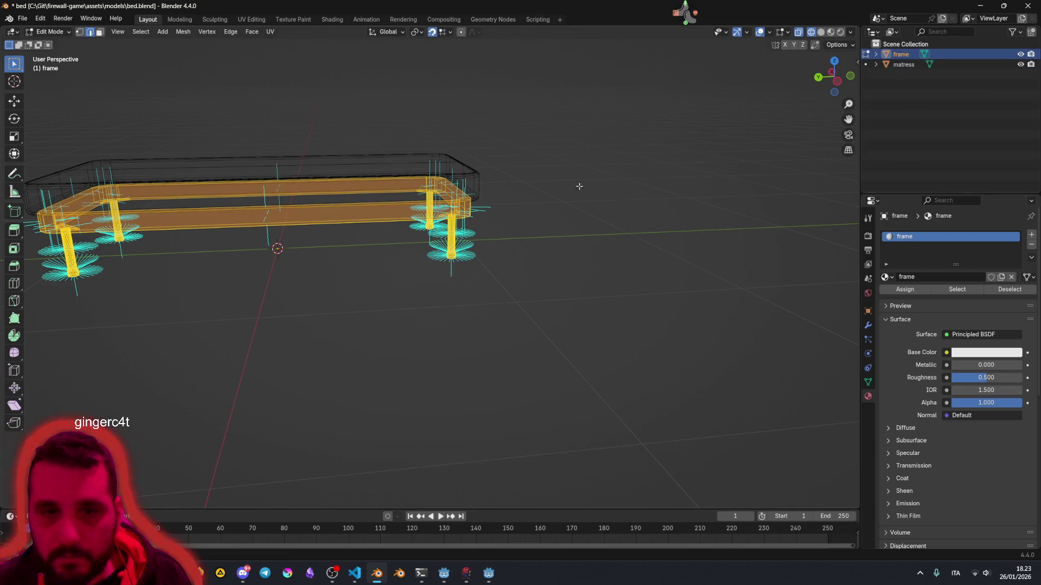
pyautogui.moveTo(587, 186); pyautogui.dragTo(569, 186)
pyautogui.press('Tab')
pyautogui.click(903, 64)
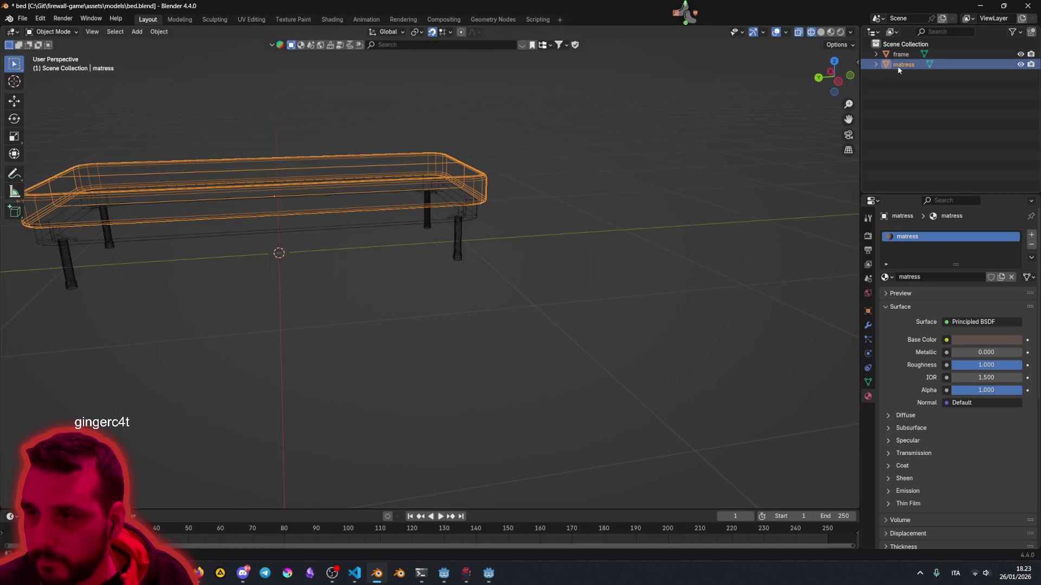
# Make the frame material fully metallic with roughness 0.214 and a black base colour.
pyautogui.click(888, 277)
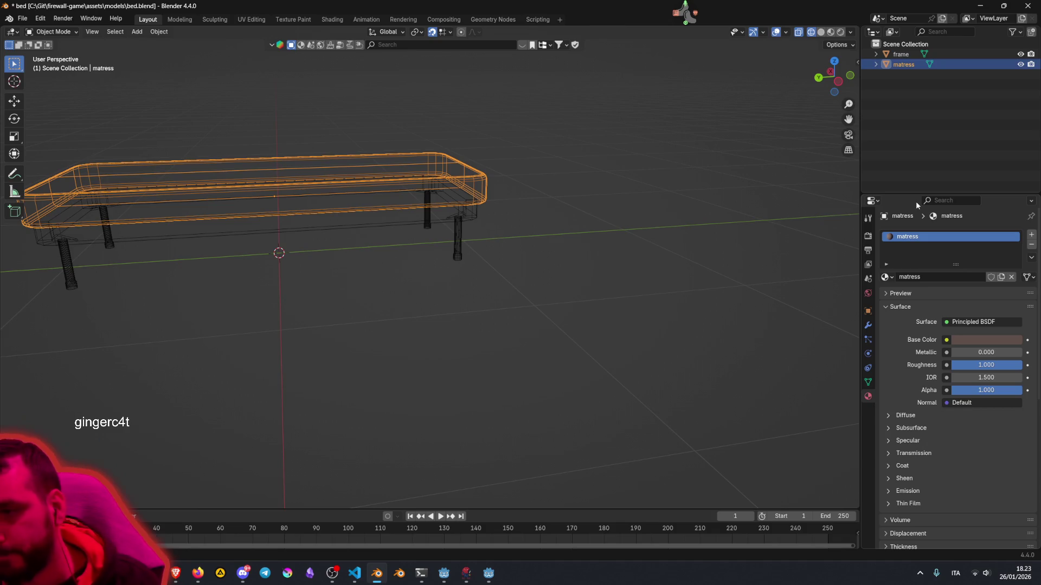
pyautogui.click(901, 54)
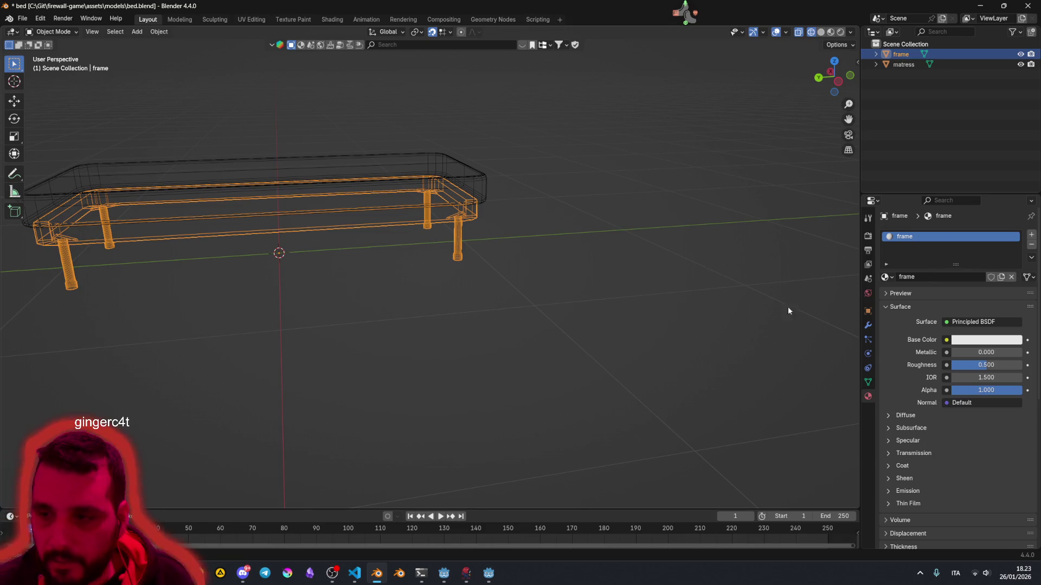
pyautogui.click(975, 342)
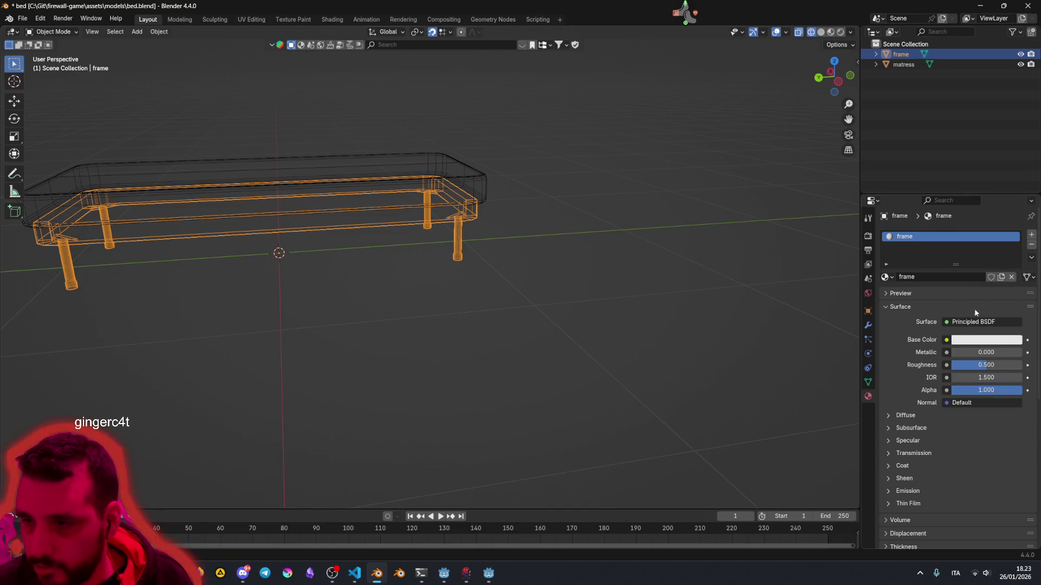
pyautogui.moveTo(987, 365); pyautogui.dragTo(968, 365)
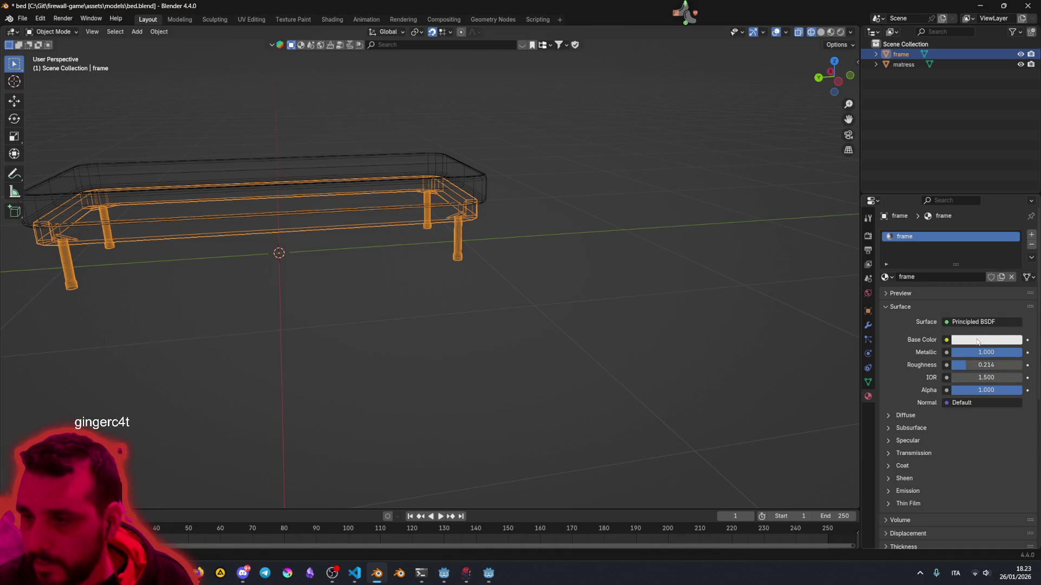
pyautogui.click(977, 341)
pyautogui.moveTo(973, 219)
pyautogui.mouseDown()
pyautogui.moveTo(991, 214)
pyautogui.moveTo(982, 196)
pyautogui.mouseUp()
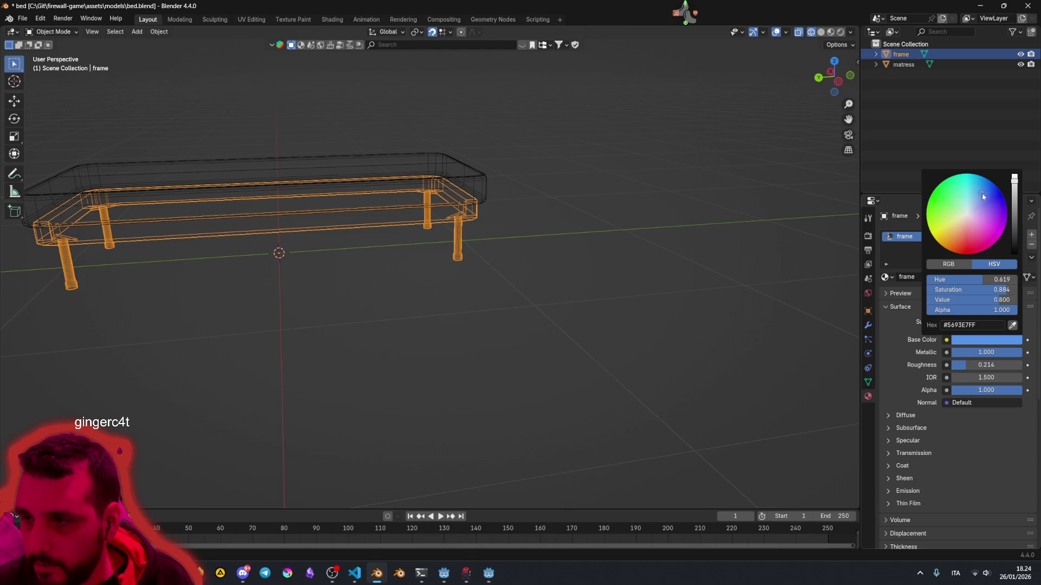
pyautogui.moveTo(1014, 244); pyautogui.dragTo(1007, 247)
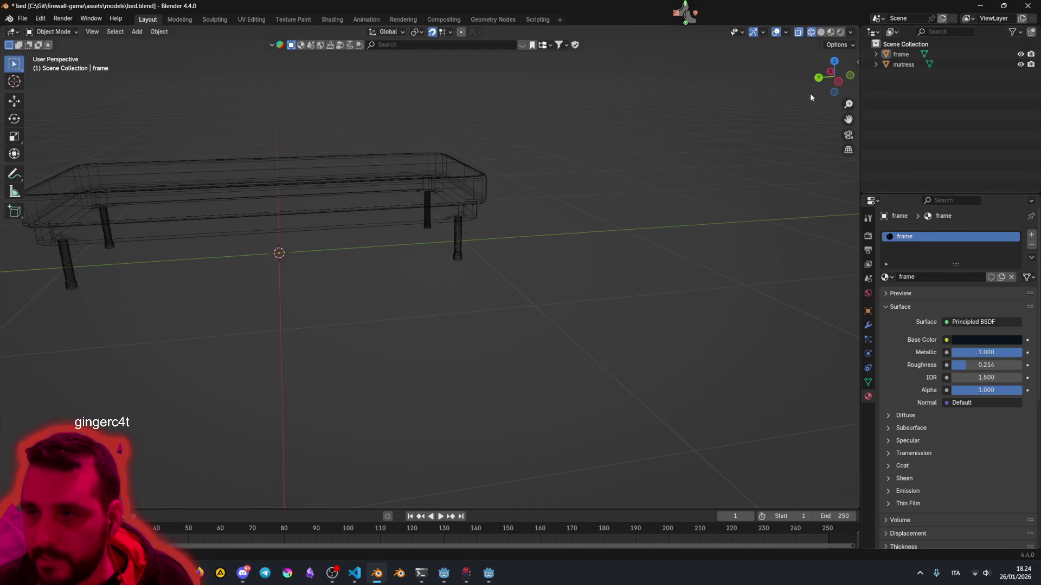
# Preview the bed in Material Preview shading from several angles and save bed.blend.
pyautogui.click(830, 32)
pyautogui.moveTo(491, 265)
pyautogui.mouseDown()
pyautogui.moveTo(548, 249)
pyautogui.moveTo(535, 260)
pyautogui.mouseUp()
pyautogui.scroll(3, 560, 228)
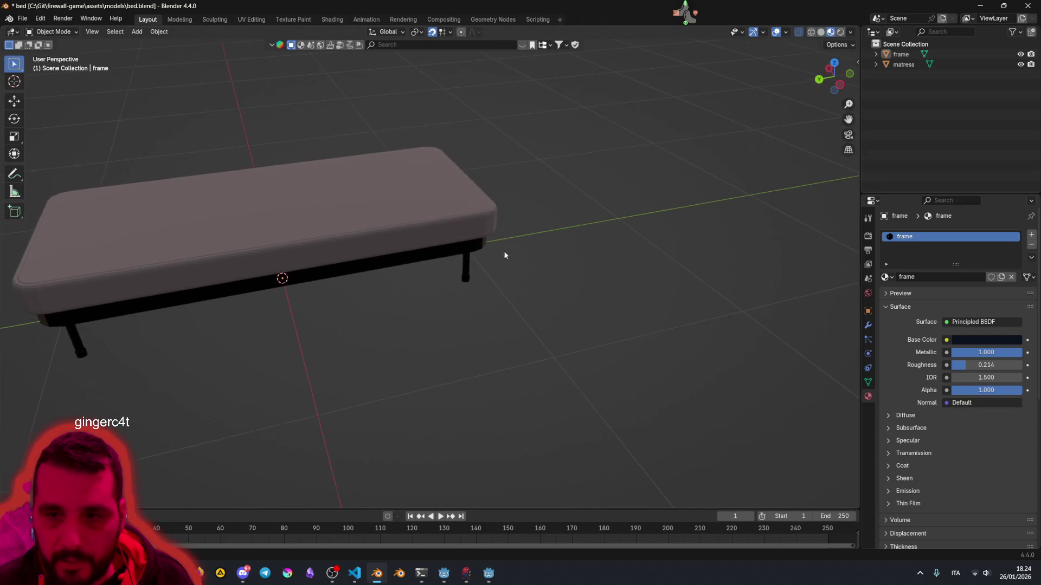
pyautogui.hotkey('ctrl', 's')
pyautogui.moveTo(583, 209); pyautogui.dragTo(551, 214)
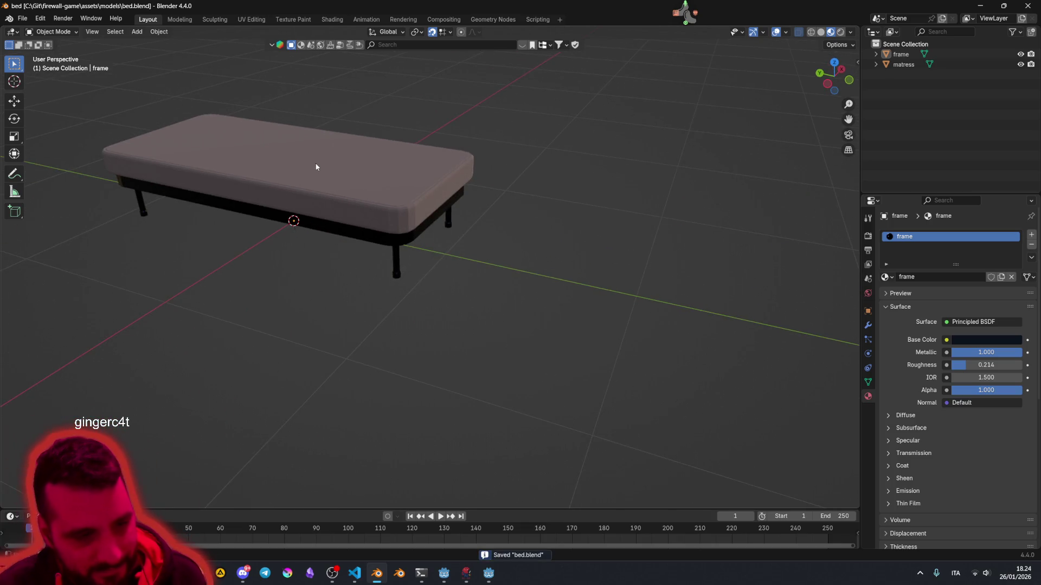
pyautogui.moveTo(316, 167)
pyautogui.mouseDown()
pyautogui.moveTo(355, 153)
pyautogui.moveTo(391, 98)
pyautogui.moveTo(353, 154)
pyautogui.moveTo(501, 154)
pyautogui.mouseUp()
pyautogui.hotkey('ctrl', 's')
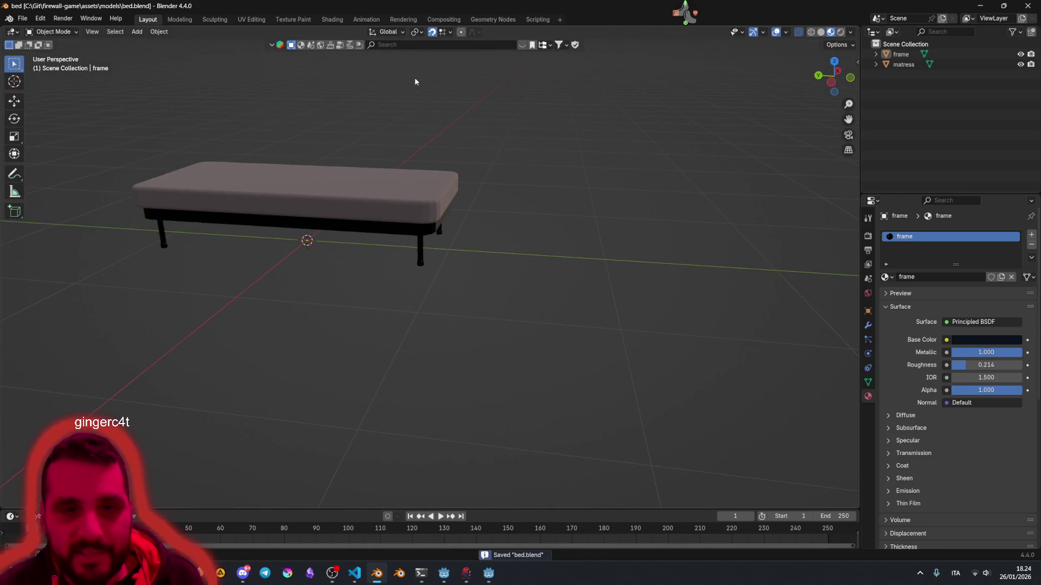
pyautogui.click(1027, 5)
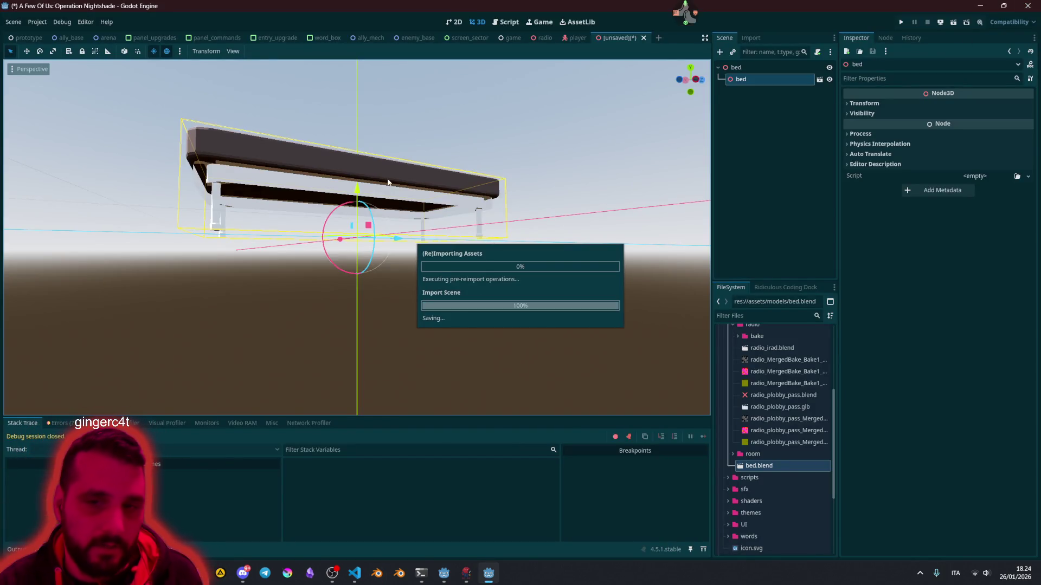
# Add a StaticBody3D child under the root bed node.
pyautogui.moveTo(387, 178)
pyautogui.mouseDown()
pyautogui.moveTo(516, 126)
pyautogui.moveTo(511, 193)
pyautogui.moveTo(437, 251)
pyautogui.moveTo(349, 296)
pyautogui.moveTo(328, 292)
pyautogui.mouseUp()
pyautogui.scroll(-3, 328, 293)
pyautogui.click(749, 97)
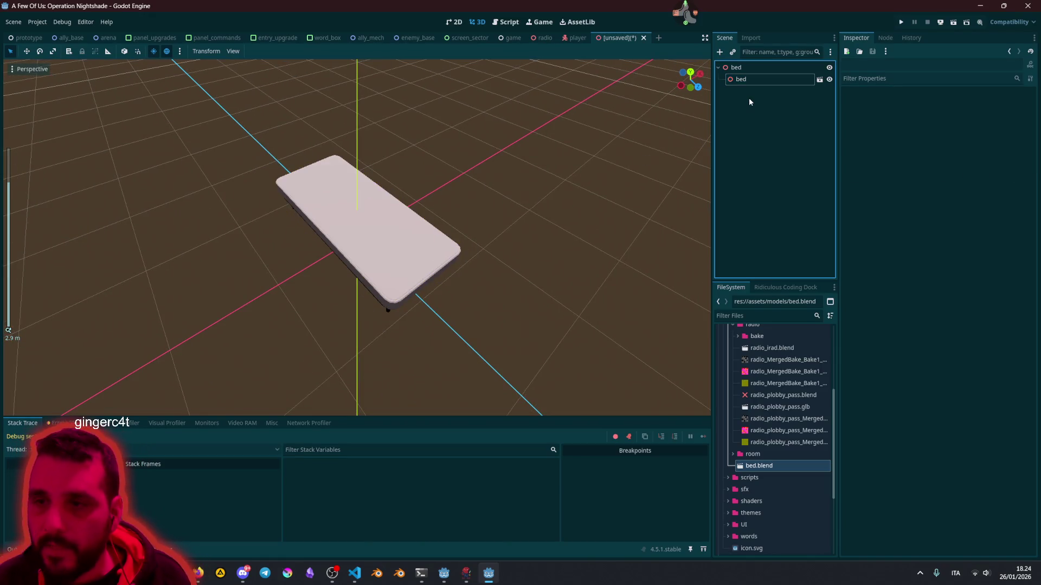
pyautogui.click(746, 68)
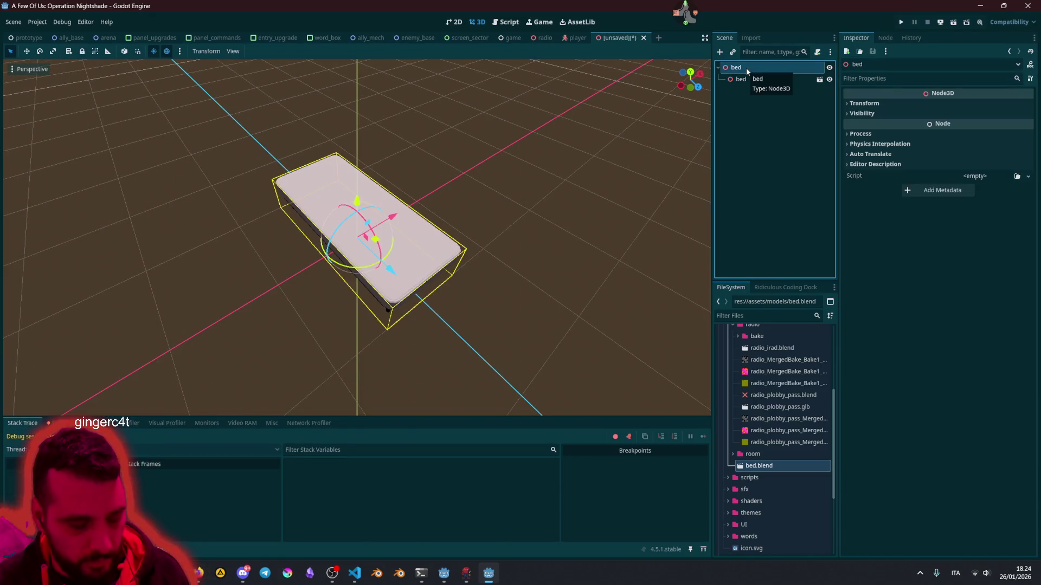
pyautogui.hotkey('ctrl', 'a')
pyautogui.write('swt')
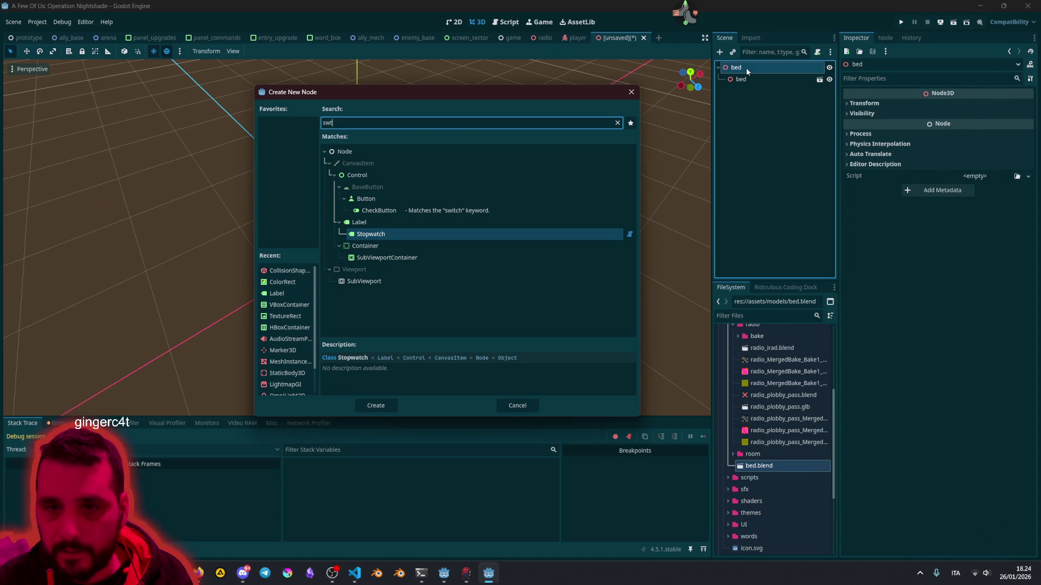
pyautogui.press('BackSpace')
pyautogui.press('BackSpace')
pyautogui.write('tat')
pyautogui.press('Return')
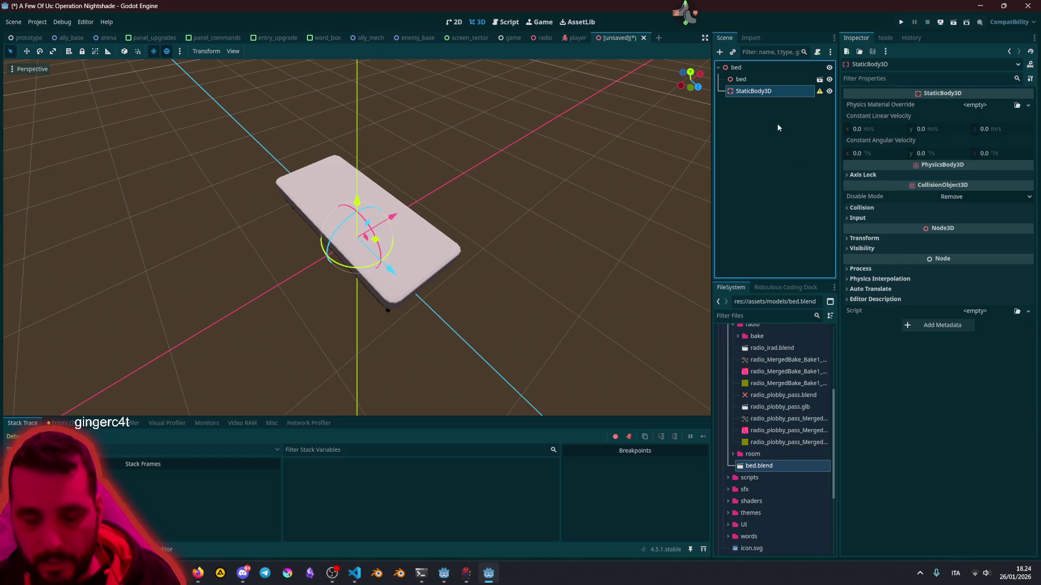
# Add a CollisionShape3D inside the StaticBody3D.
pyautogui.hotkey('ctrl', 'a')
pyautogui.write('co')
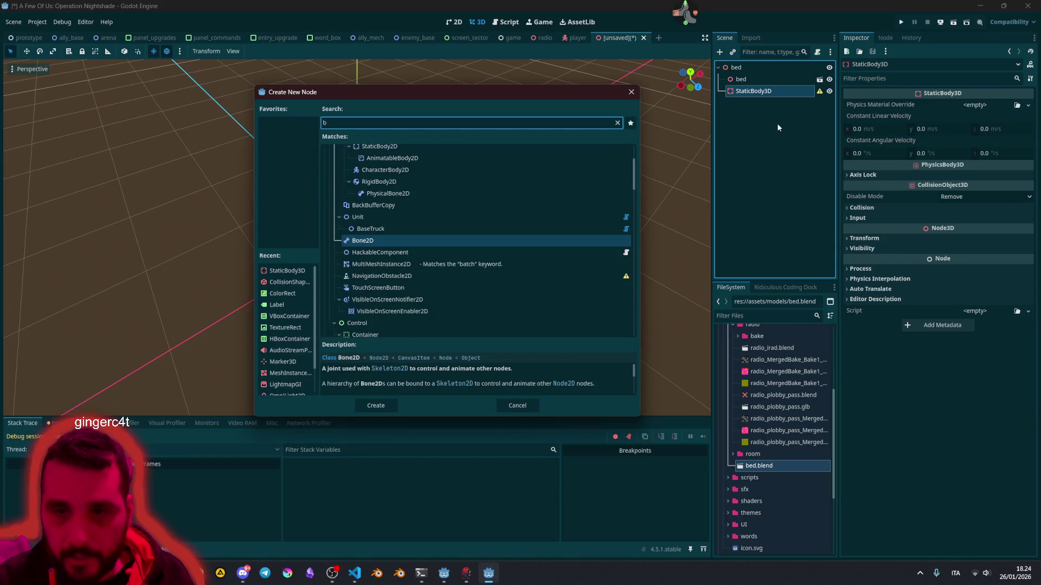
pyautogui.write('llision')
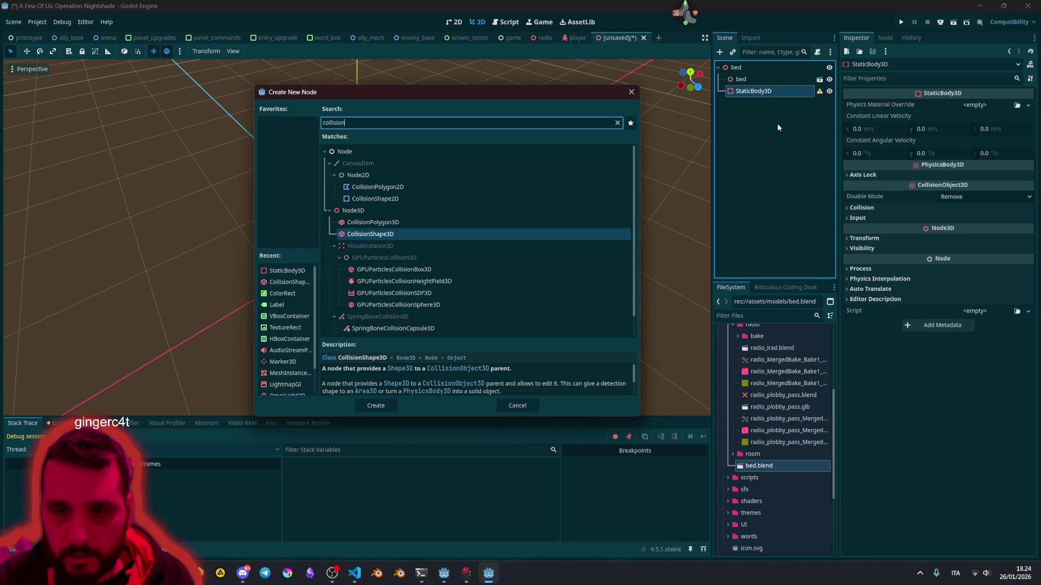
pyautogui.press('Return')
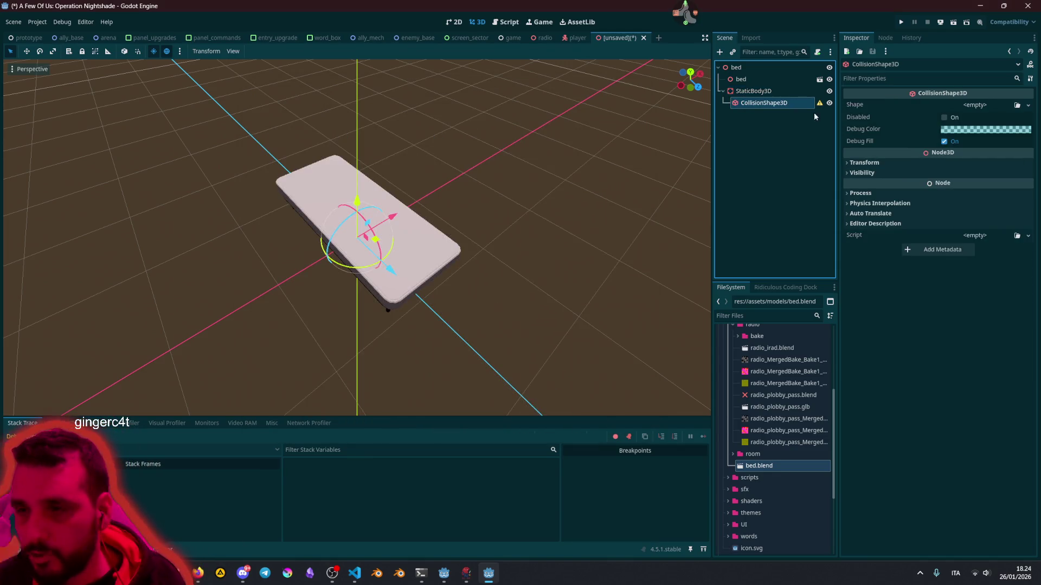
# Give the CollisionShape3D a new BoxShape3D and stretch it to the bed's width and length.
pyautogui.click(961, 104)
pyautogui.click(976, 142)
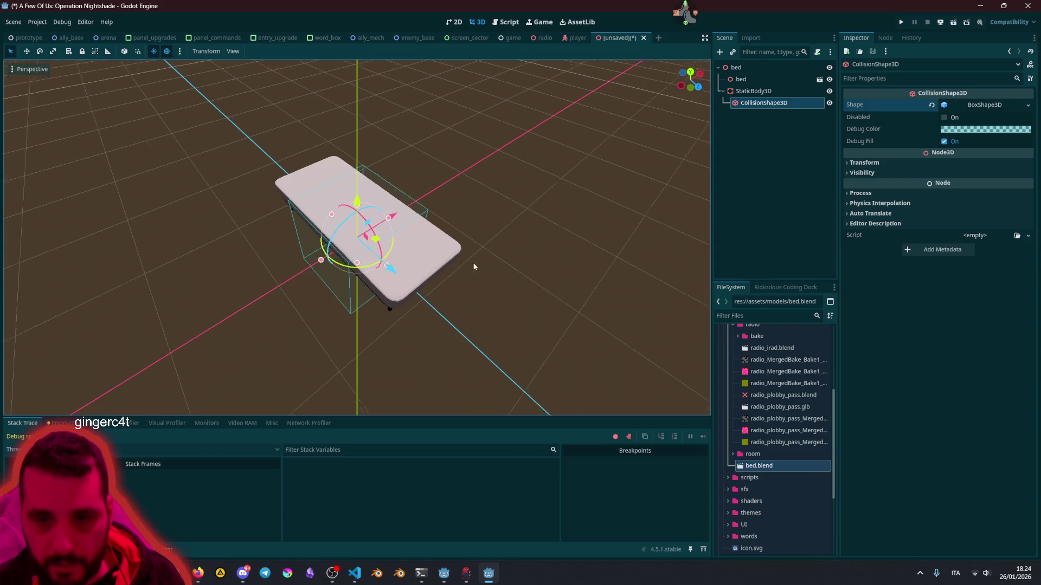
pyautogui.moveTo(471, 267); pyautogui.dragTo(439, 282)
pyautogui.moveTo(348, 269); pyautogui.dragTo(349, 267)
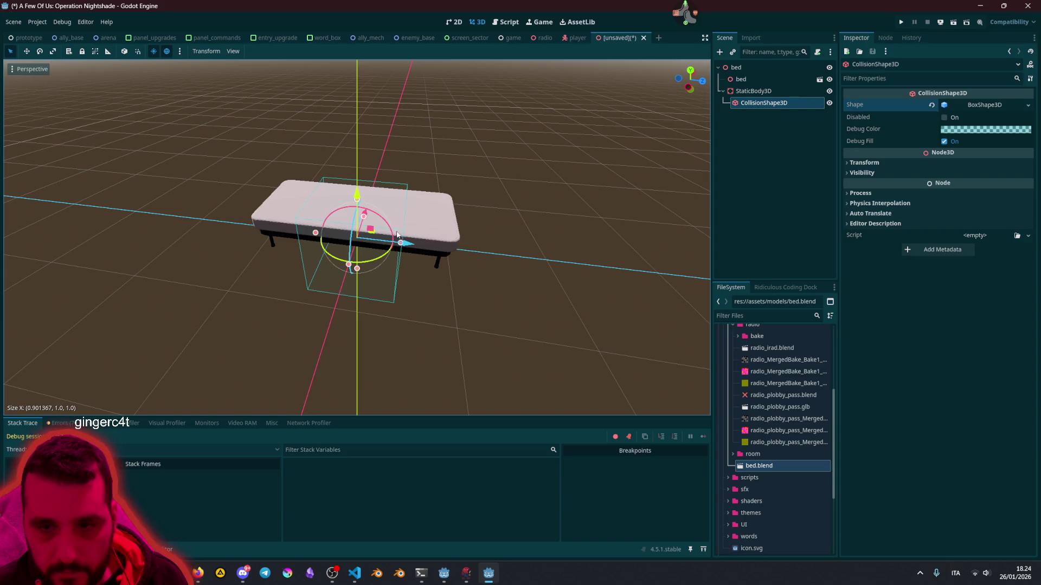
pyautogui.moveTo(400, 242)
pyautogui.mouseDown()
pyautogui.moveTo(443, 251)
pyautogui.moveTo(379, 235)
pyautogui.mouseUp()
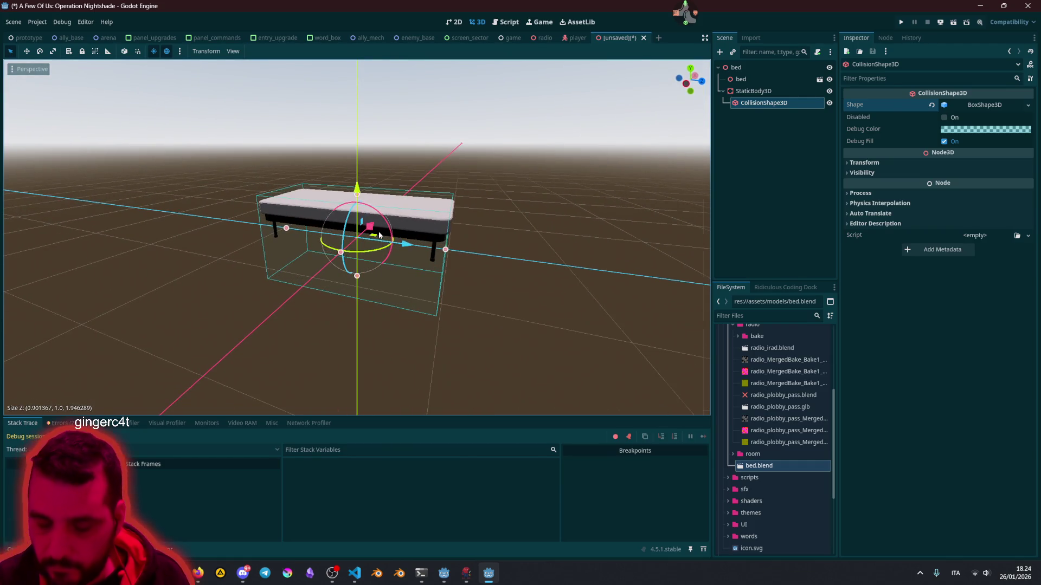
pyautogui.press('KP_7')
pyautogui.moveTo(357, 322); pyautogui.dragTo(360, 328)
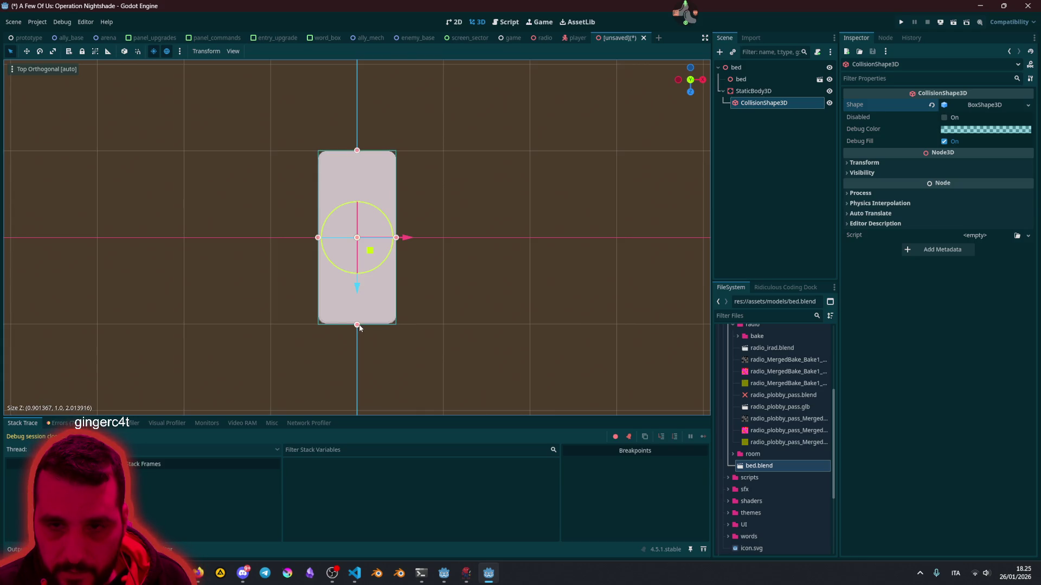
# Fit the box height from the right view to roughly 0.43 and start saving as bed.tscn.
pyautogui.press('KP_3')
pyautogui.moveTo(360, 195); pyautogui.dragTo(358, 204)
pyautogui.moveTo(357, 281); pyautogui.dragTo(357, 239)
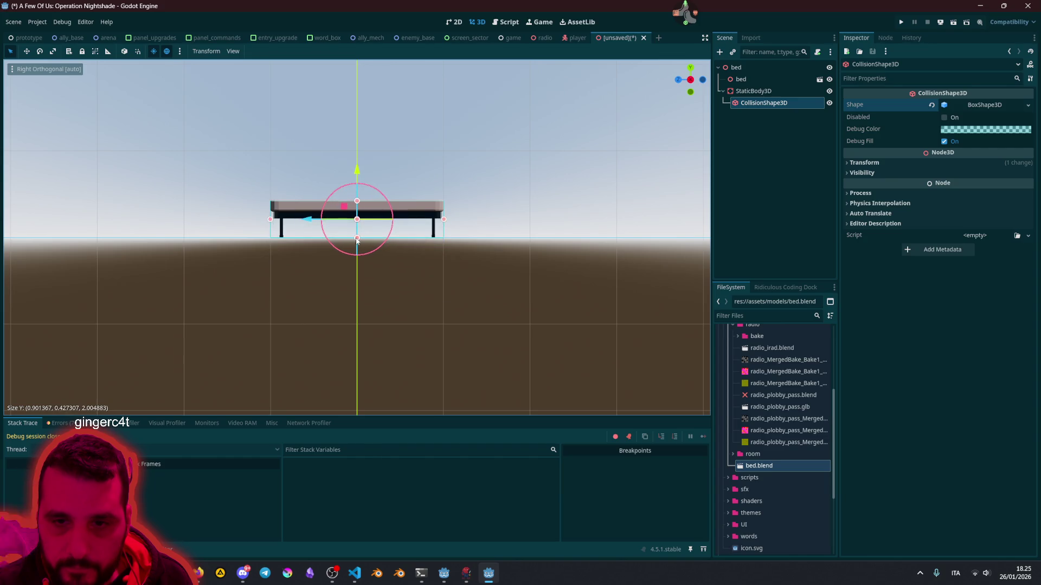
pyautogui.scroll(6, 357, 244)
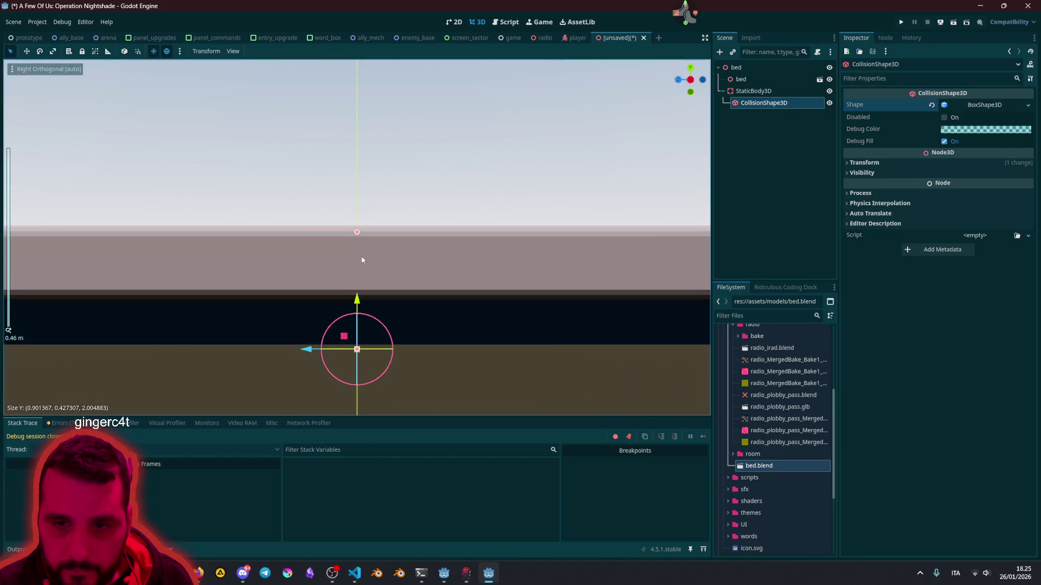
pyautogui.moveTo(356, 232); pyautogui.dragTo(356, 228)
pyautogui.click(411, 177)
pyautogui.scroll(-5, 411, 177)
pyautogui.moveTo(410, 177)
pyautogui.mouseDown()
pyautogui.moveTo(383, 232)
pyautogui.moveTo(433, 217)
pyautogui.mouseUp()
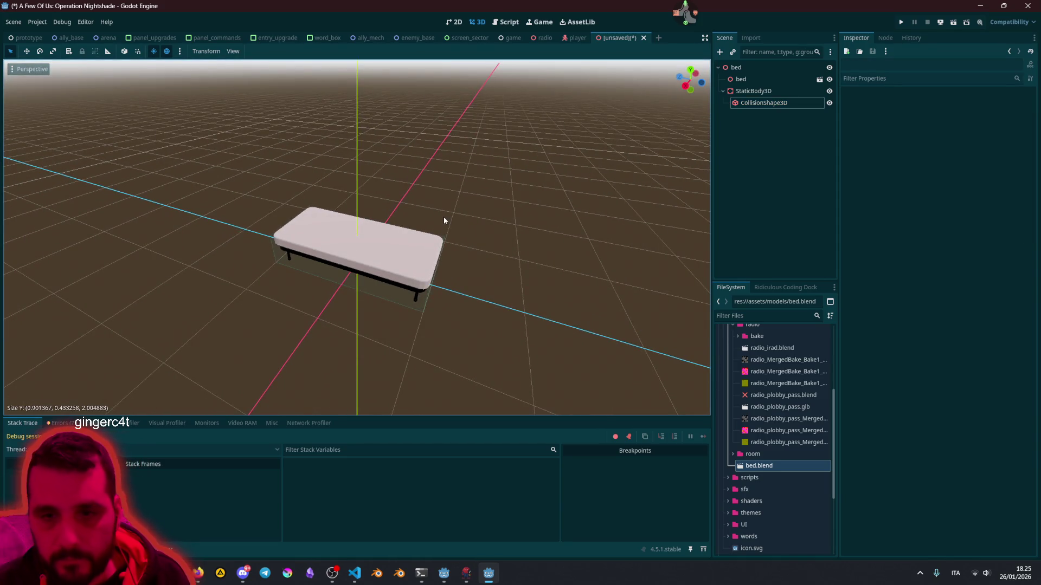
pyautogui.hotkey('ctrl', 's')
# Create a bed folder under res://assets/models and save the scene there as bed.tscn.
pyautogui.doubleClick(470, 214)
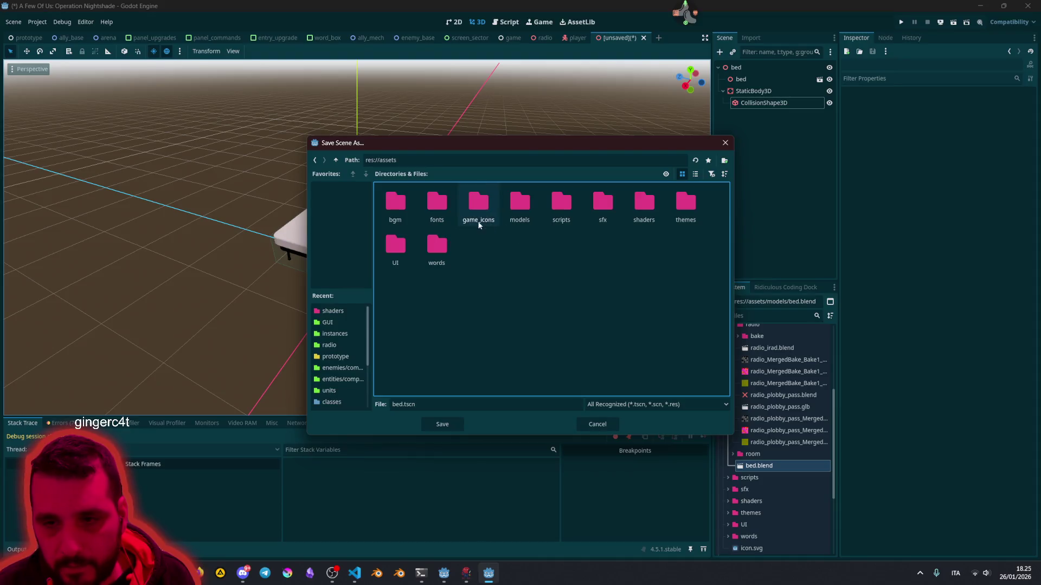
pyautogui.doubleClick(523, 205)
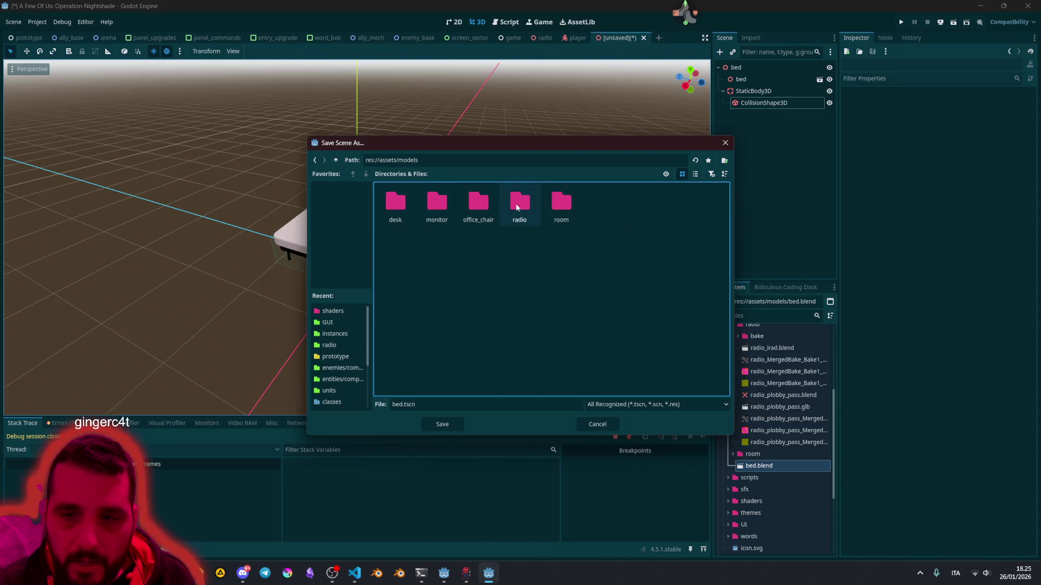
pyautogui.doubleClick(516, 209)
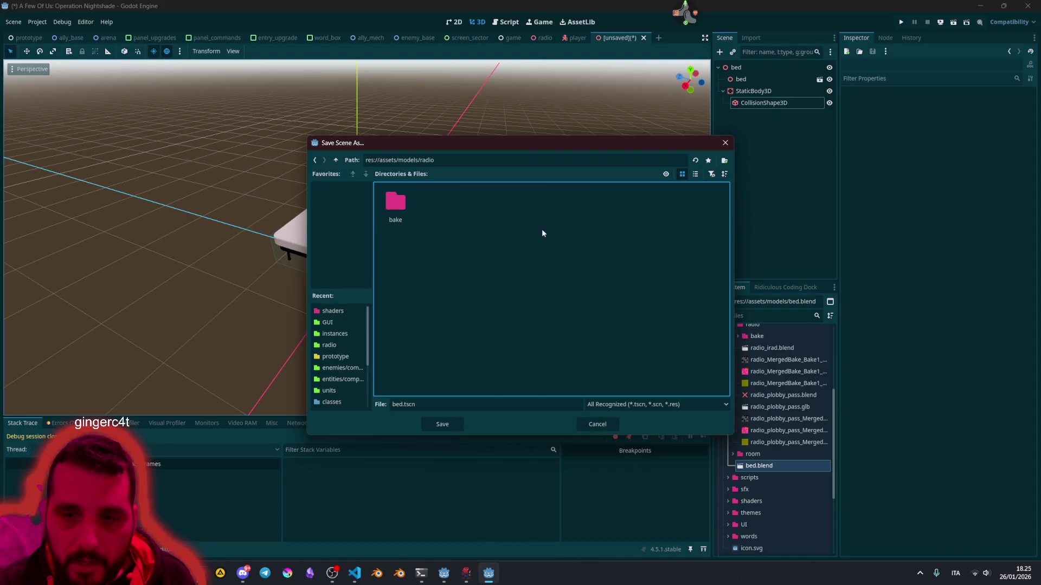
pyautogui.click(335, 160)
pyautogui.rightClick(493, 273)
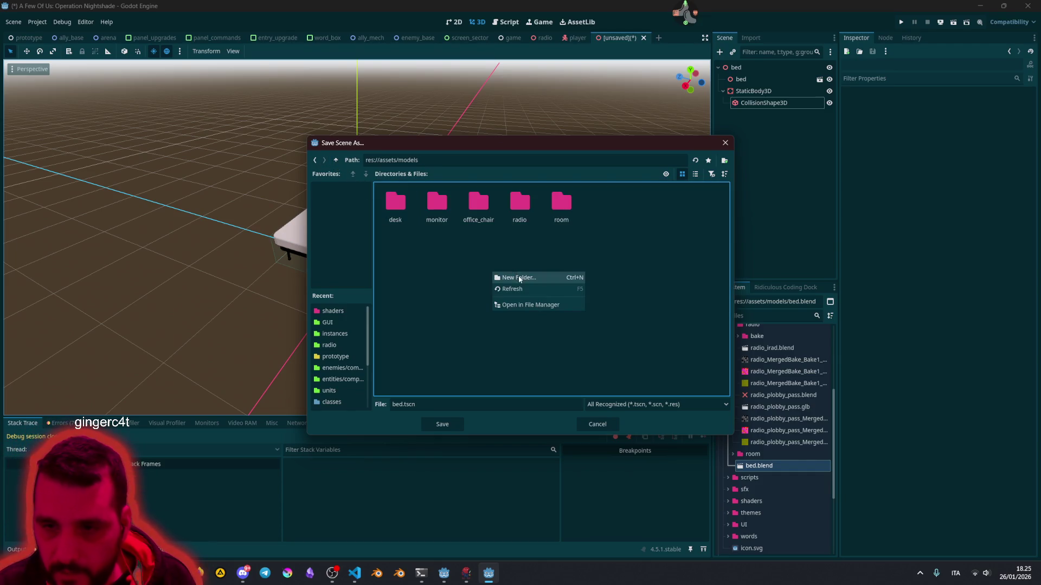
pyautogui.click(519, 278)
pyautogui.write('bed')
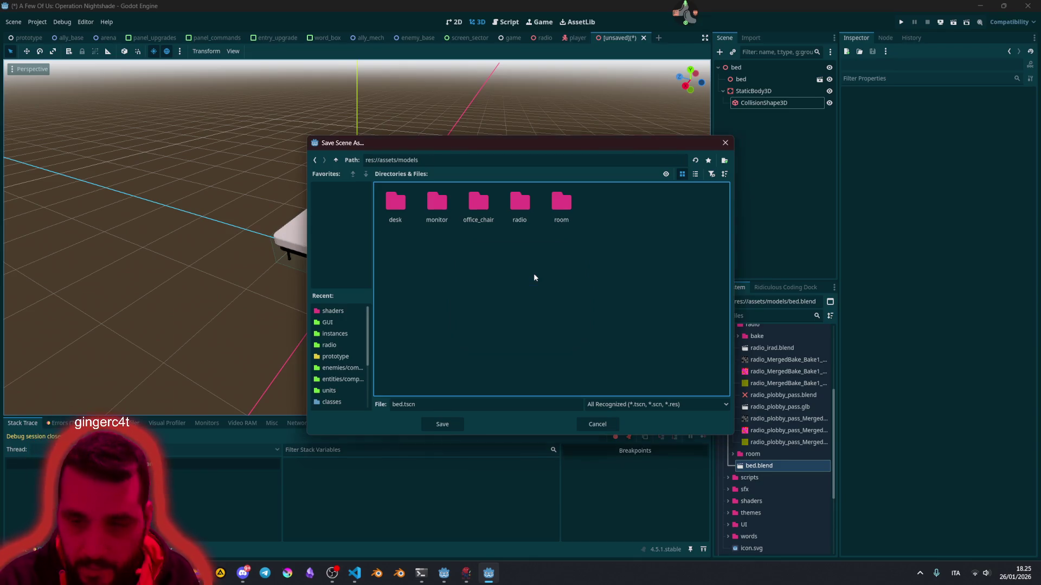
pyautogui.press('Return')
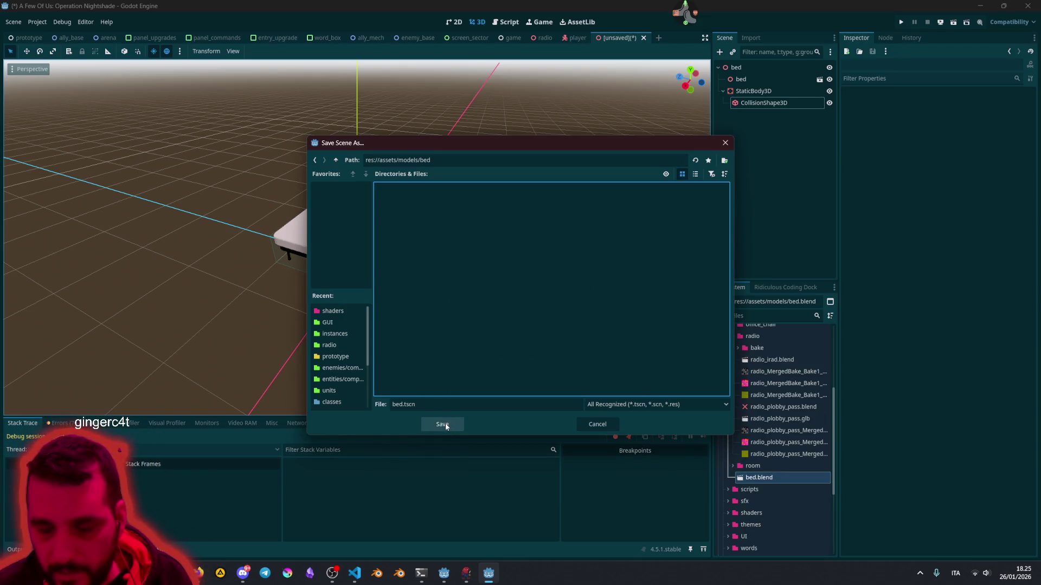
pyautogui.click(442, 424)
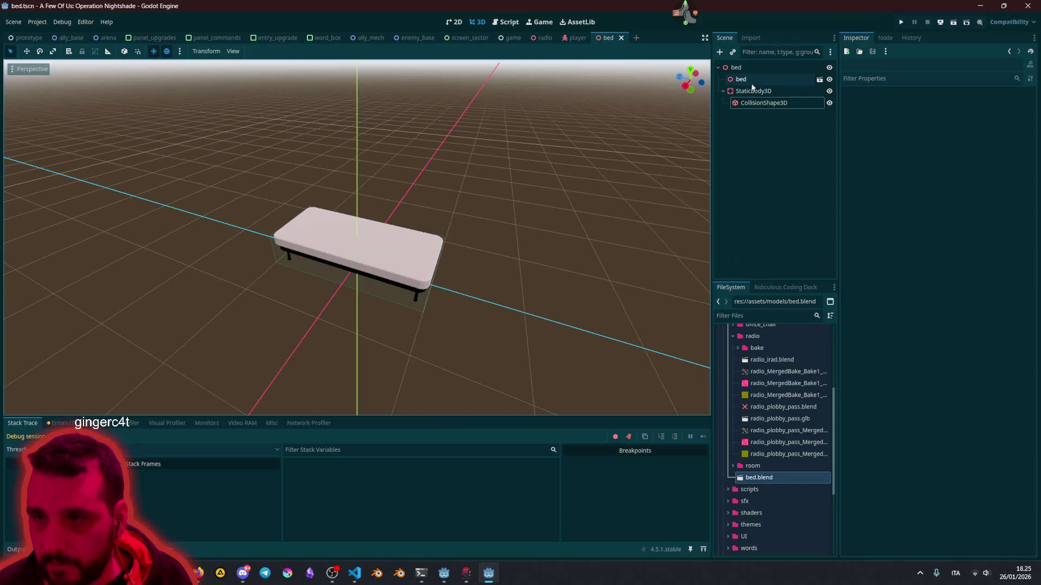
pyautogui.click(813, 68)
# Attach a new bed.gd script to the bed root, add 'class_name Bed' above extends Node3D, and save.
pyautogui.click(817, 52)
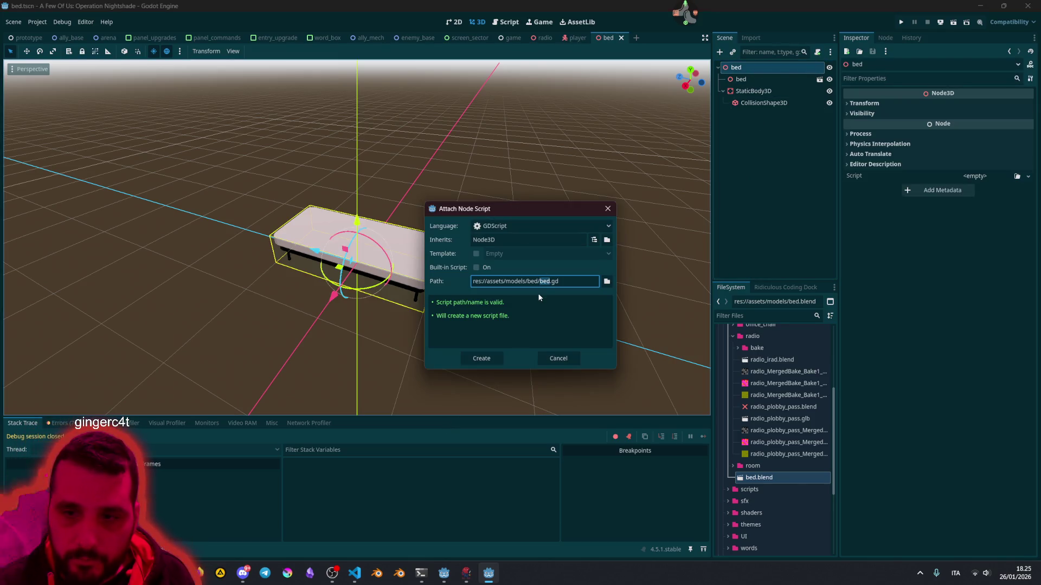
pyautogui.click(486, 362)
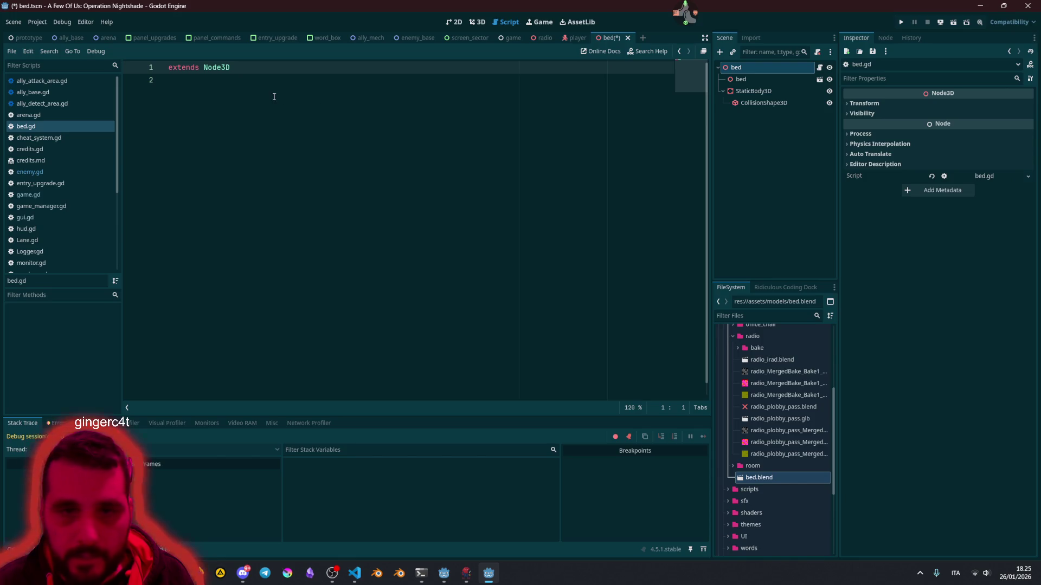
pyautogui.press('Return')
pyautogui.press('Up')
pyautogui.write('class_na')
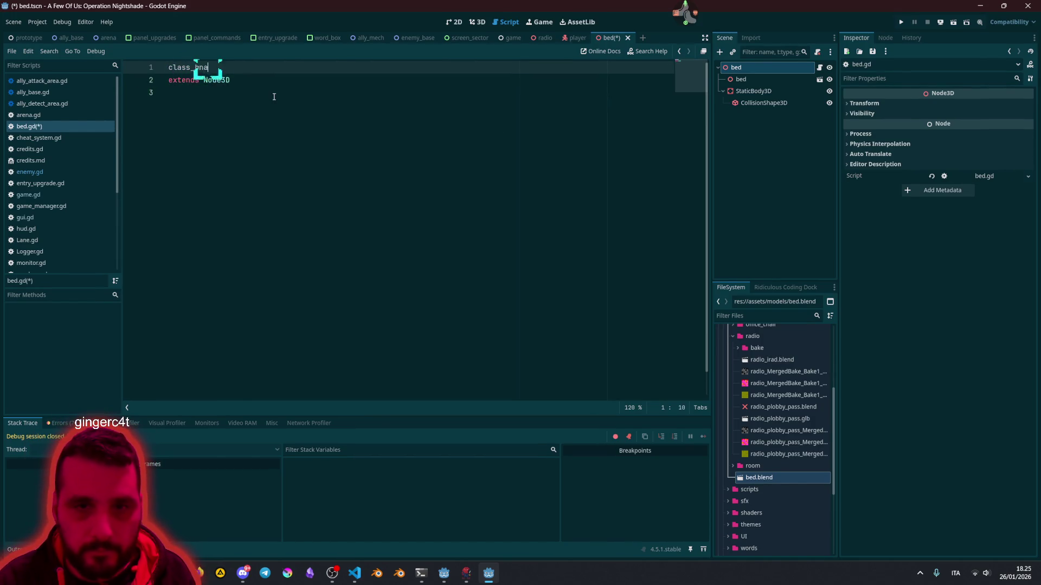
pyautogui.write('em')
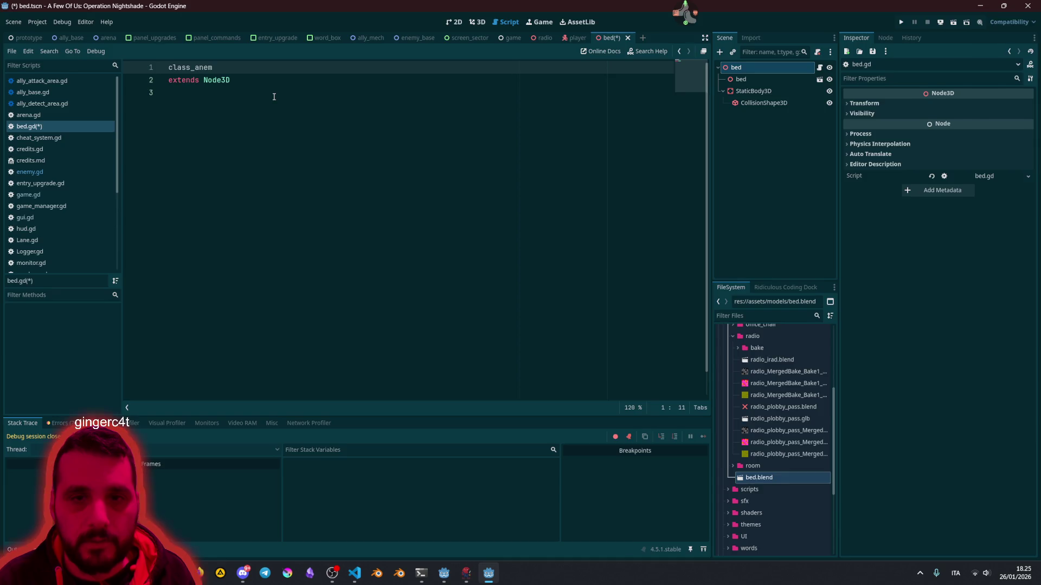
pyautogui.press('BackSpace')
pyautogui.press('BackSpace')
pyautogui.press('BackSpace')
pyautogui.write('nam')
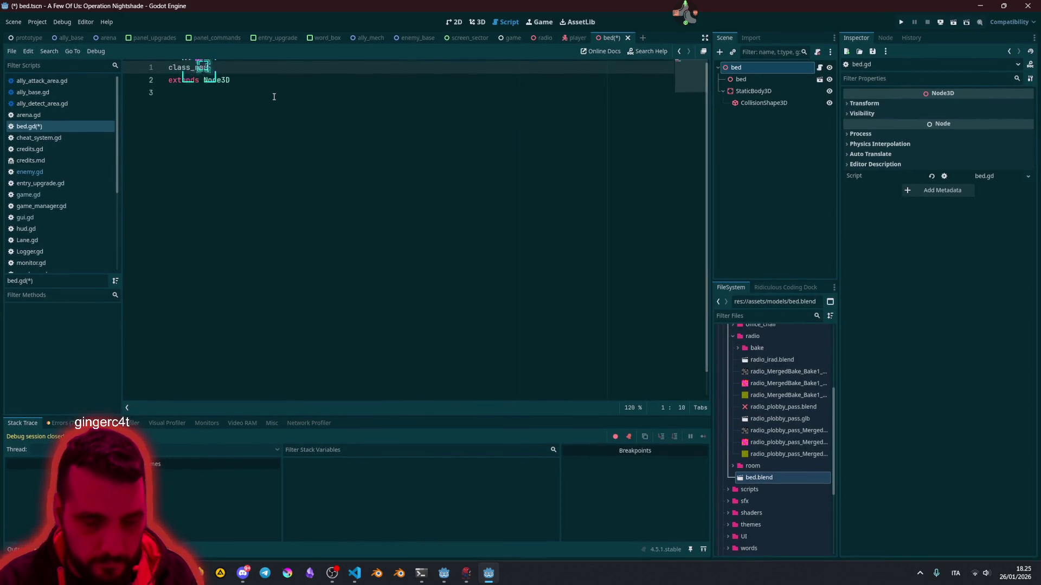
pyautogui.write('e Bed')
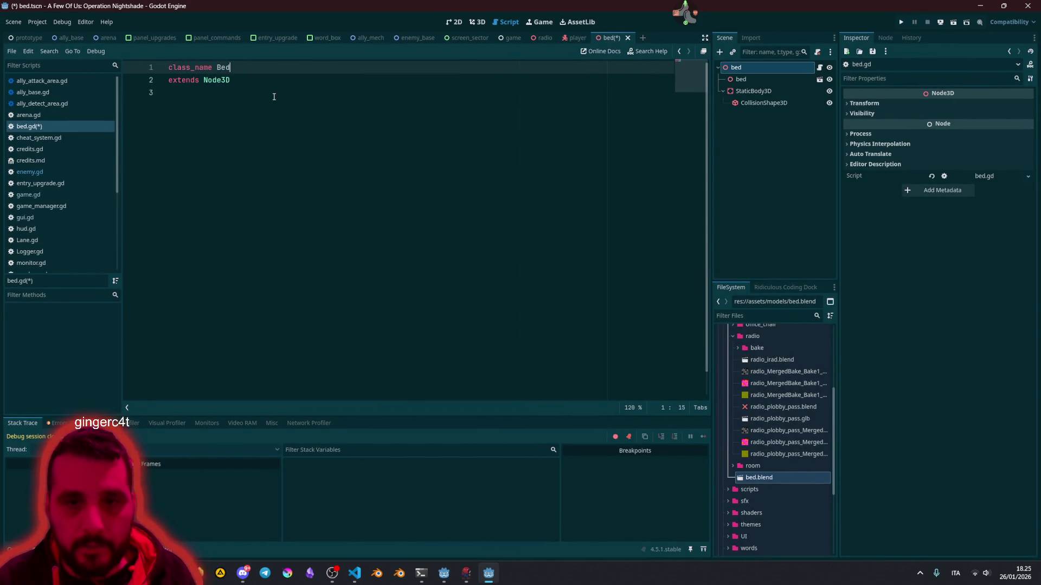
pyautogui.press('Down')
pyautogui.press('Down')
pyautogui.press('Return')
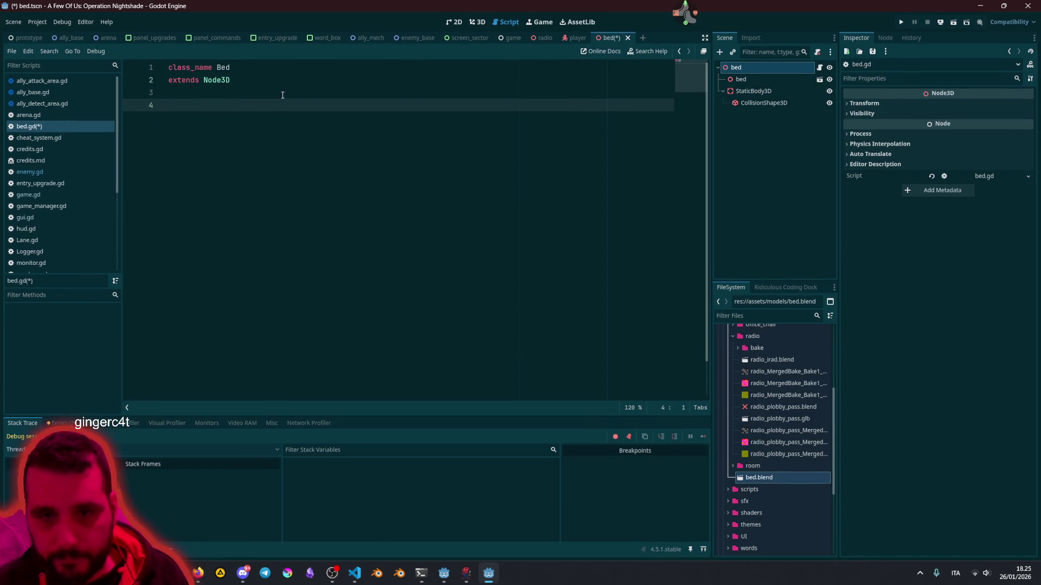
pyautogui.press('BackSpace')
pyautogui.hotkey('ctrl', 's')
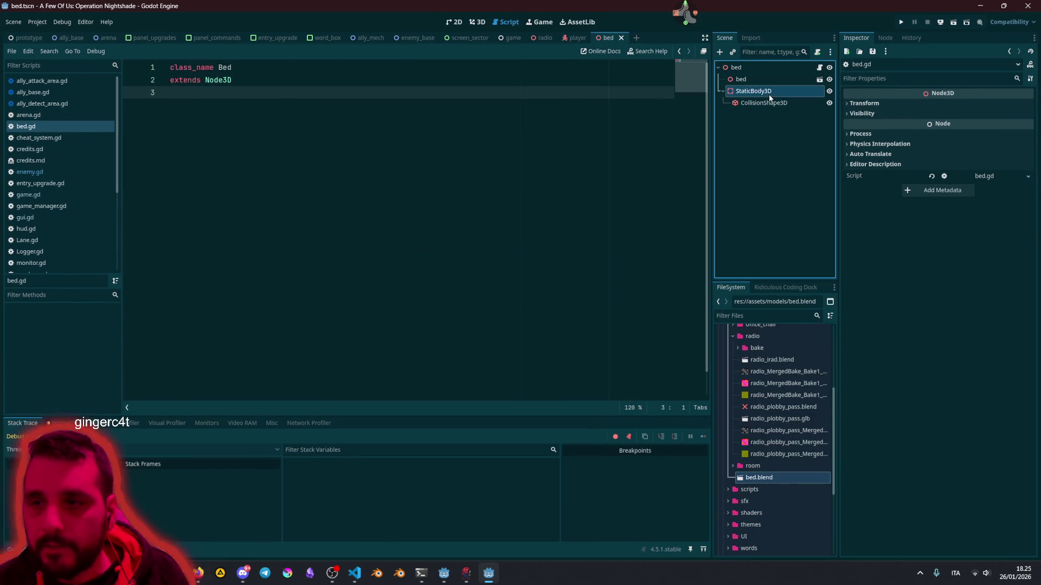
pyautogui.click(767, 93)
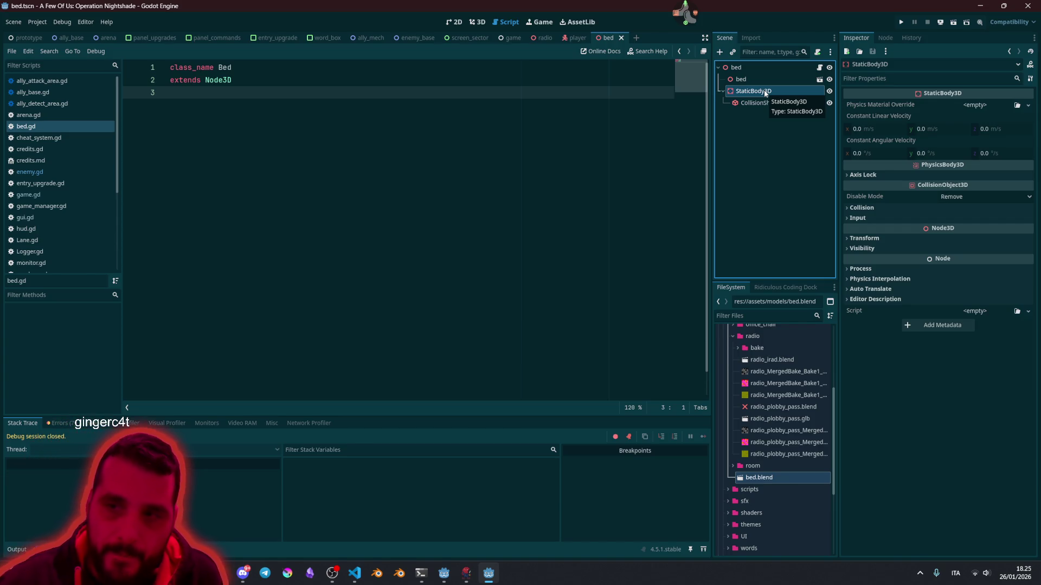
# Change the root bed node's type to StaticBody3D.
pyautogui.rightClick(747, 69)
pyautogui.click(782, 208)
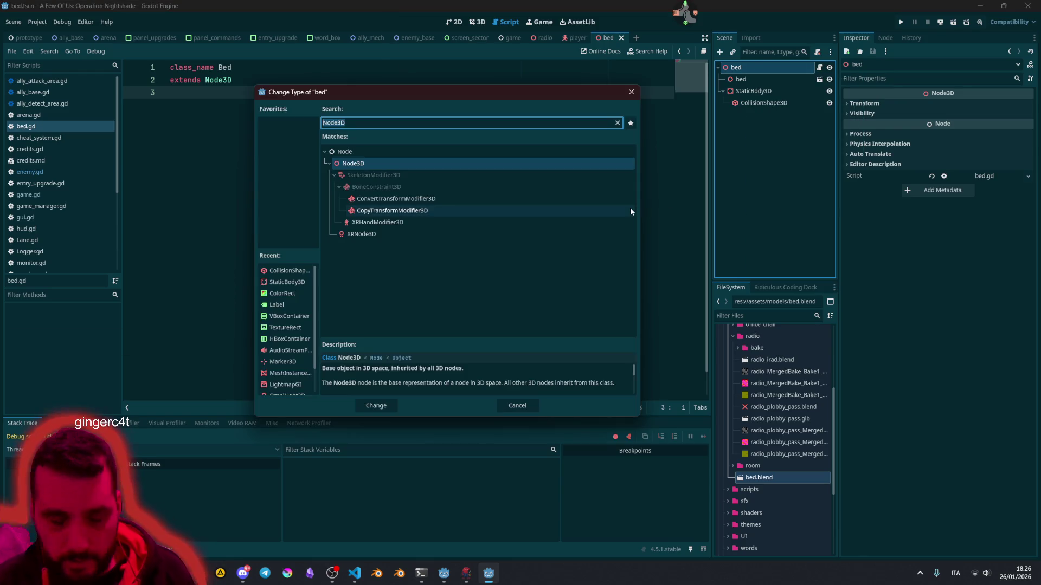
pyautogui.write('statai')
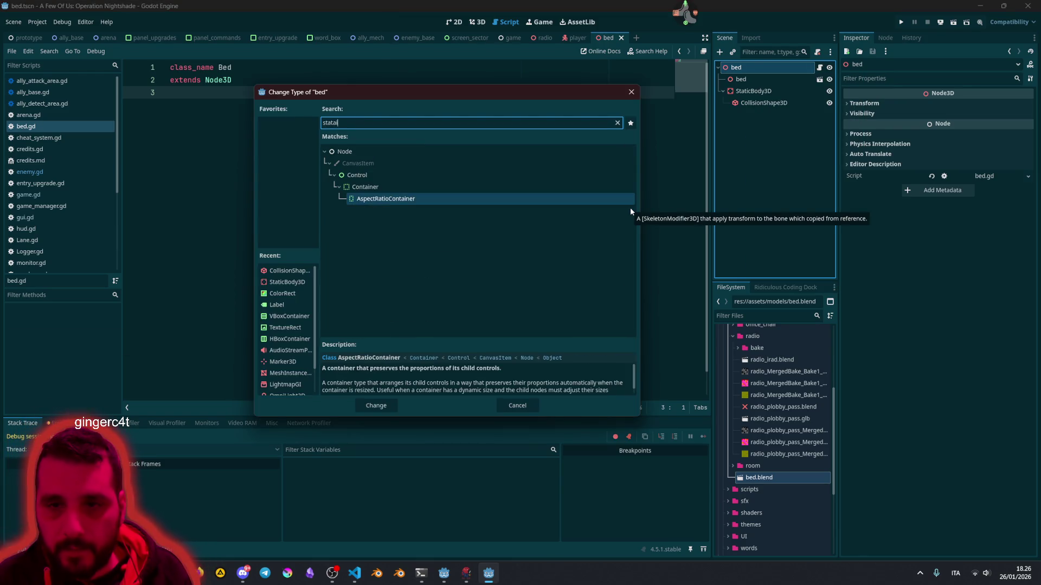
pyautogui.press('BackSpace')
pyautogui.press('BackSpace')
pyautogui.write('ic')
pyautogui.press('Return')
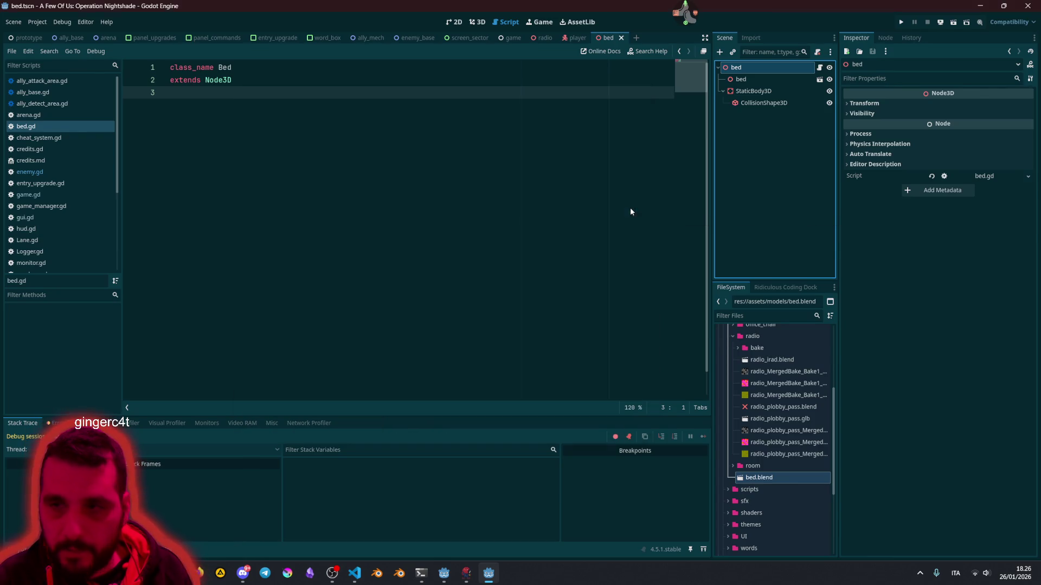
# Move CollisionShape3D directly under the root, delete the inner StaticBody3D, and rename the shape 'collision'.
pyautogui.click(755, 104)
pyautogui.moveTo(755, 104); pyautogui.dragTo(755, 97)
pyautogui.click(755, 107)
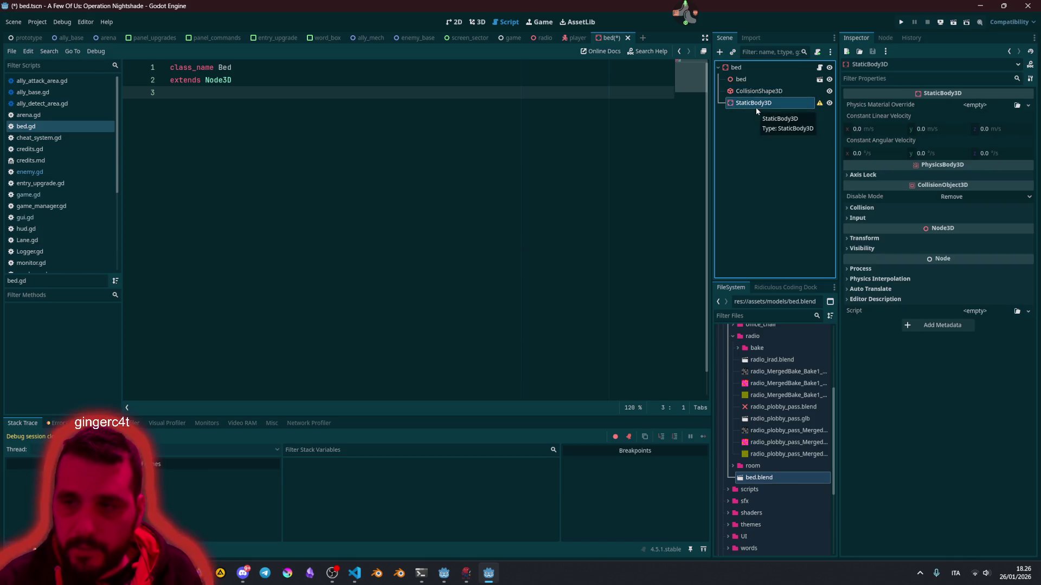
pyautogui.press('Delete')
pyautogui.click(758, 91)
pyautogui.click(759, 92)
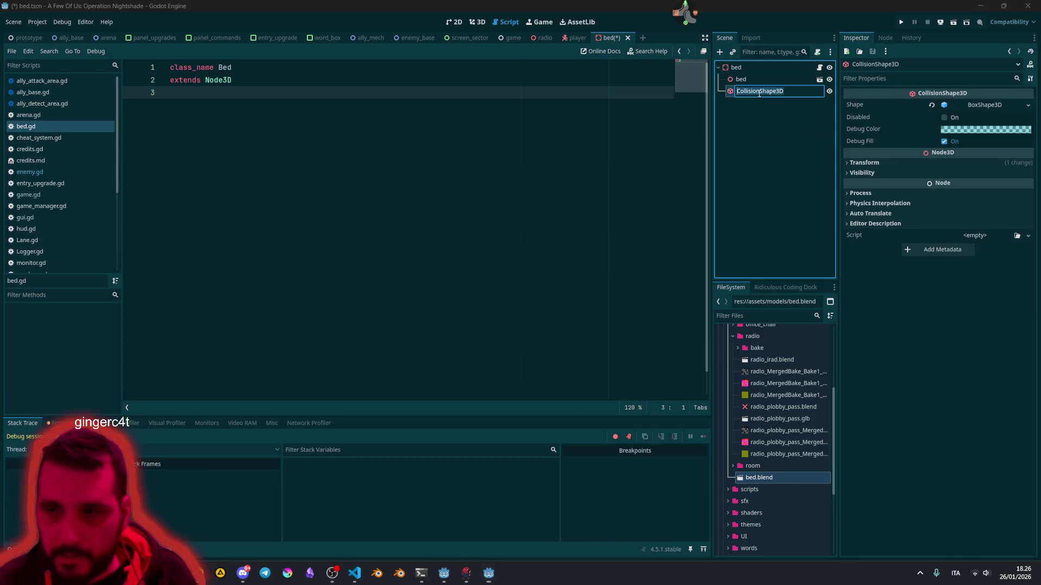
pyautogui.write('collision')
pyautogui.press('Return')
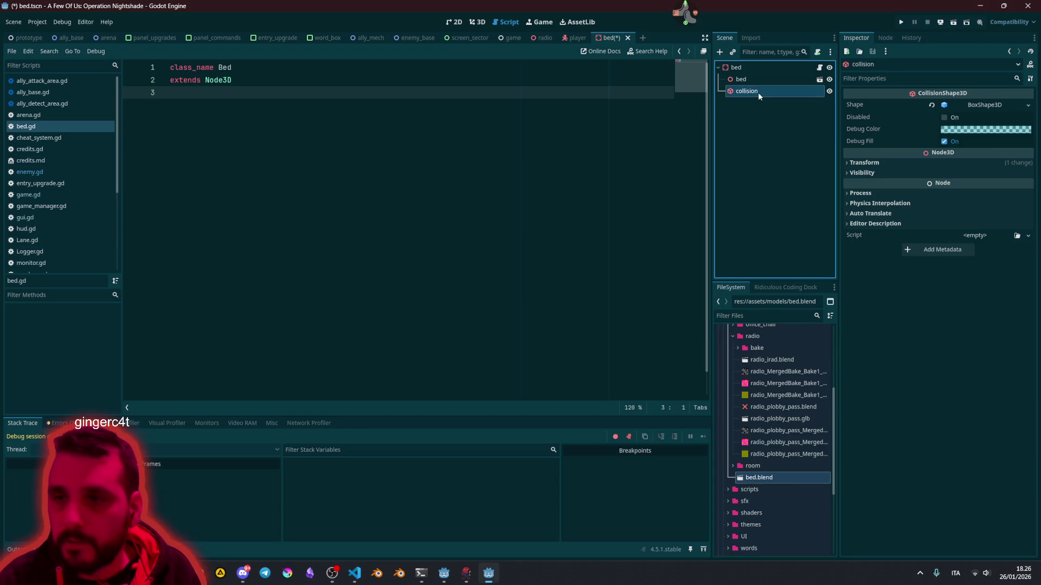
# Enable collision mask layer 2 on the root StaticBody3D and save the bed scene.
pyautogui.click(753, 71)
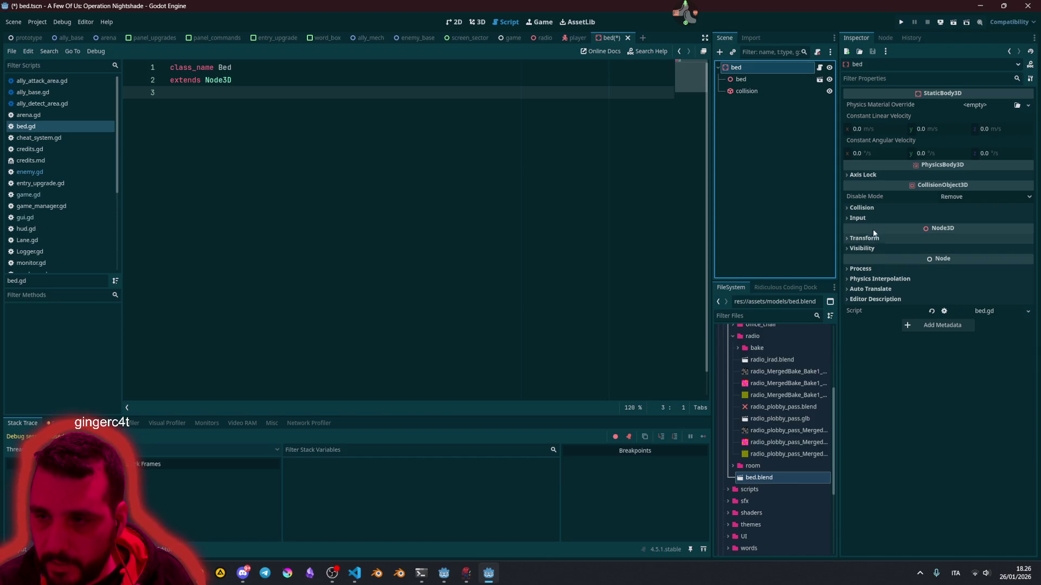
pyautogui.click(871, 206)
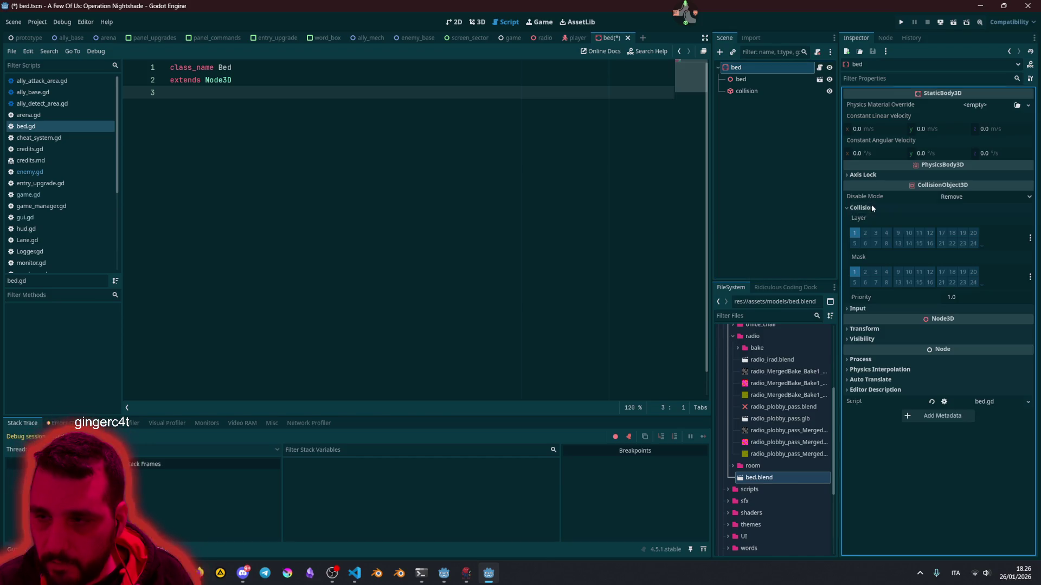
pyautogui.click(866, 272)
pyautogui.click(313, 128)
pyautogui.hotkey('ctrl', 's')
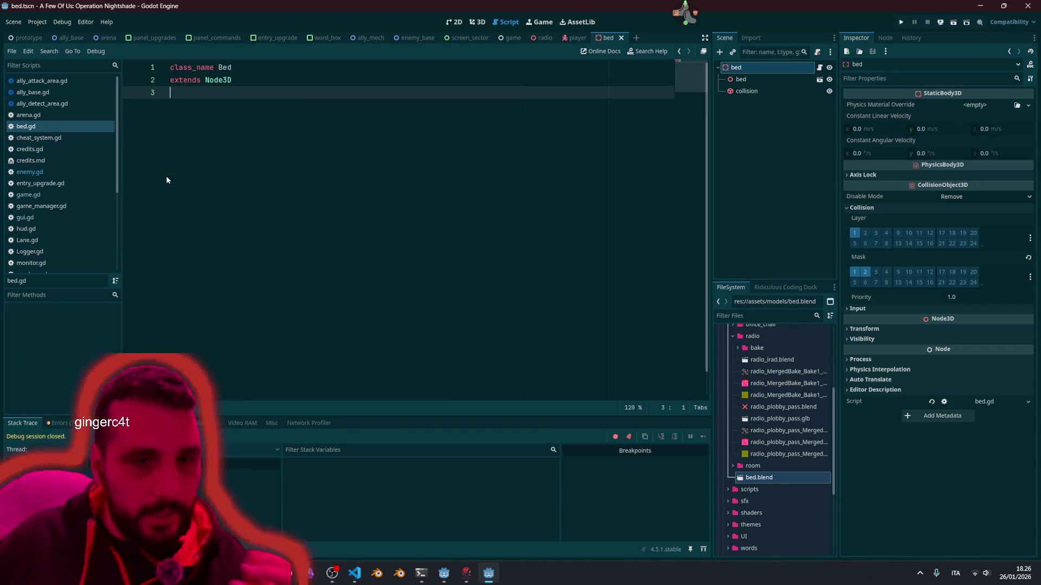
# Open player.gd through the quick file search.
pyautogui.hotkey('shift', 'alt', 'o')
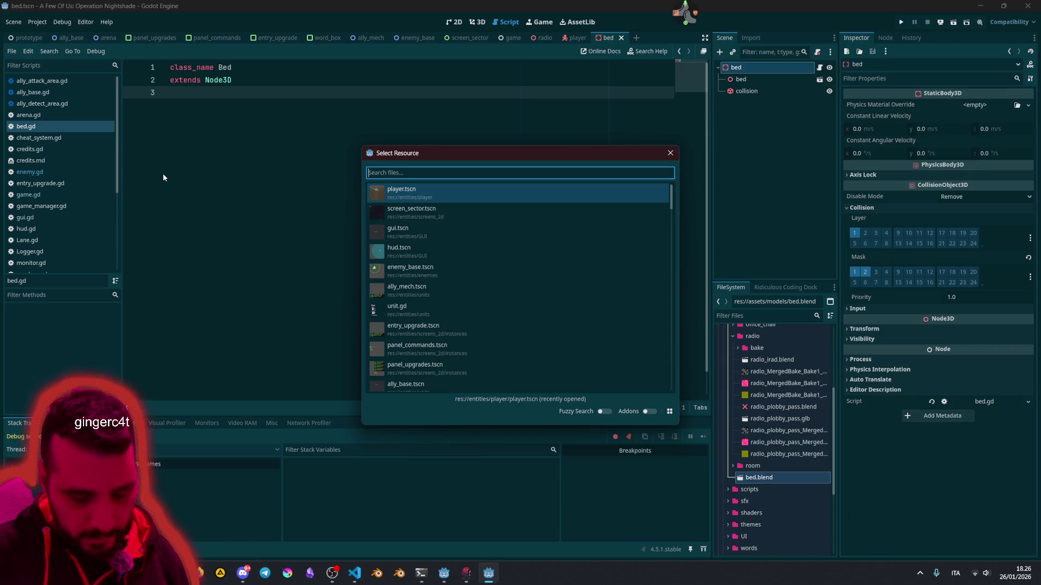
pyautogui.write('player')
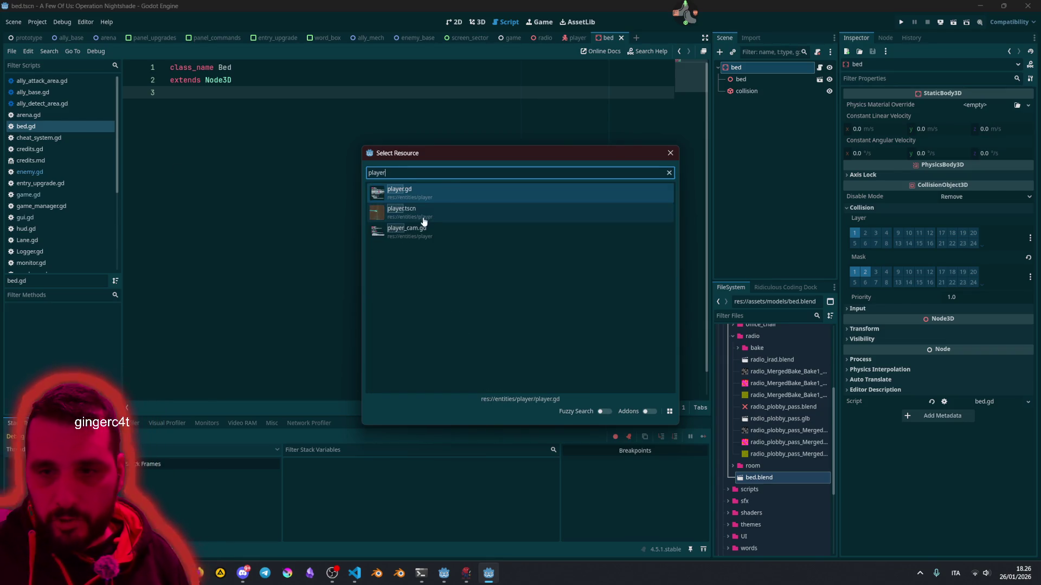
pyautogui.press('Return')
pyautogui.scroll(-2, 293, 261)
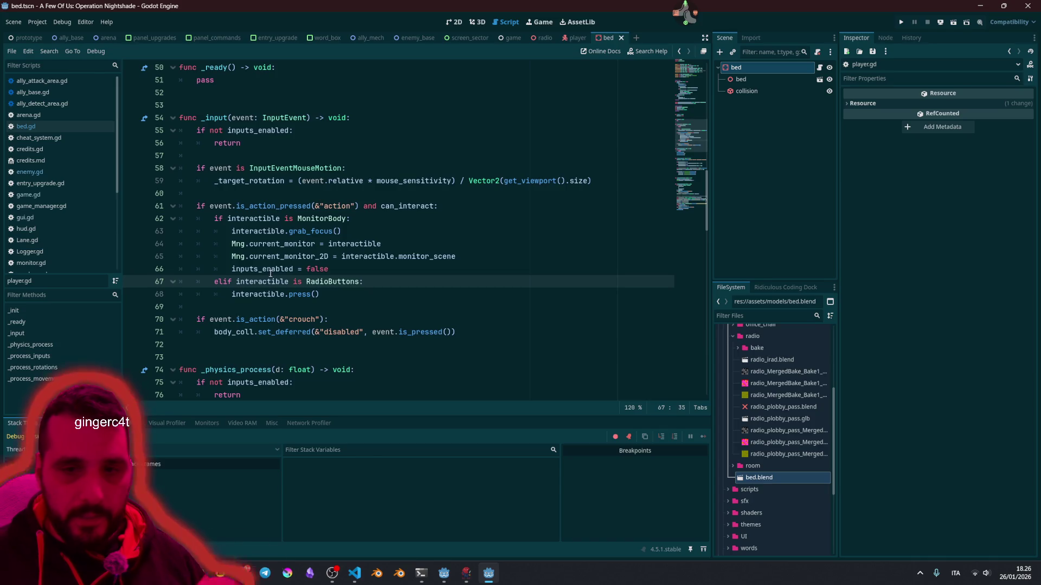
pyautogui.doubleClick(257, 283)
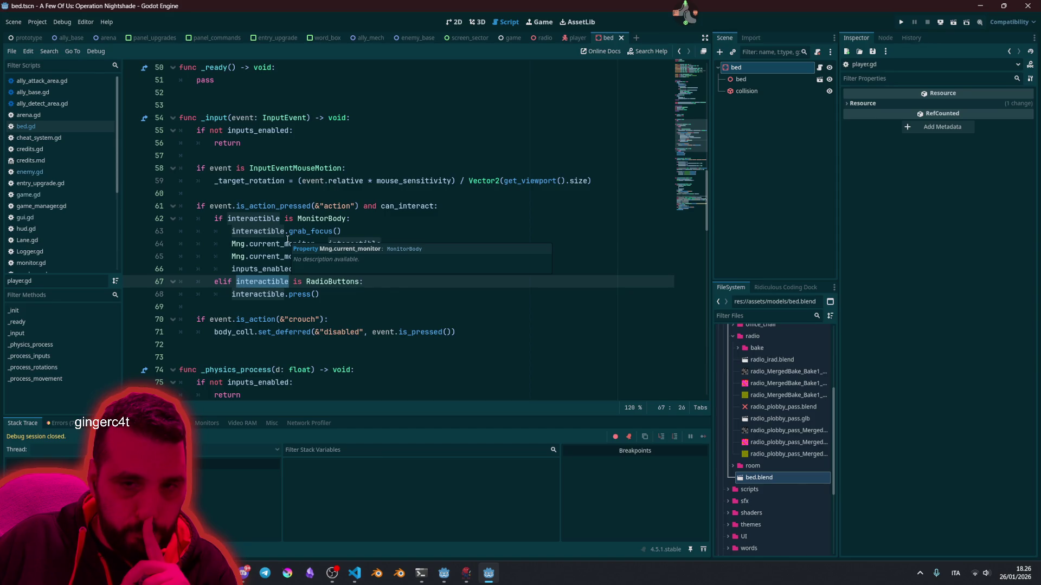
pyautogui.click(288, 207)
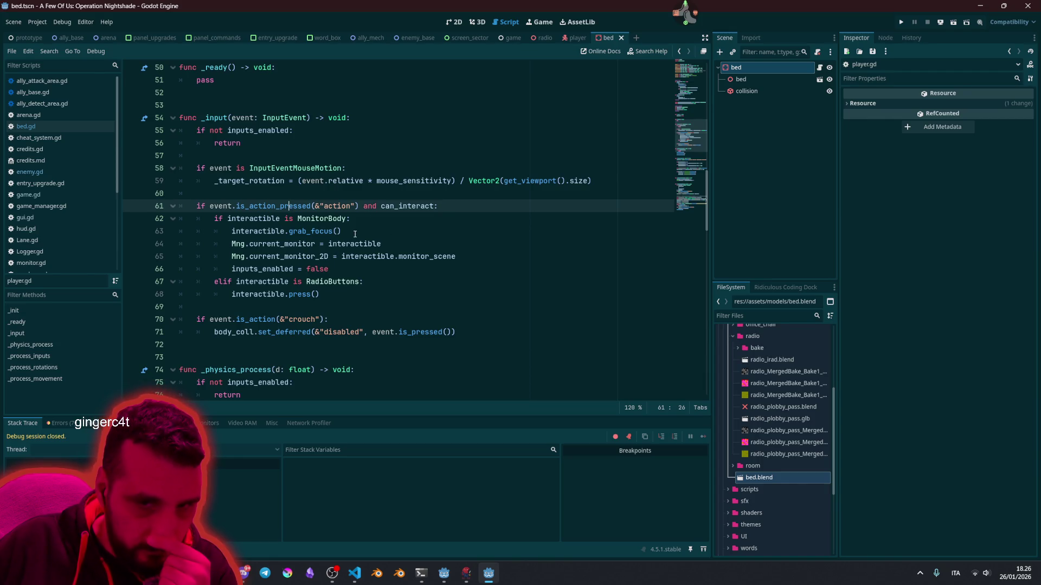
pyautogui.doubleClick(267, 218)
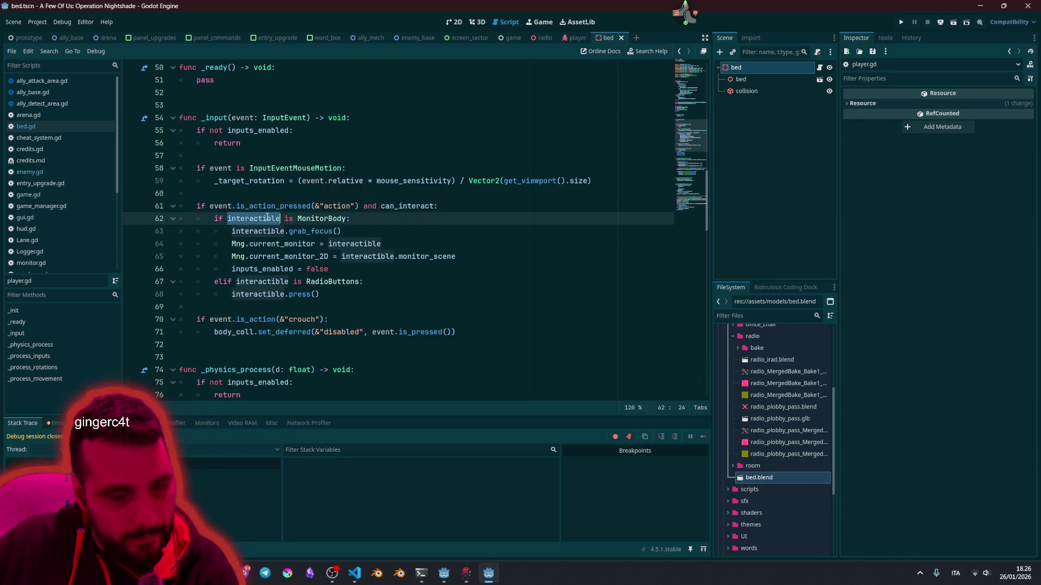
pyautogui.moveTo(267, 218)
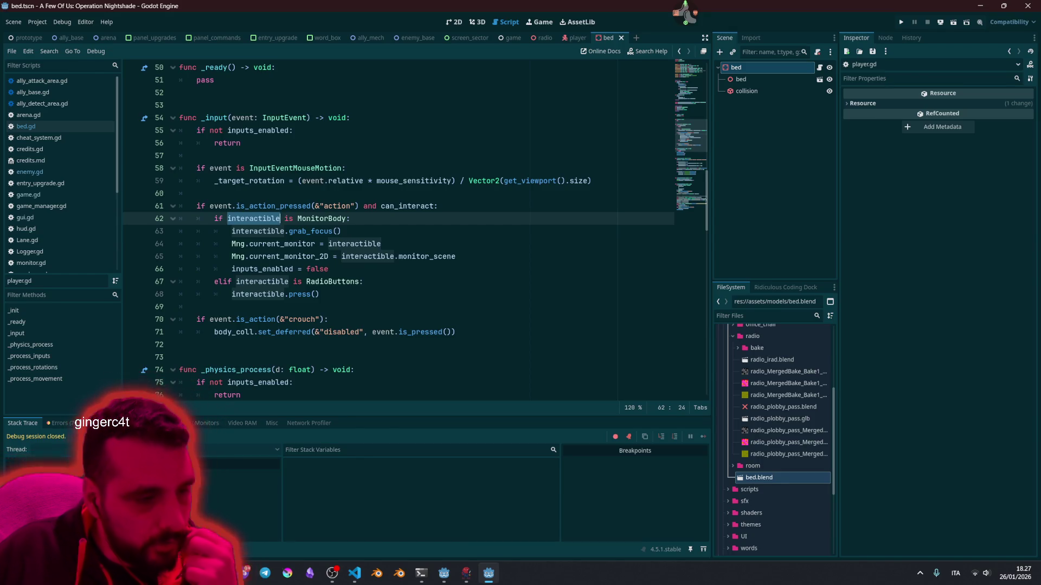
pyautogui.click(356, 291)
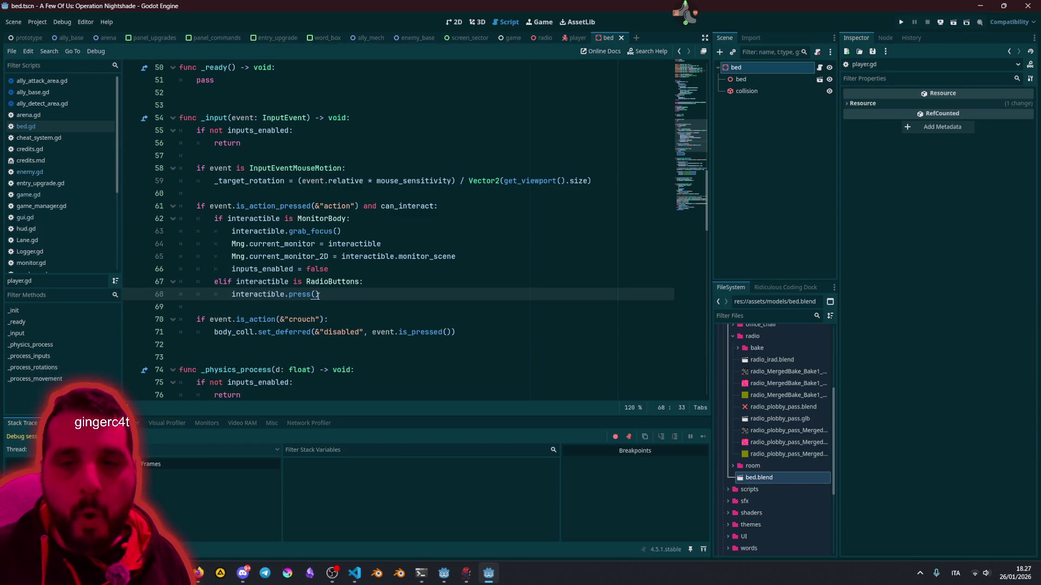
pyautogui.click(346, 282)
pyautogui.tripleClick(346, 281)
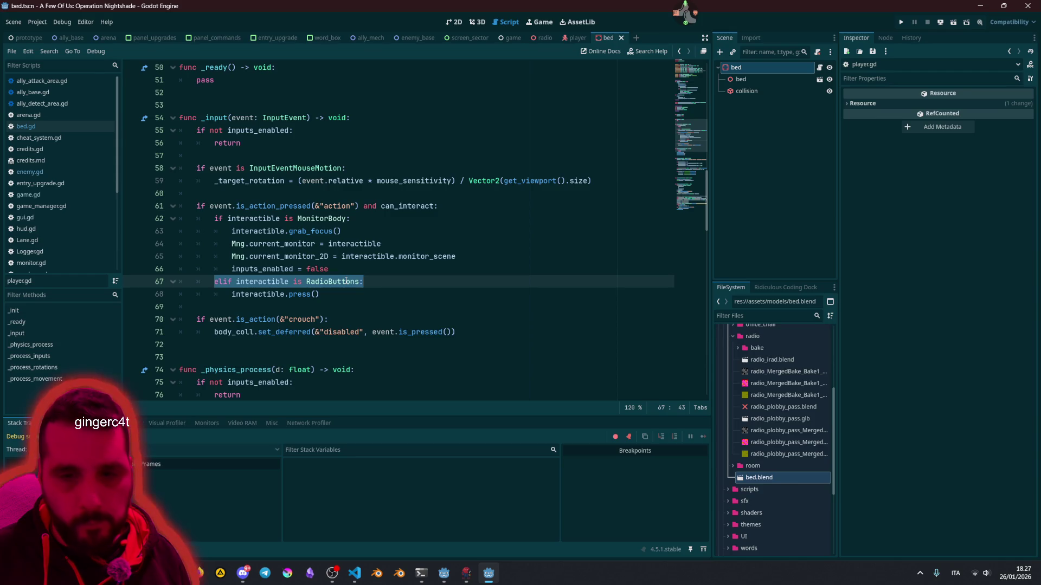
# Duplicate the RadioButtons elif branch and put the copied elif on its own line.
pyautogui.hotkey('shift', 'Down')
pyautogui.hotkey('ctrl', 'shift', 'd')
pyautogui.press('Left')
pyautogui.press('Return')
pyautogui.press('BackSpace')
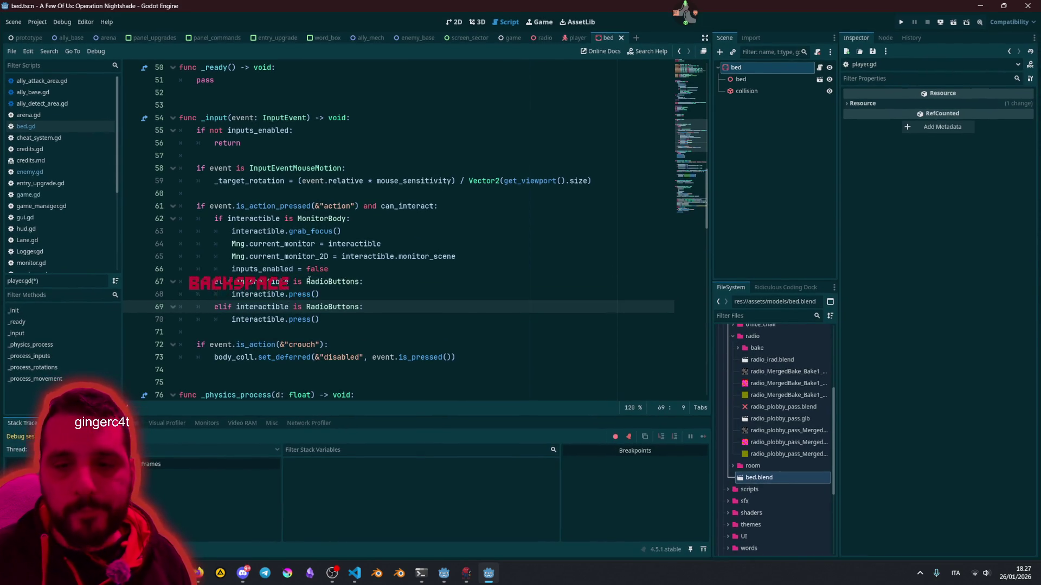
pyautogui.doubleClick(331, 305)
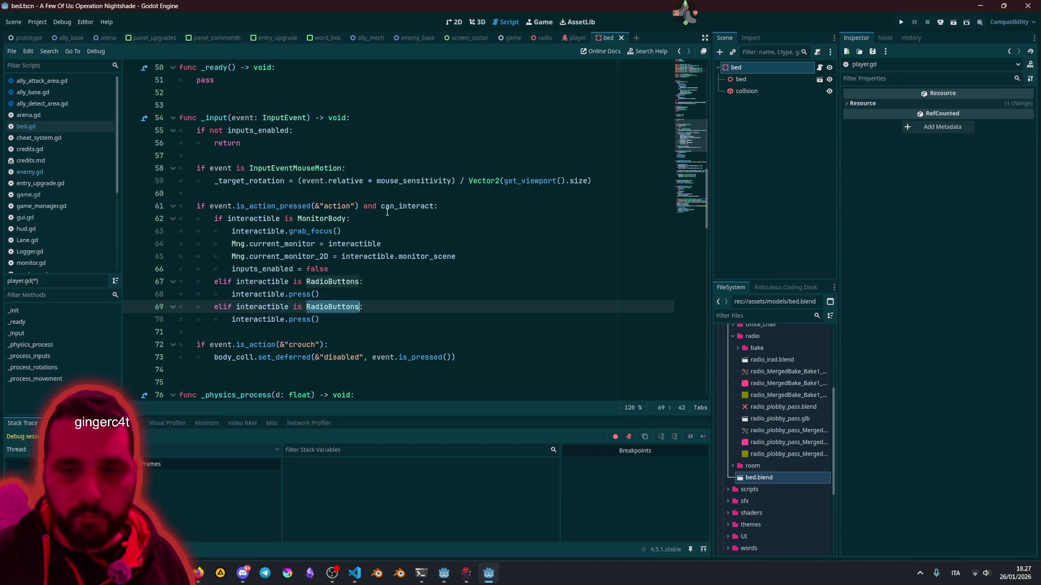
# Add the comment '# TODO: the Interactible object should have the interaction logic' under the action check.
pyautogui.click(471, 206)
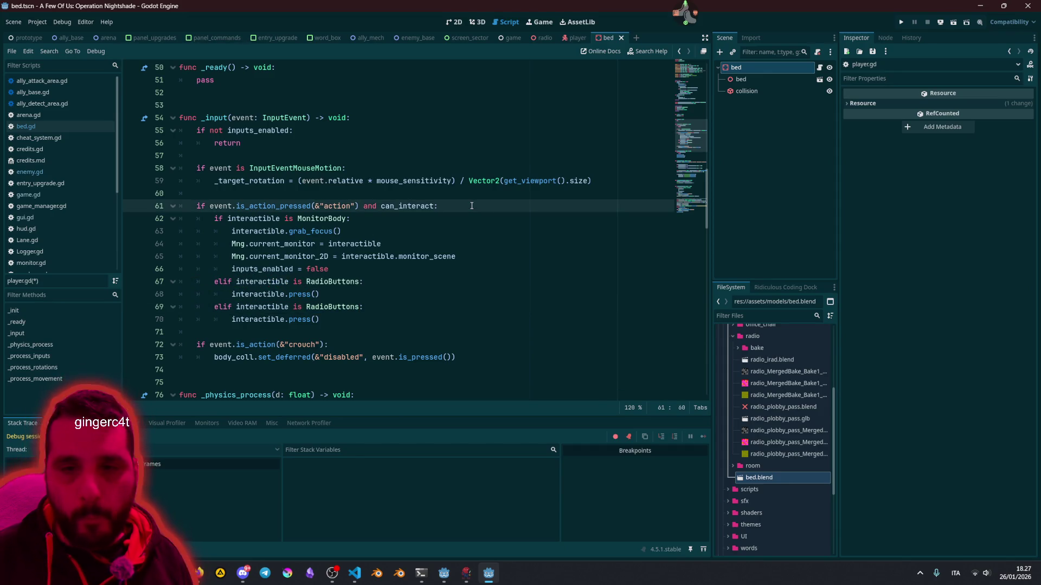
pyautogui.press('Return')
pyautogui.write("# '")
pyautogui.write('TODO: this is ')
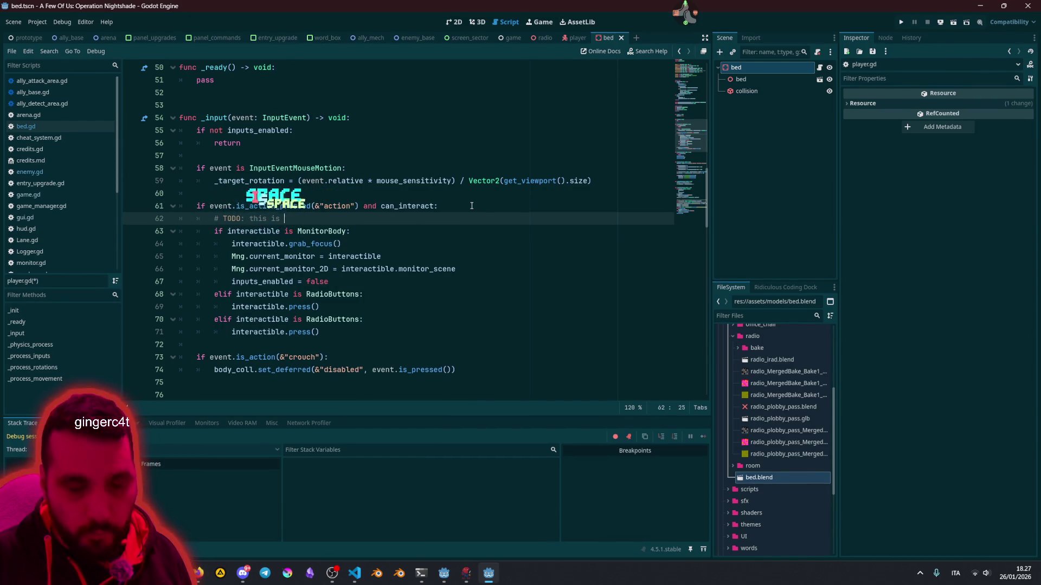
pyautogui.write('trash, the ')
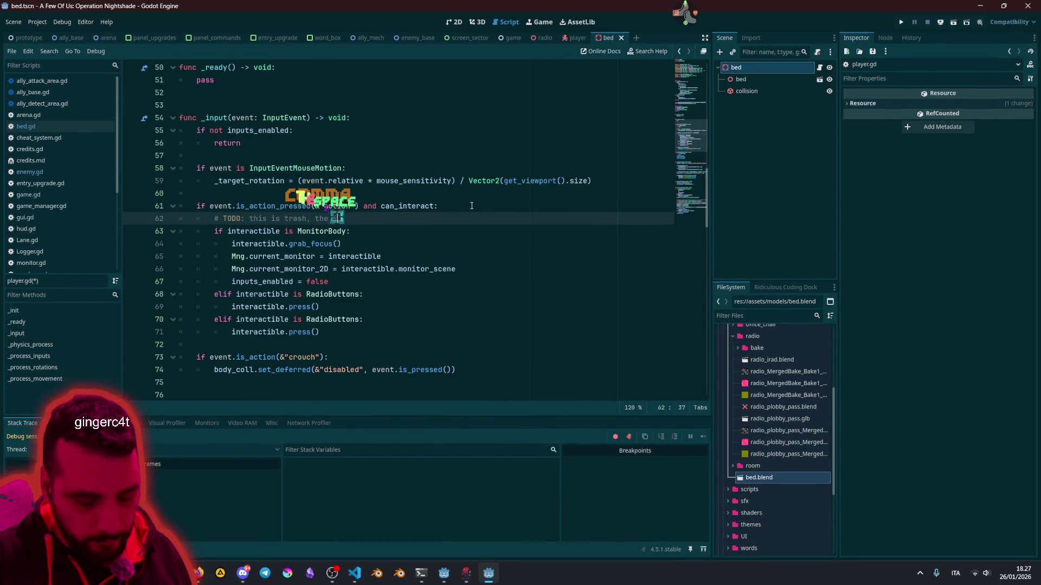
pyautogui.write('Intera')
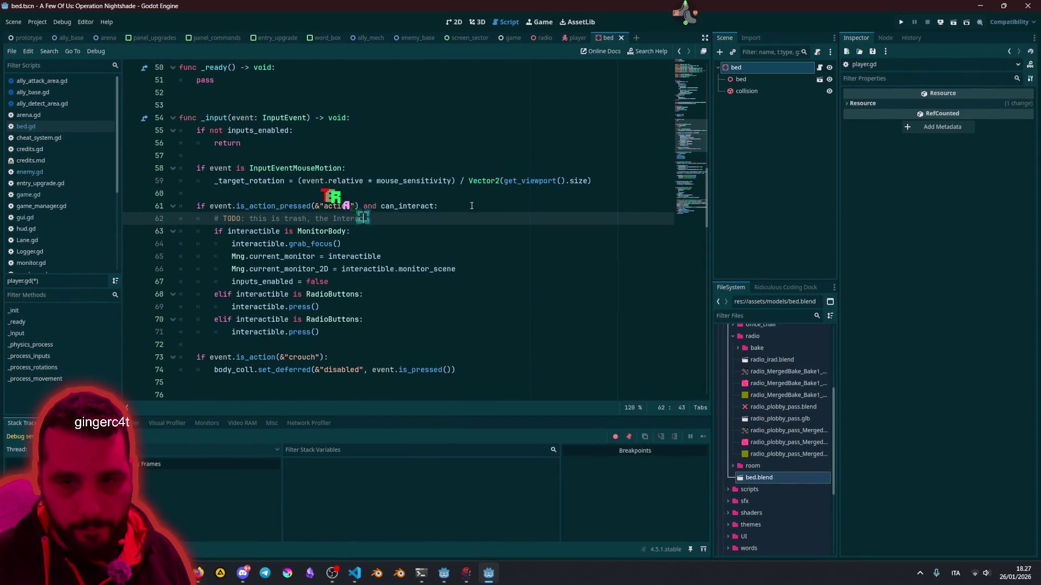
pyautogui.write('ctible do')
pyautogui.press('BackSpace')
pyautogui.press('BackSpace')
pyautogui.write('object should have i')
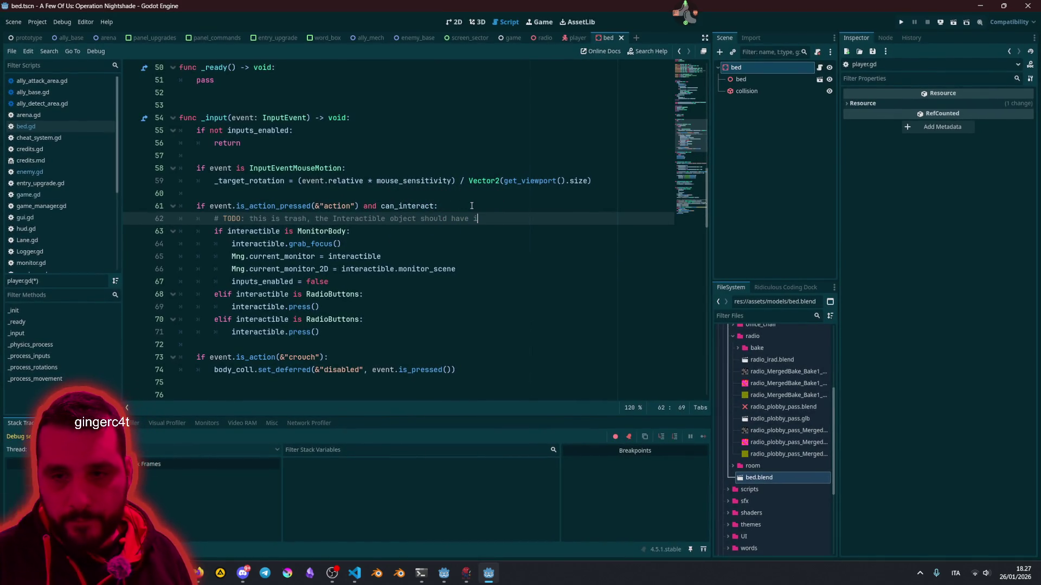
pyautogui.press('BackSpace')
pyautogui.write('the interaction')
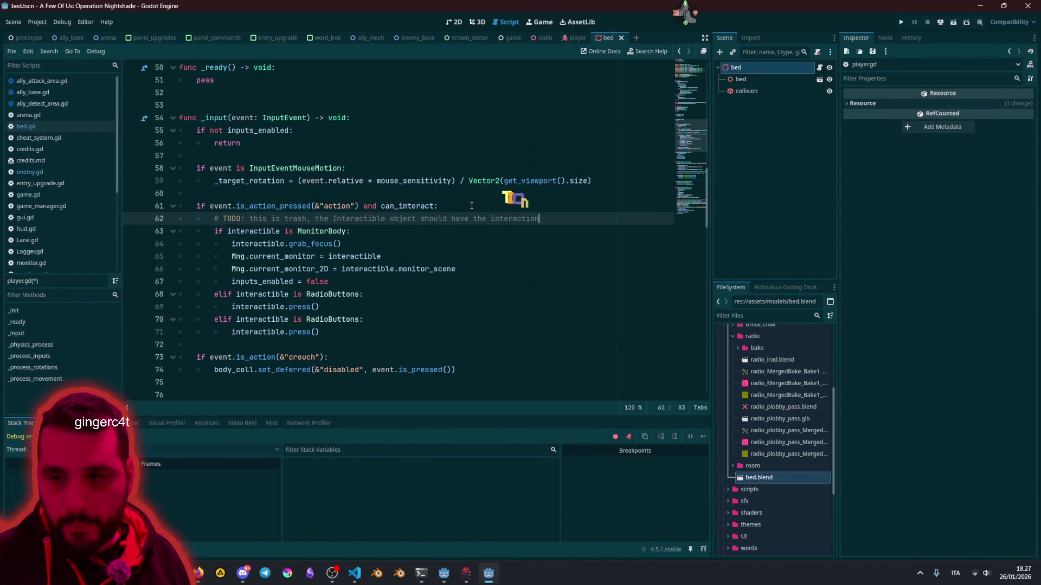
pyautogui.write(' logic')
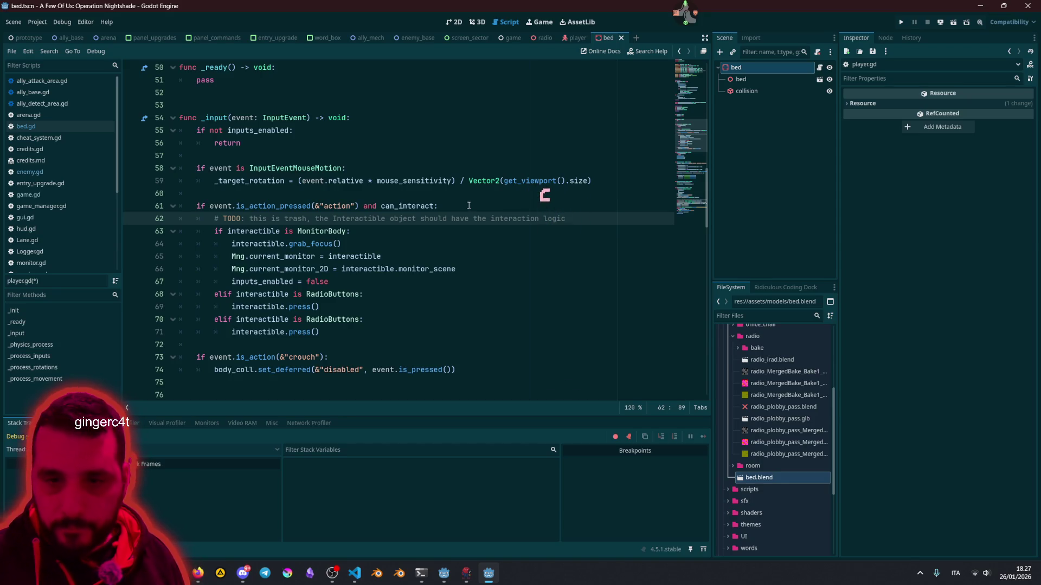
pyautogui.doubleClick(287, 218)
pyautogui.press('BackSpace')
pyautogui.hotkey('ctrl', 'BackSpace')
pyautogui.hotkey('ctrl', 'BackSpace')
pyautogui.press('Delete')
pyautogui.press('Delete')
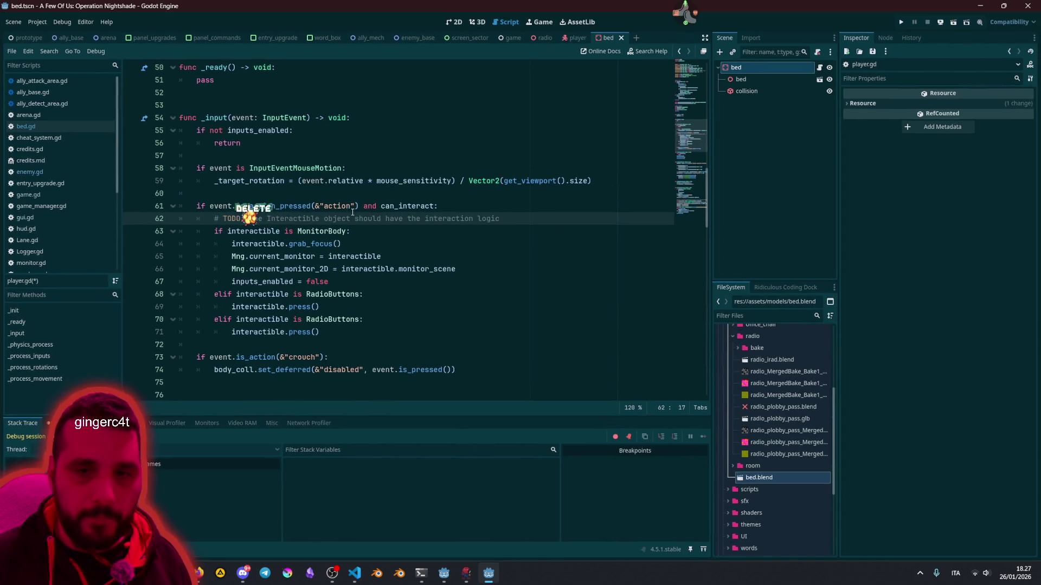
pyautogui.click(352, 211)
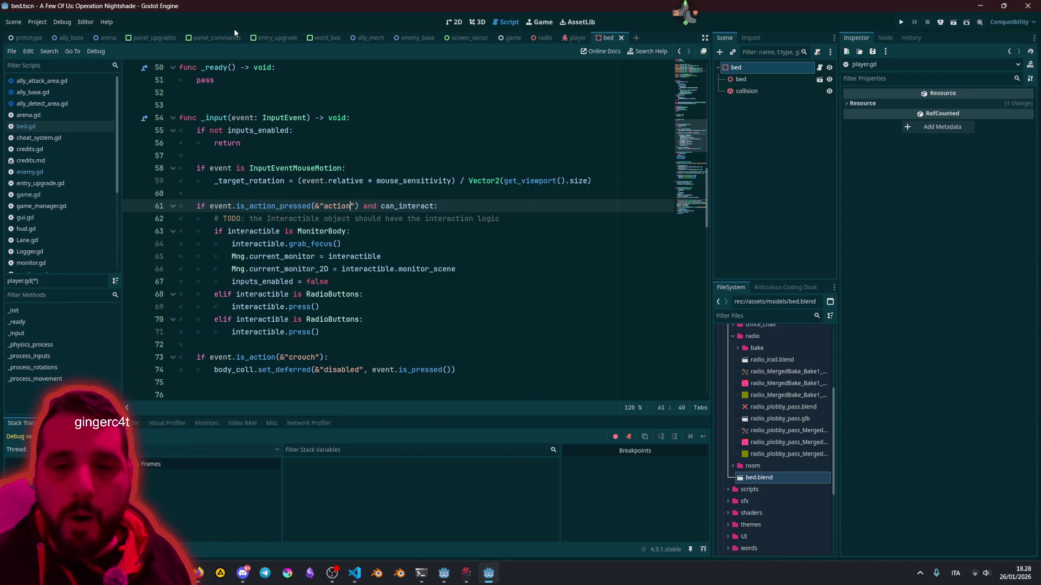
# Change the duplicated branch's type check from RadioButtons to Bed.
pyautogui.doubleClick(328, 320)
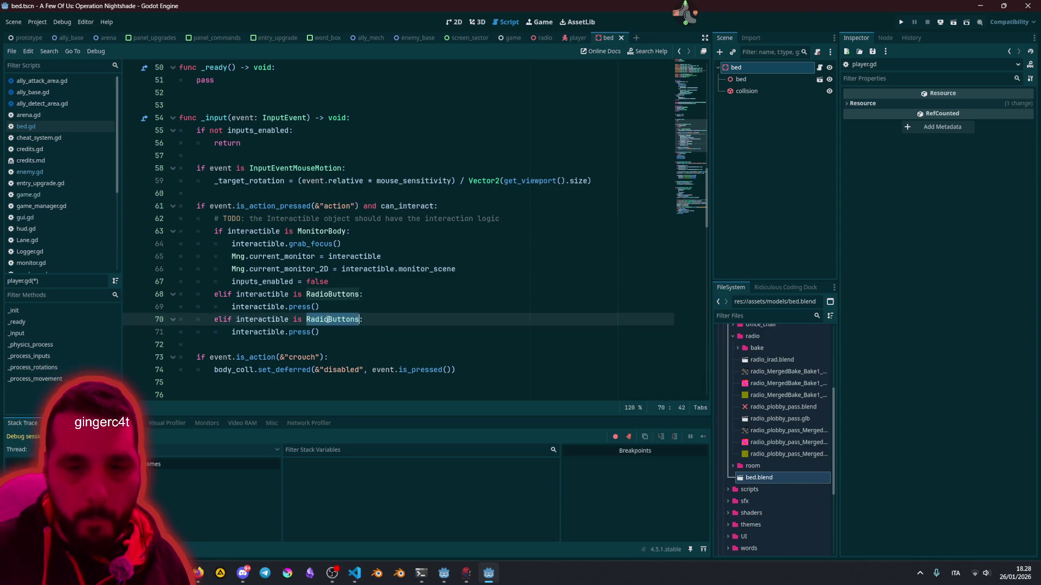
pyautogui.write('Bed')
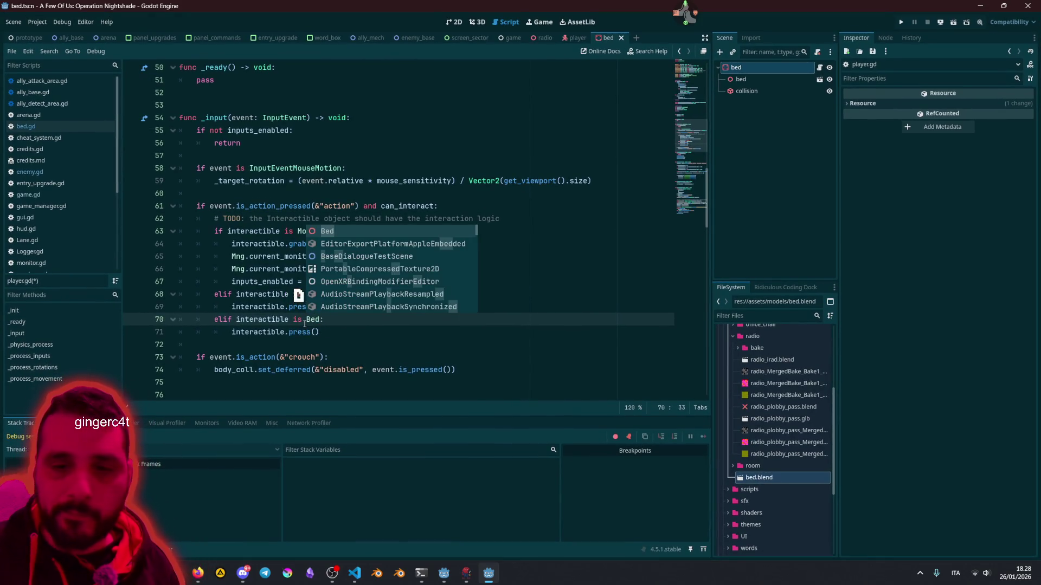
pyautogui.click(301, 319)
# Replace the press() call in the Bed branch with interact(), then bring up bed.gd.
pyautogui.doubleClick(297, 333)
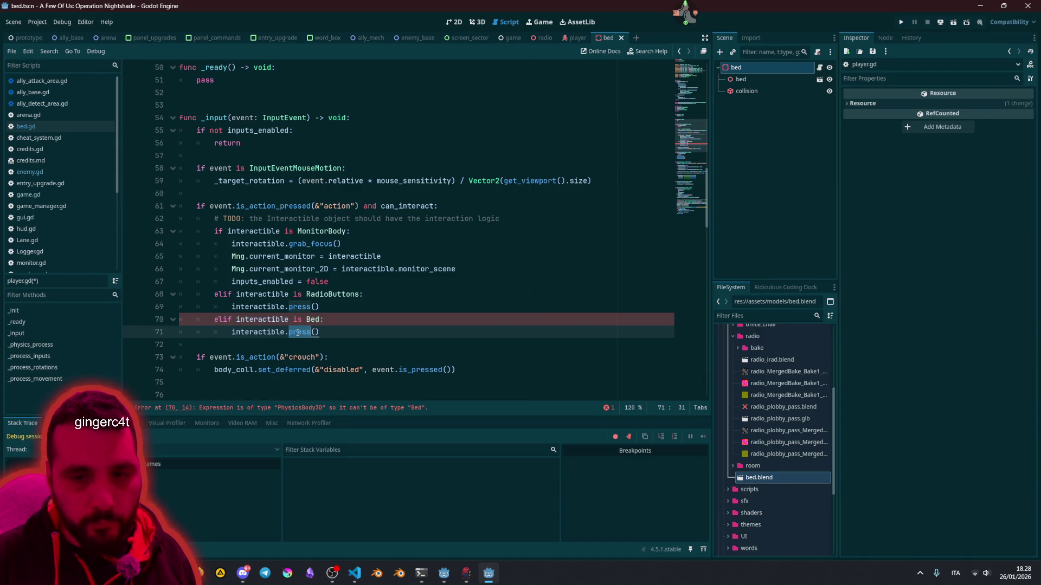
pyautogui.write('go_to_bed')
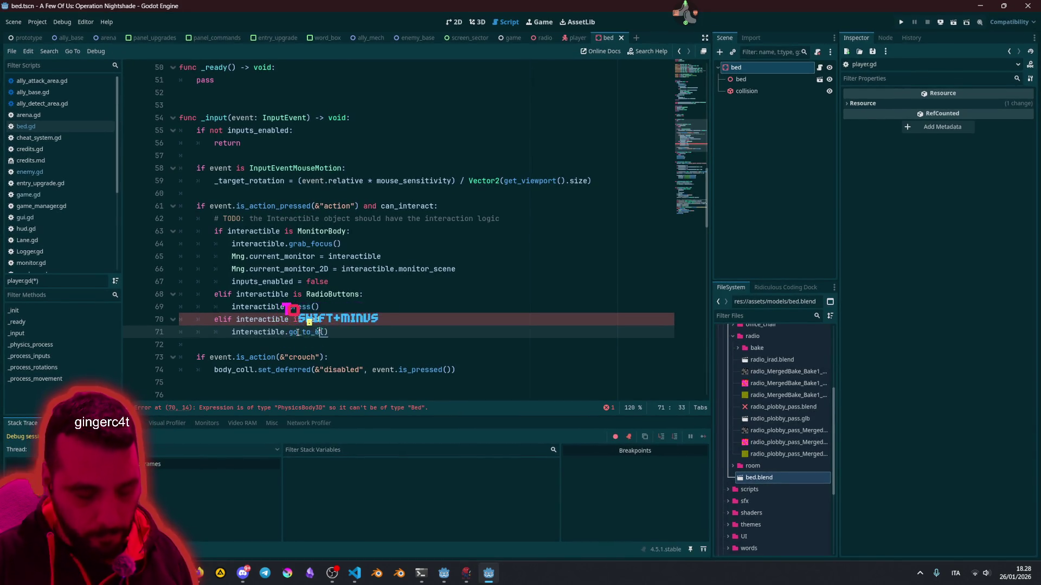
pyautogui.doubleClick(297, 332)
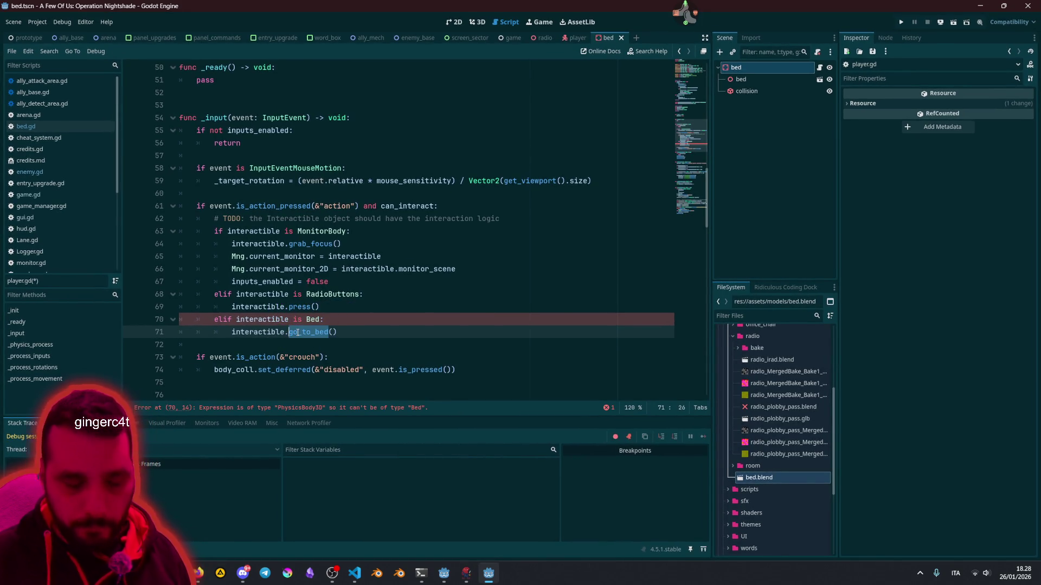
pyautogui.hotkey('shift', 'Right')
pyautogui.hotkey('shift', 'Right')
pyautogui.hotkey('shift', 'Right')
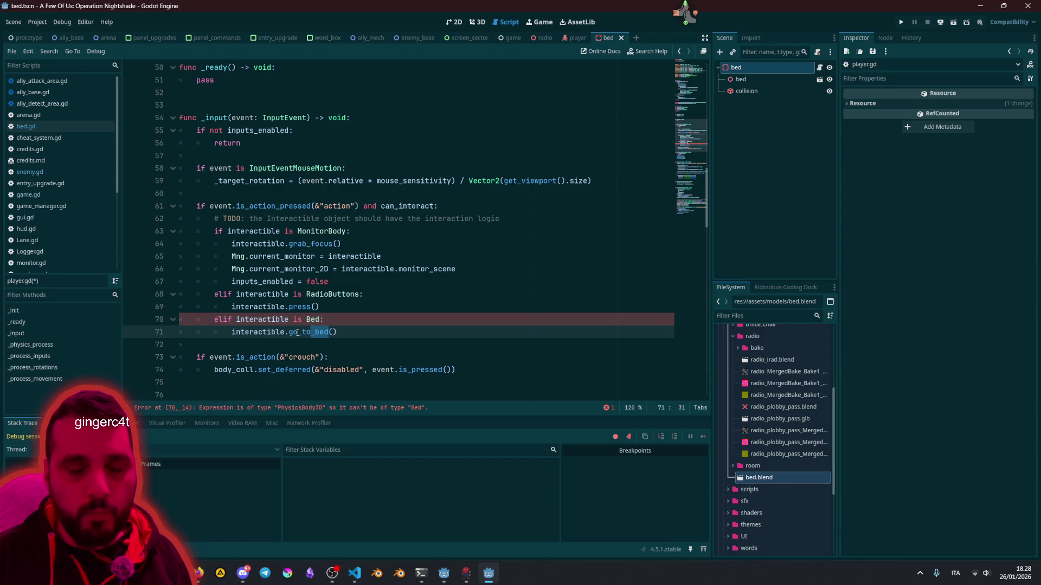
pyautogui.hotkey('shift', 'Right')
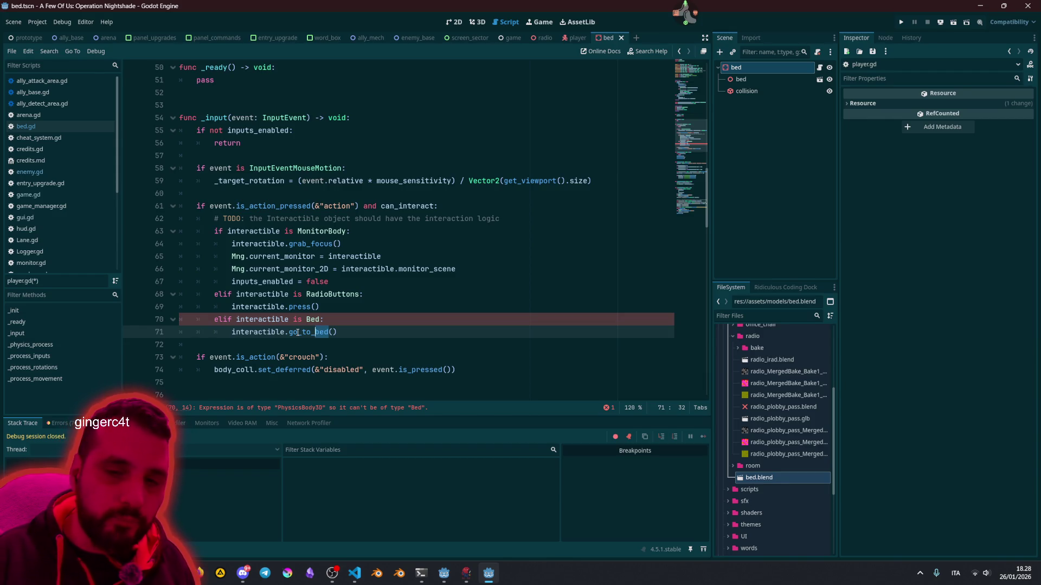
pyautogui.hotkey('ctrl', 'shift', 'Left')
pyautogui.write('interact')
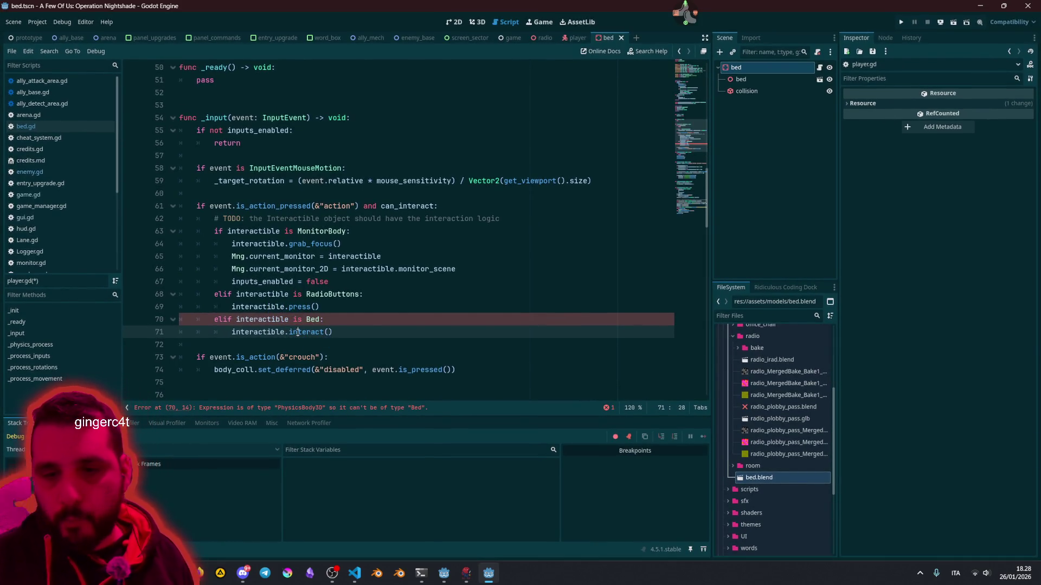
pyautogui.doubleClick(303, 332)
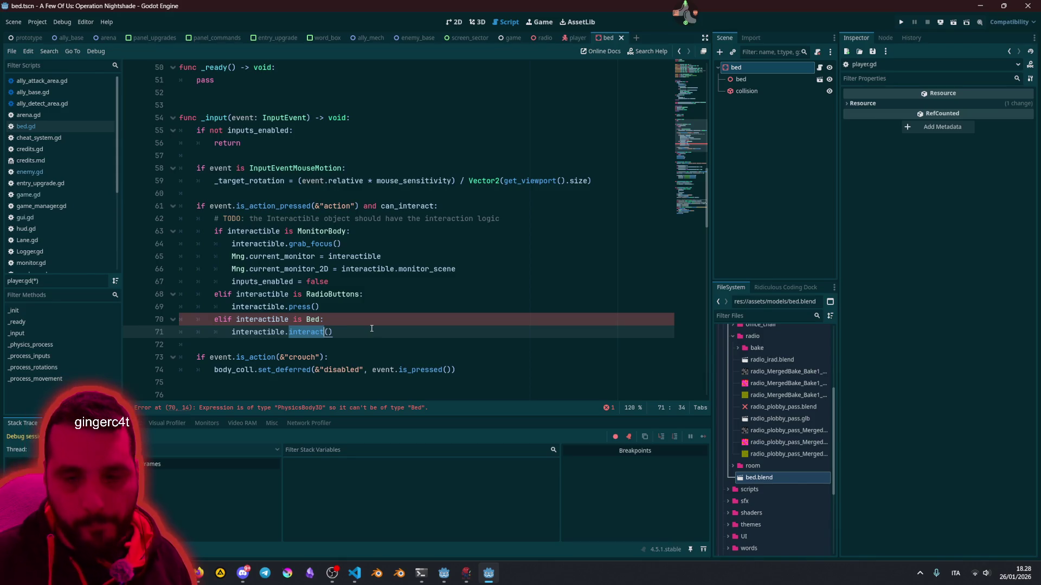
pyautogui.click(341, 329)
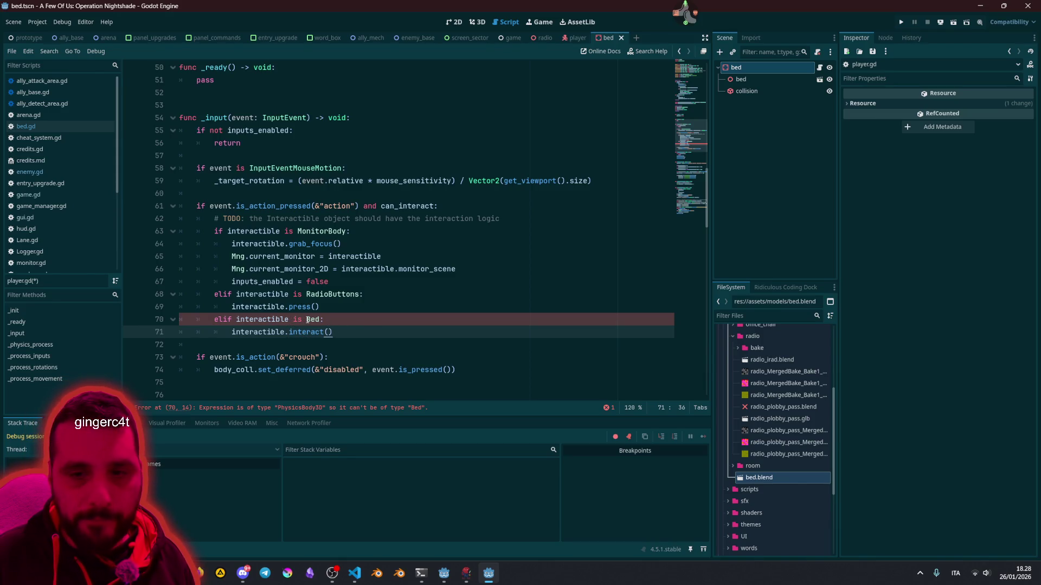
pyautogui.click(34, 126)
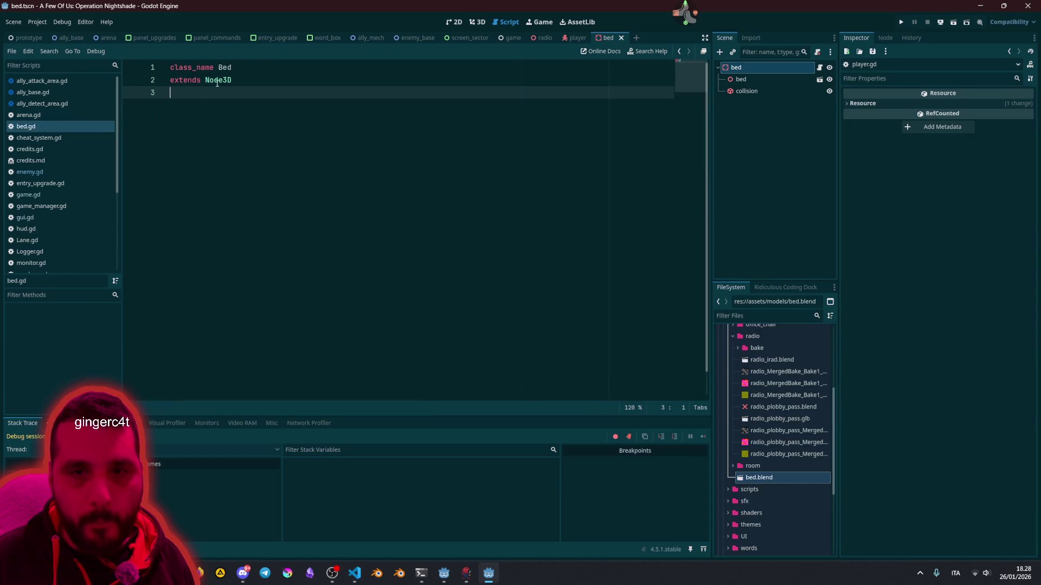
# Compare bed.gd's Node3D base class against the Bed type error and RadioButtons branch in player.gd.
pyautogui.click(214, 85)
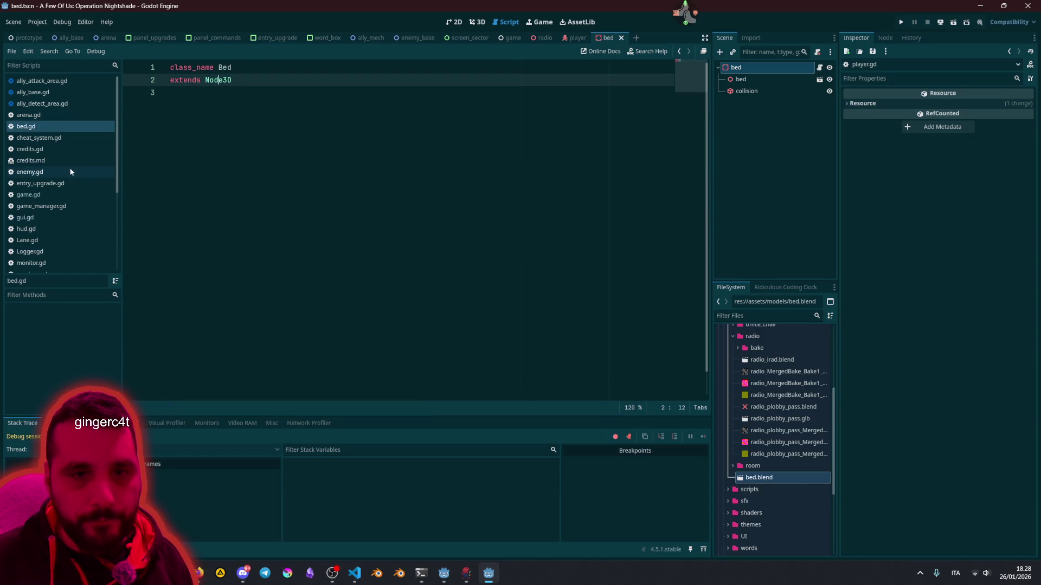
pyautogui.scroll(-3, 41, 195)
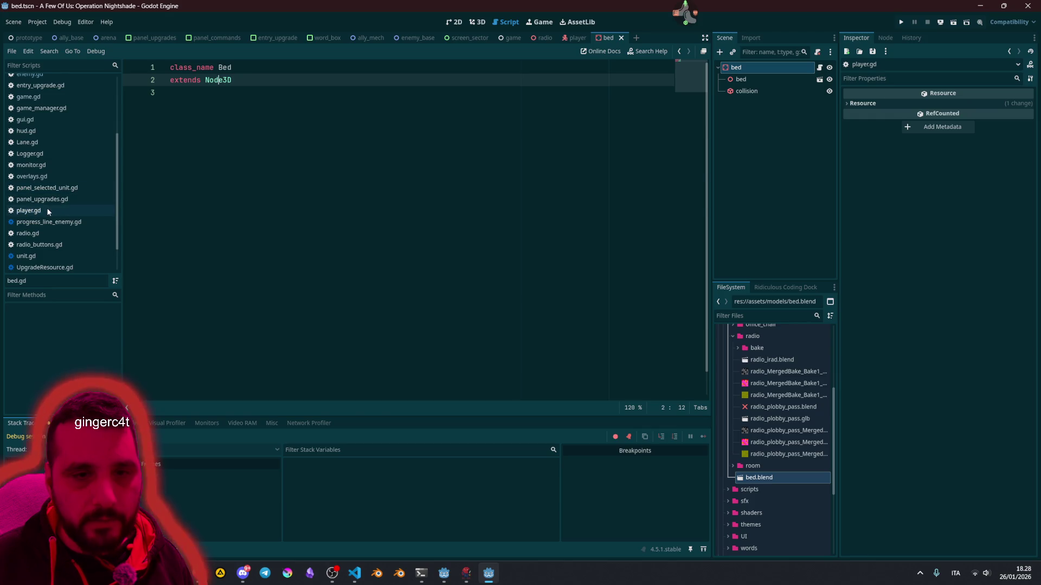
pyautogui.click(47, 209)
pyautogui.doubleClick(311, 319)
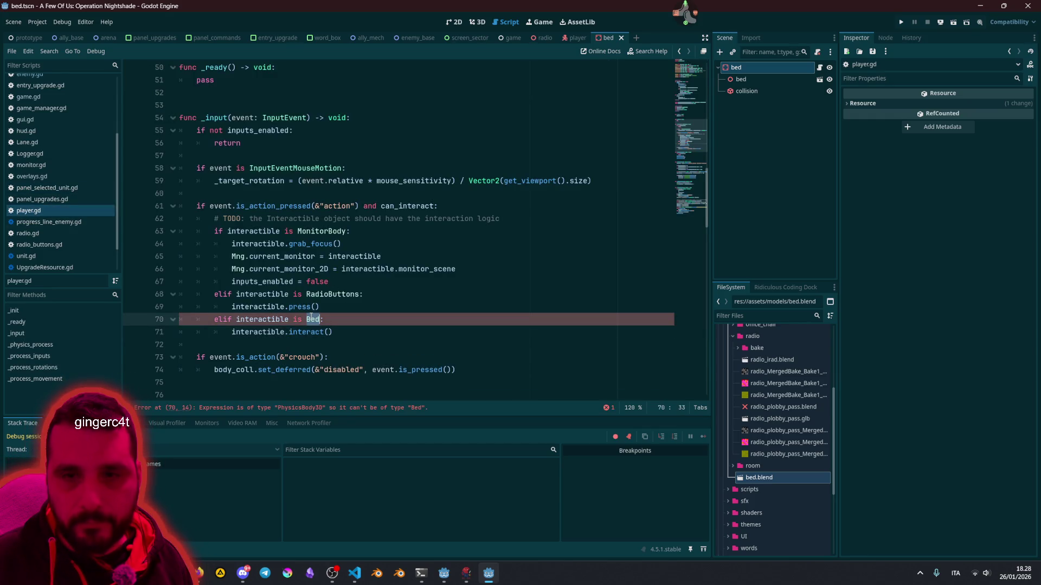
pyautogui.scroll(3, 49, 108)
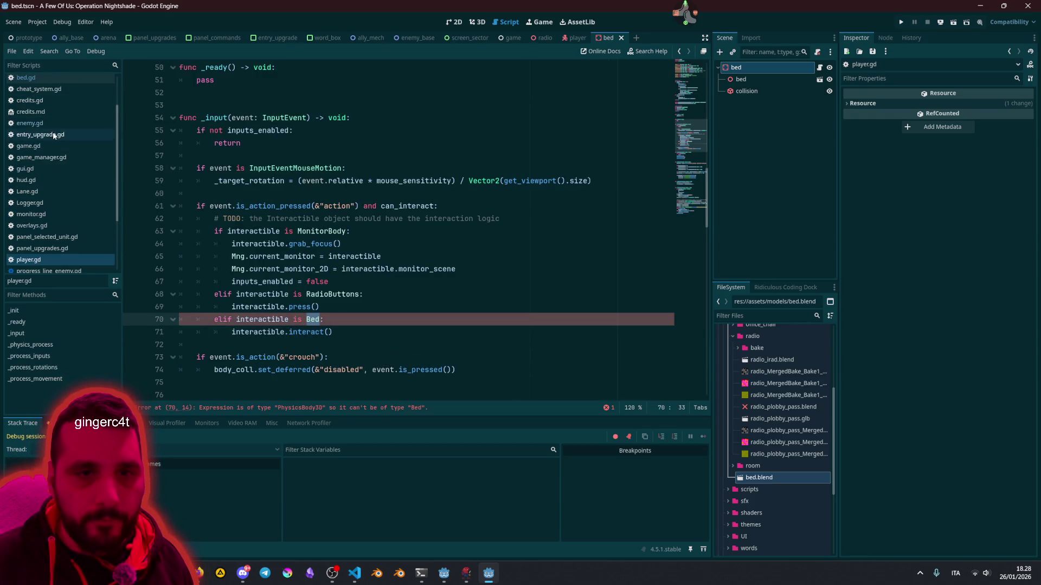
pyautogui.click(46, 79)
pyautogui.click(247, 66)
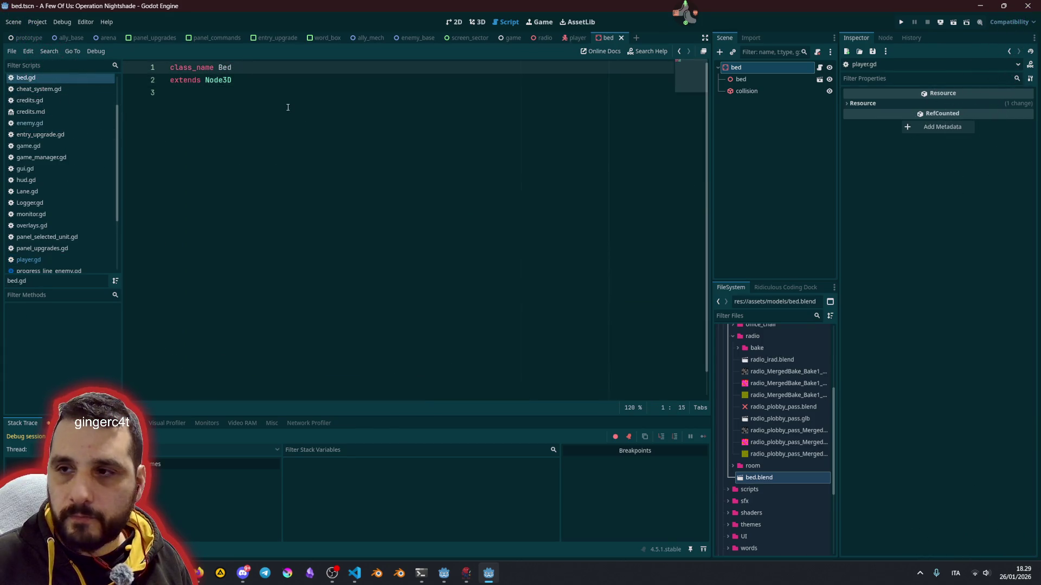
pyautogui.click(71, 259)
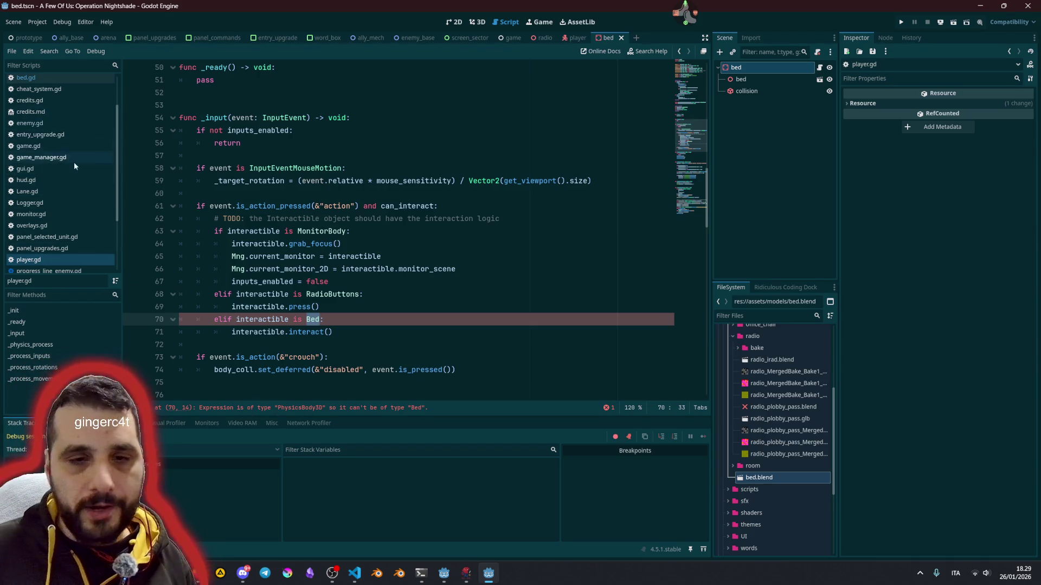
pyautogui.scroll(-3, 47, 252)
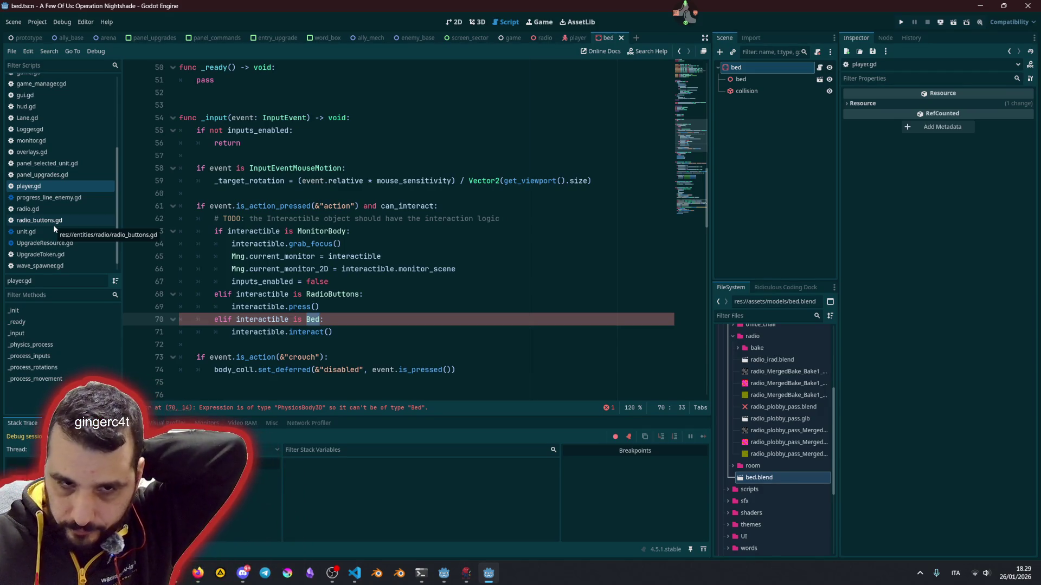
pyautogui.doubleClick(312, 294)
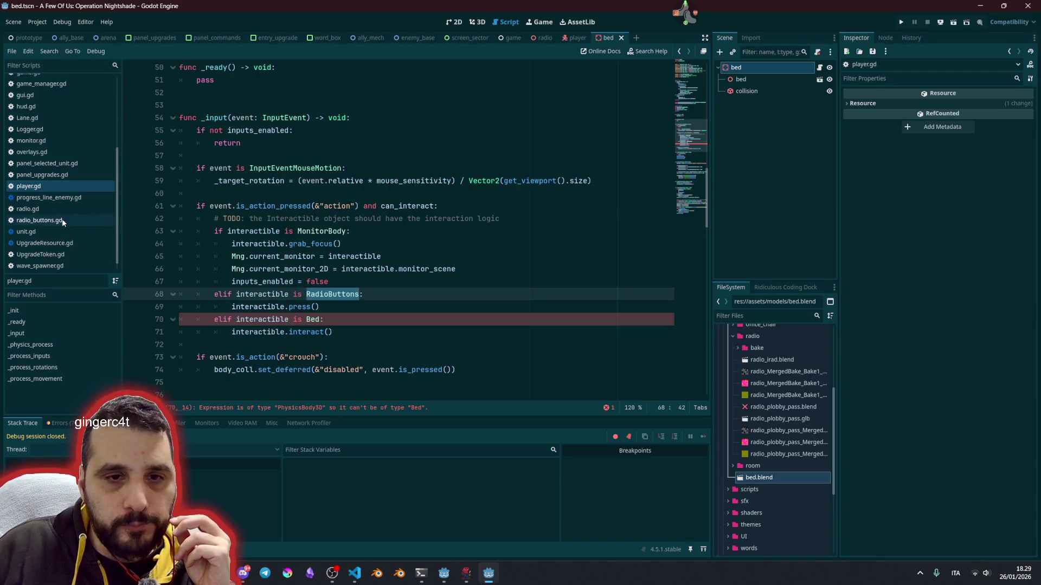
pyautogui.scroll(5, 51, 193)
pyautogui.click(25, 77)
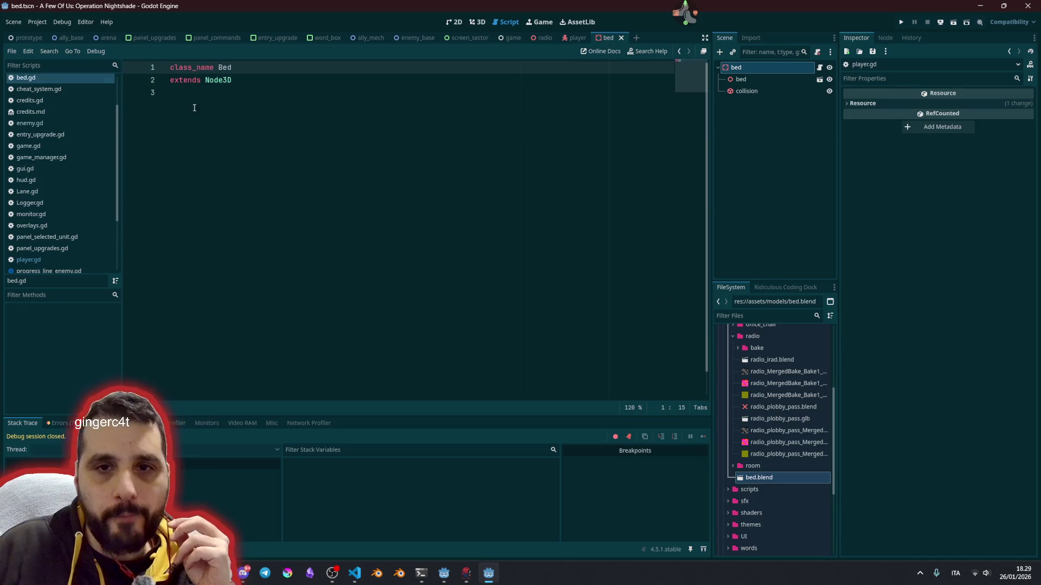
# Change bed.gd to extend StaticBody3D instead of Node3D and save it.
pyautogui.doubleClick(242, 80)
pyautogui.write('Static')
pyautogui.press('Down')
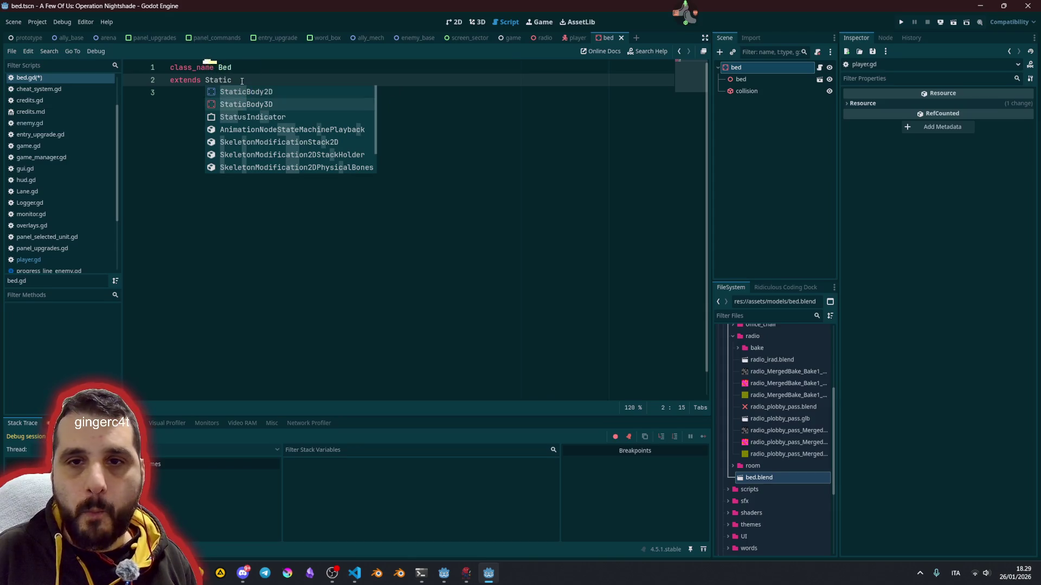
pyautogui.press('Return')
pyautogui.click(312, 106)
pyautogui.hotkey('ctrl', 's')
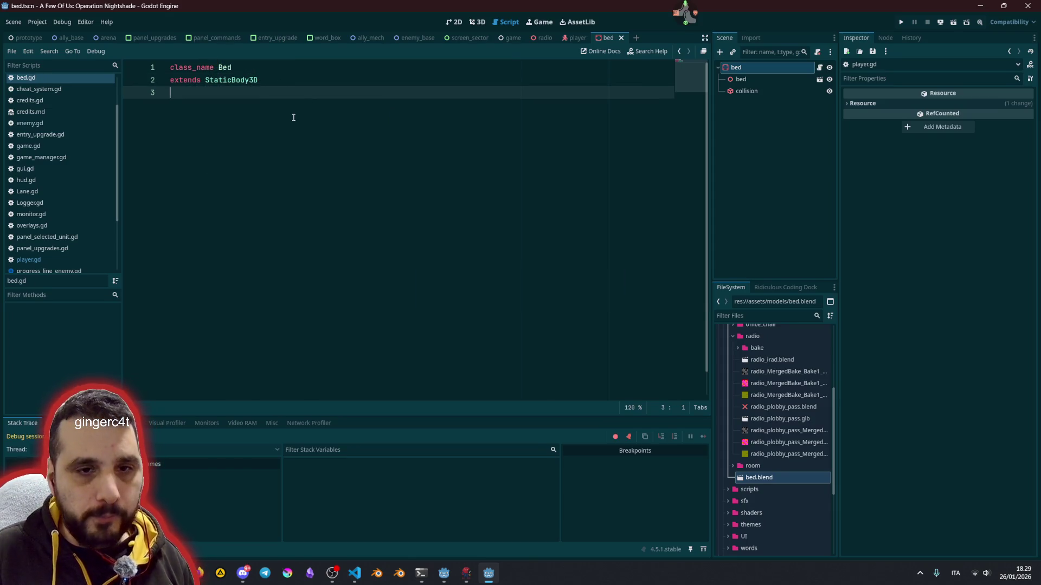
# Check that the Bed branch and interact() call in player.gd no longer show errors.
pyautogui.click(38, 261)
pyautogui.click(325, 321)
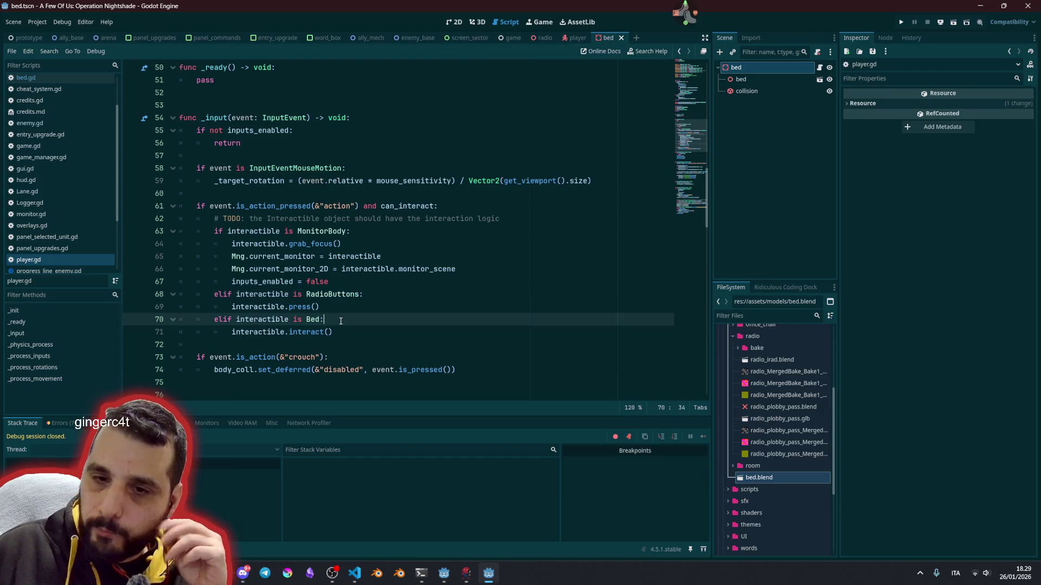
pyautogui.click(363, 302)
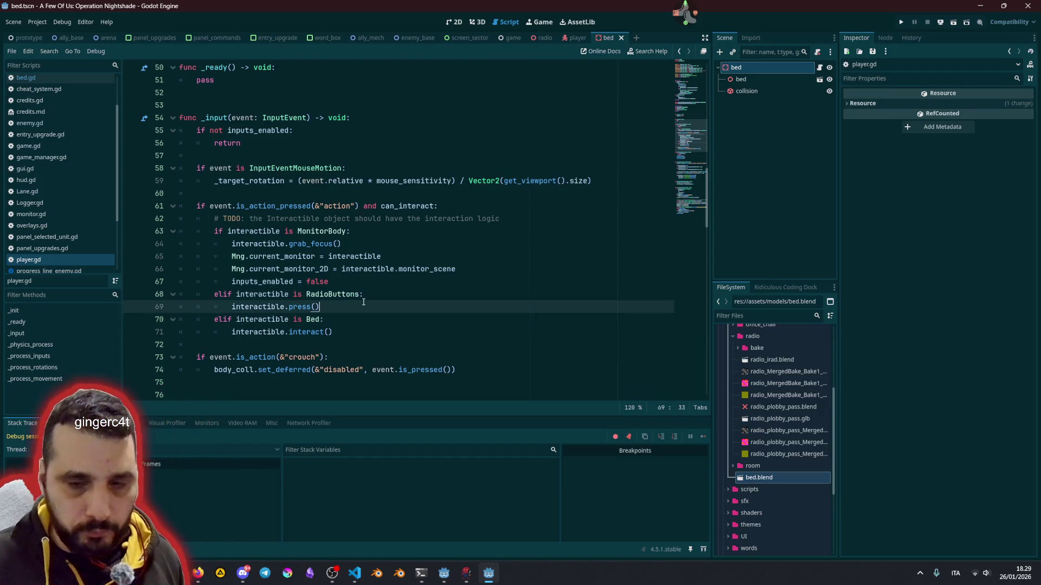
pyautogui.doubleClick(292, 334)
pyautogui.click(321, 307)
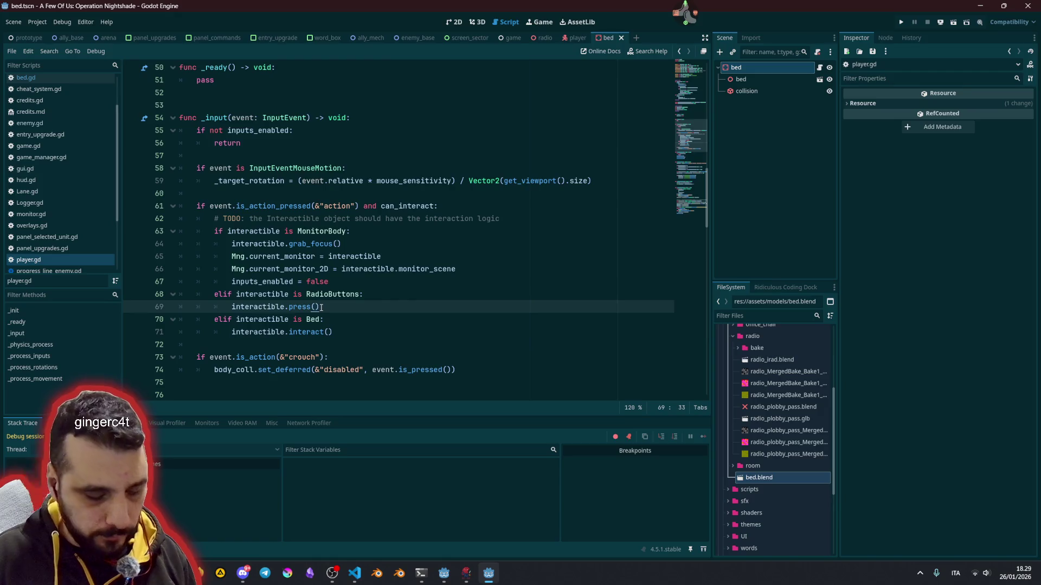
pyautogui.click(433, 257)
pyautogui.click(820, 68)
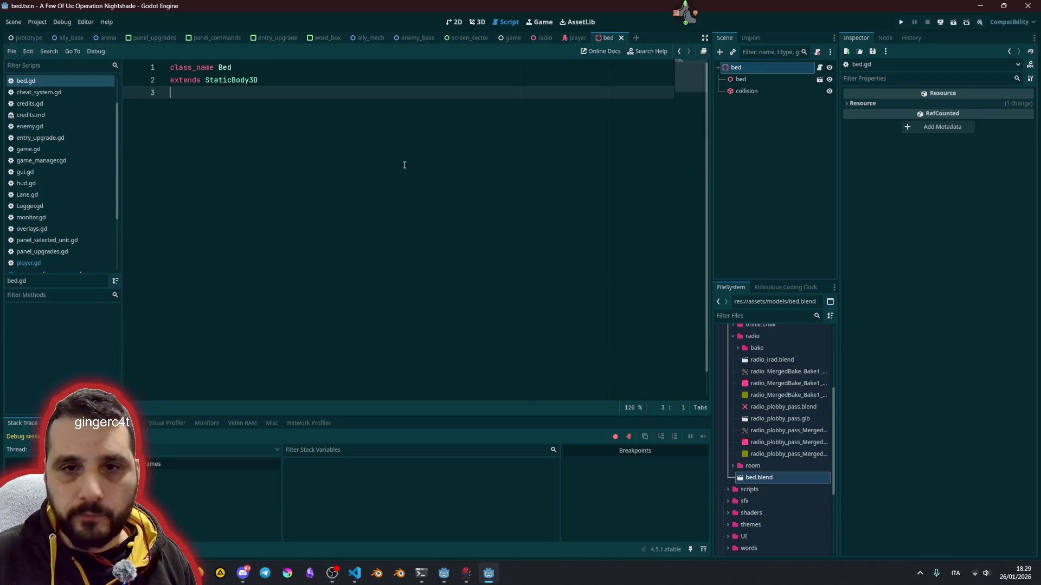
# Declare 'func interact() -> void:' in bed.gd with a placeholder pass body.
pyautogui.press('Return')
pyautogui.press('Return')
pyautogui.write('func')
pyautogui.write('interact()')
pyautogui.write('-> void:')
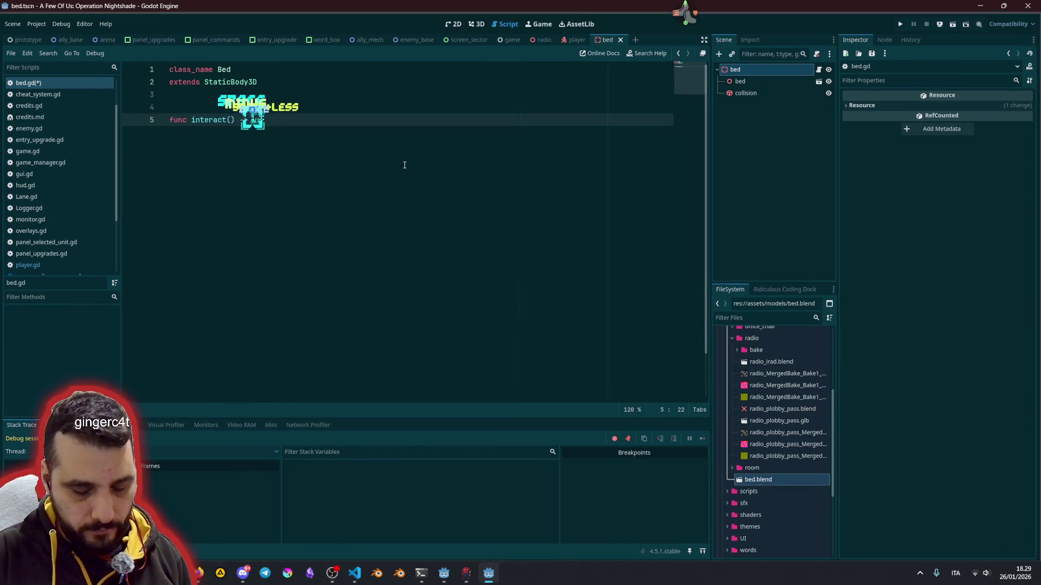
pyautogui.press('Return')
pyautogui.write('pass')
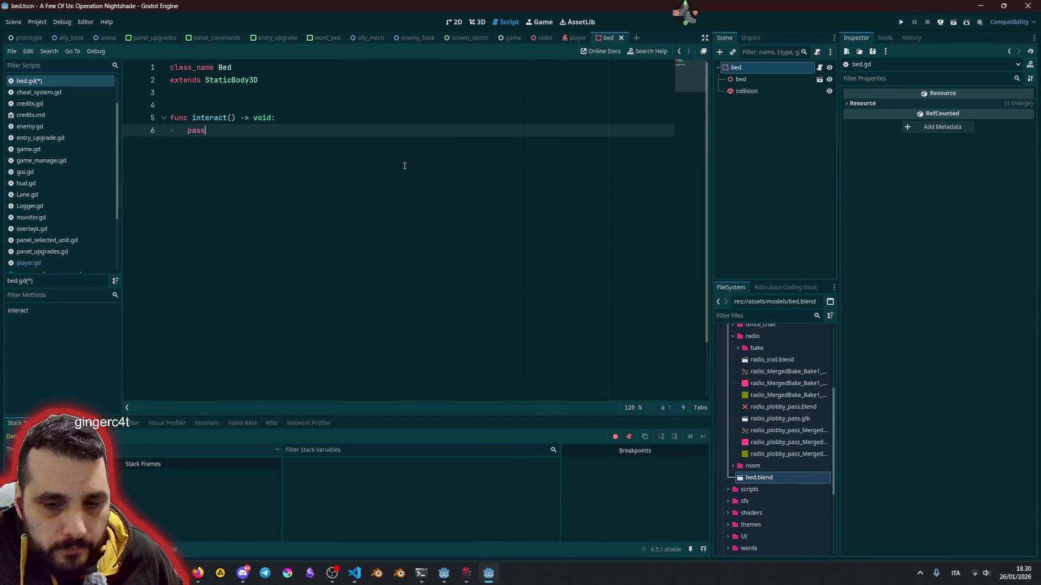
# Replace pass with a call to Mng.overlays.close_eyelids().
pyautogui.hotkey('ctrl', 'BackSpace')
pyautogui.write('Mng')
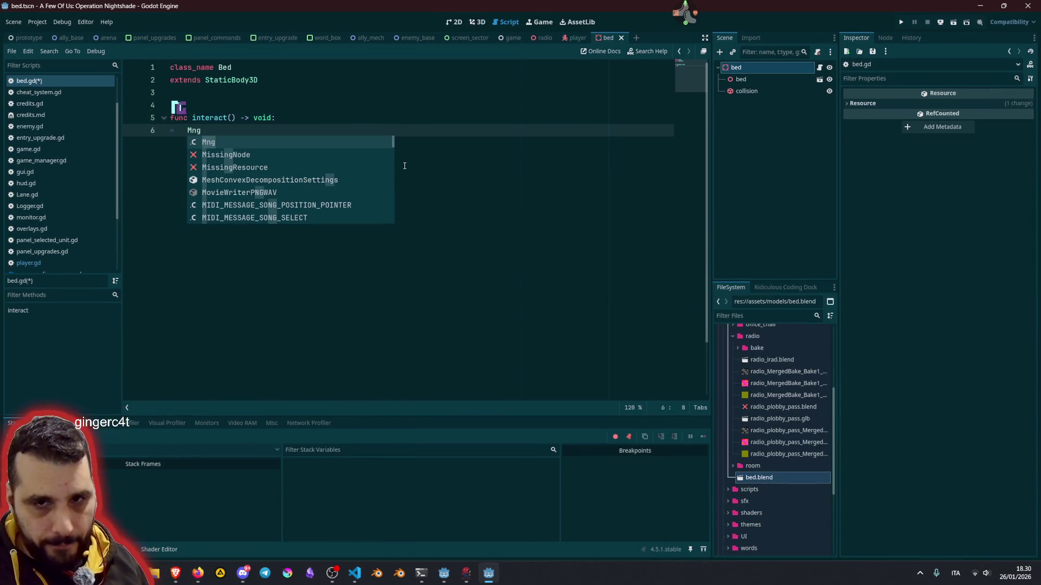
pyautogui.press('Return')
pyautogui.write('.')
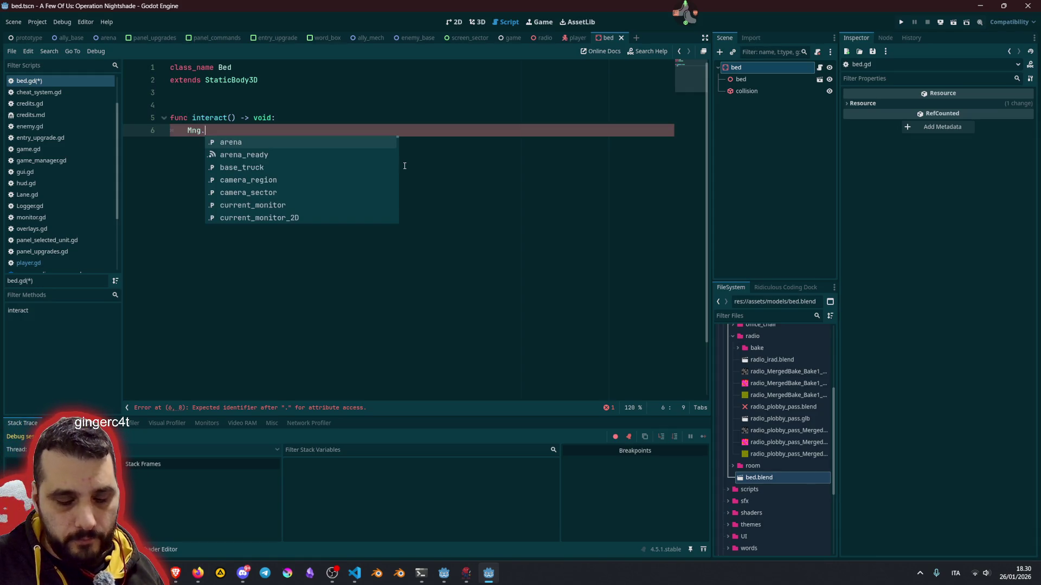
pyautogui.write('overlays.e')
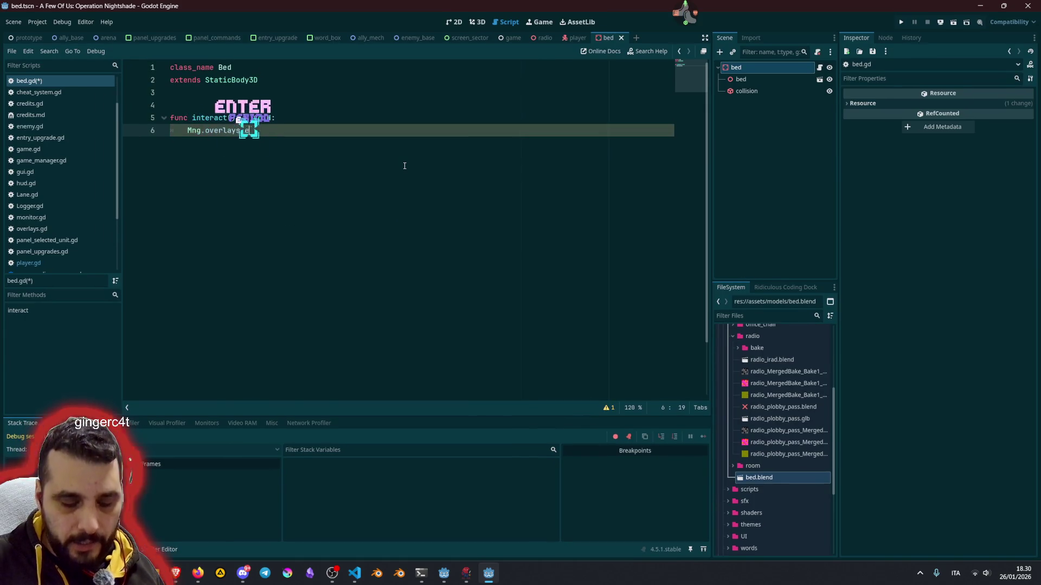
pyautogui.write('.')
pyautogui.press('Return')
pyautogui.write('..')
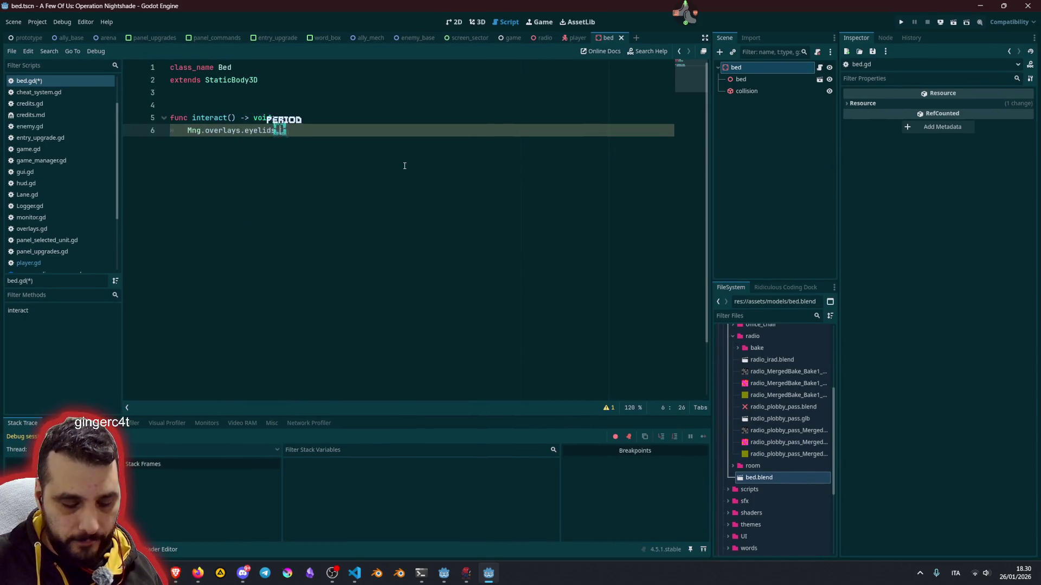
pyautogui.press('BackSpace')
pyautogui.write('clo')
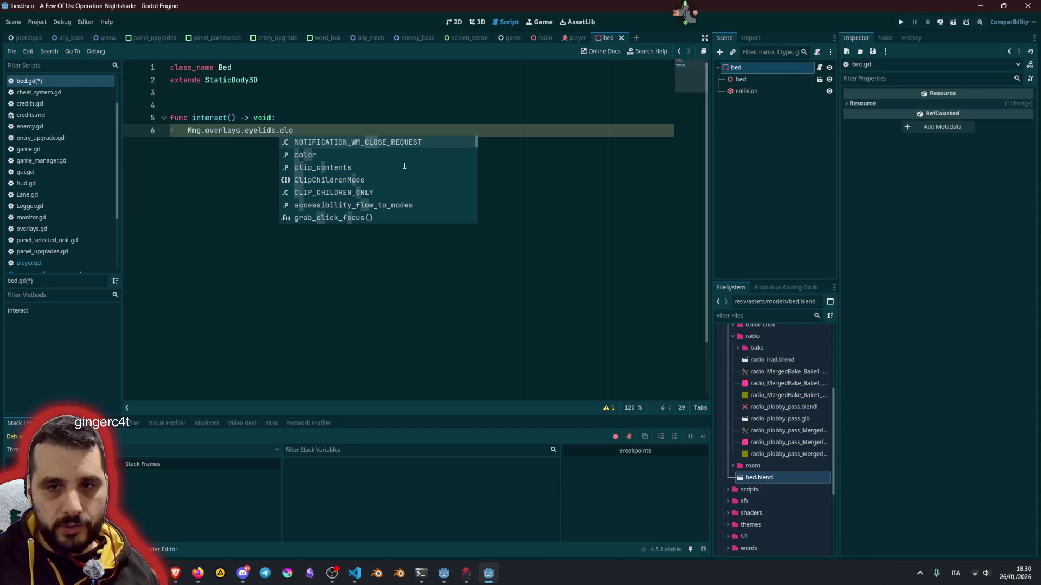
pyautogui.write('se')
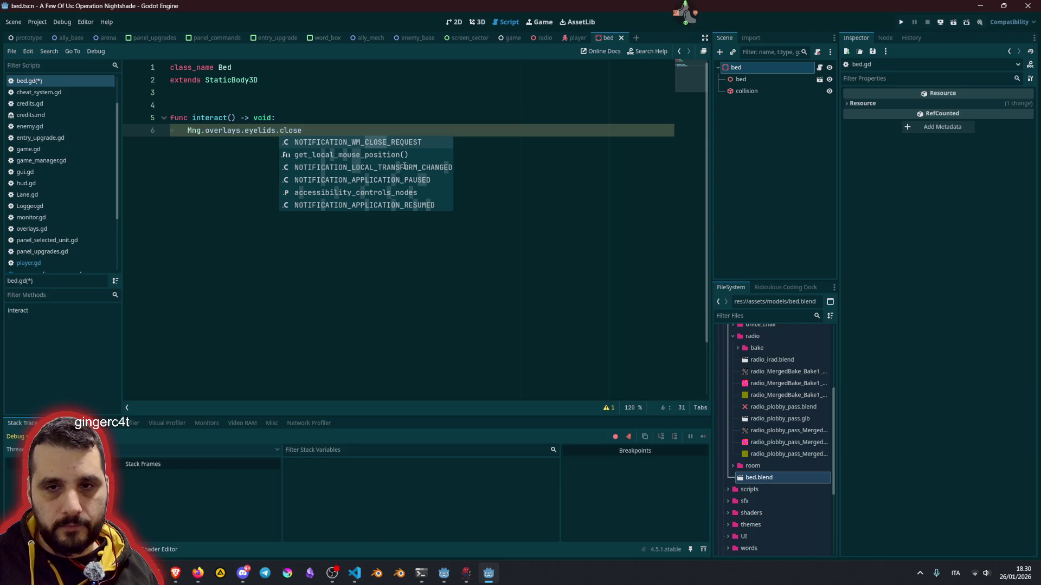
pyautogui.hotkey('ctrl', 'shift', 'Left')
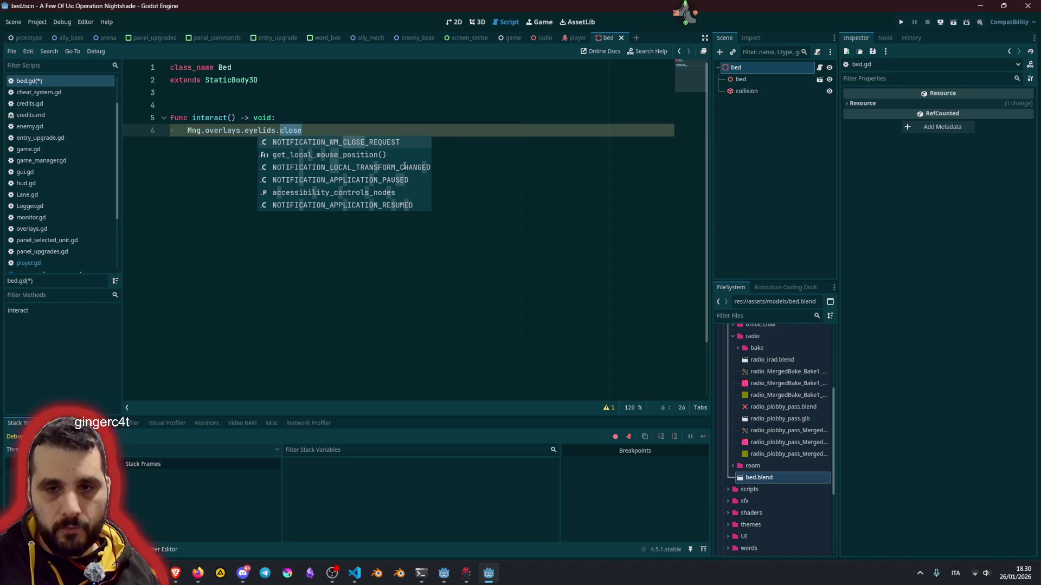
pyautogui.press('BackSpace')
pyautogui.press('BackSpace')
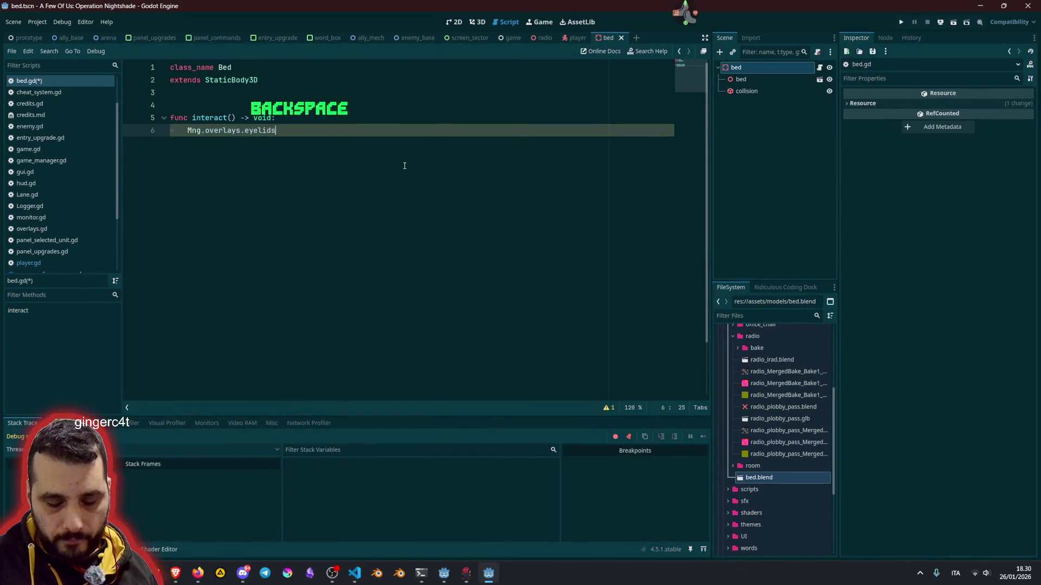
pyautogui.write('.')
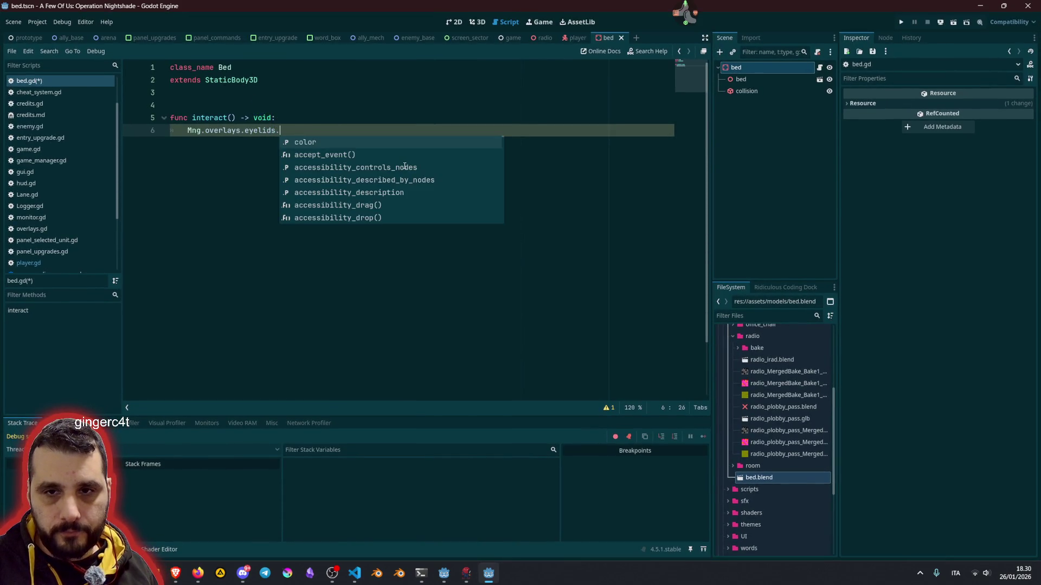
pyautogui.press('Down')
pyautogui.press('Down')
pyautogui.press('Down')
pyautogui.press('Down')
pyautogui.press('Down')
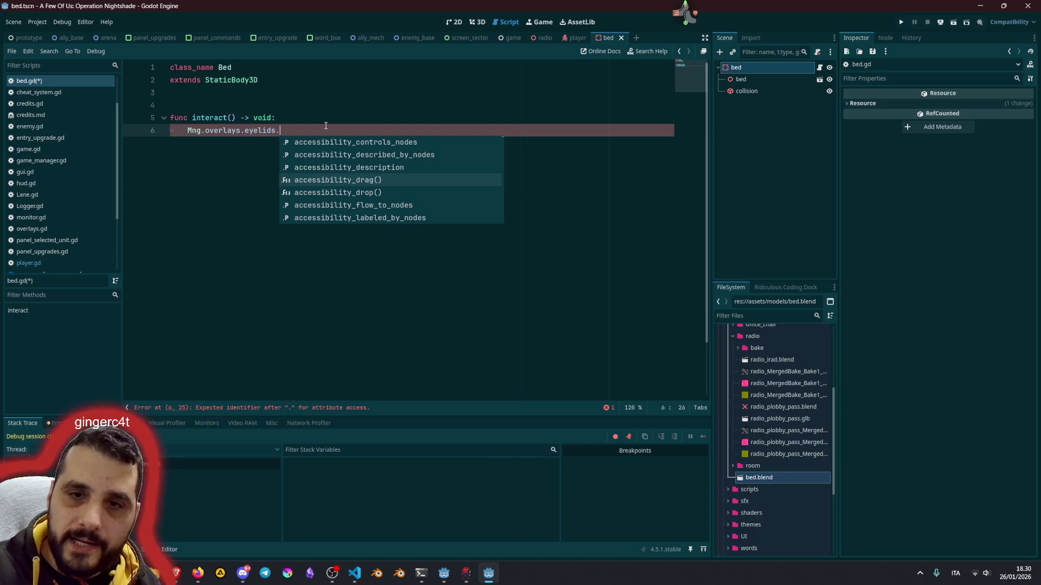
pyautogui.press('BackSpace')
pyautogui.hotkey('ctrl', 'BackSpace')
pyautogui.write('close_')
pyautogui.press('Return')
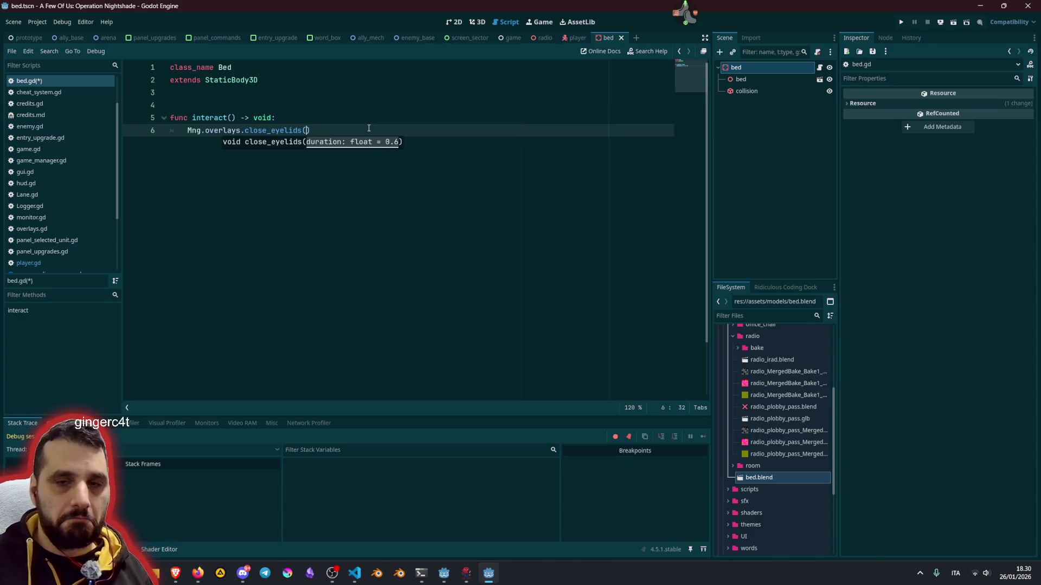
pyautogui.press('Right')
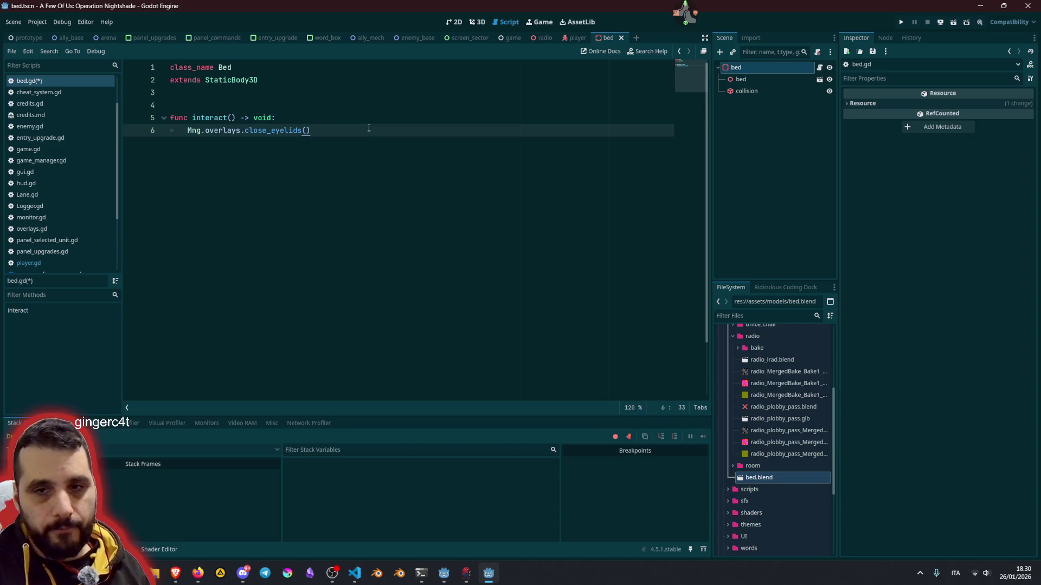
# Leave blank lines above the interact() function for a signal declaration.
pyautogui.press('Return')
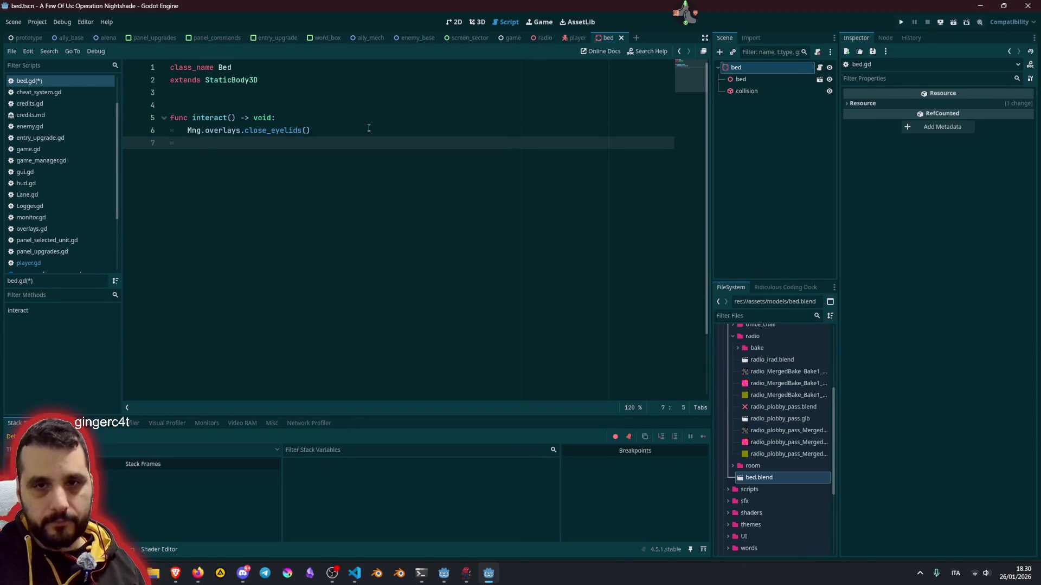
pyautogui.press('Up')
pyautogui.press('Up')
pyautogui.press('Up')
pyautogui.press('Return')
pyautogui.press('Return')
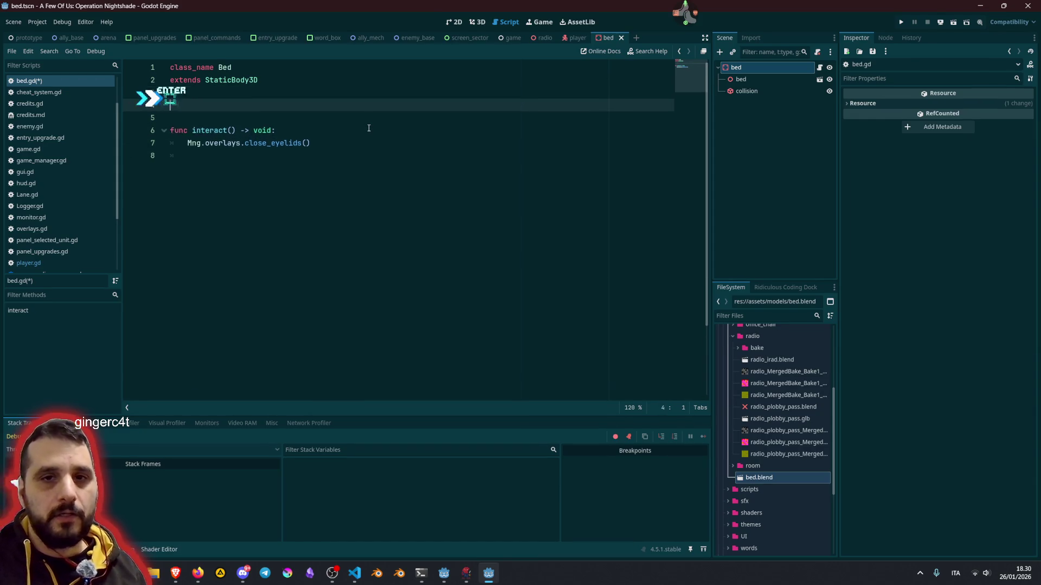
# Start a signal declaration, then add 'if not can_go_to_bed: return' at the top of interact().
pyautogui.write('signal')
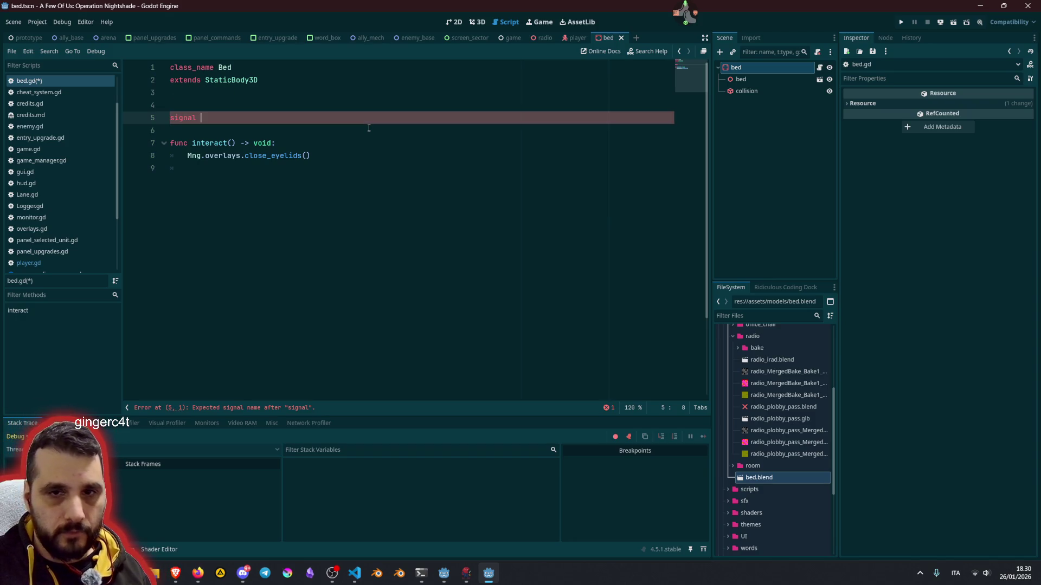
pyautogui.click(368, 142)
pyautogui.press('Return')
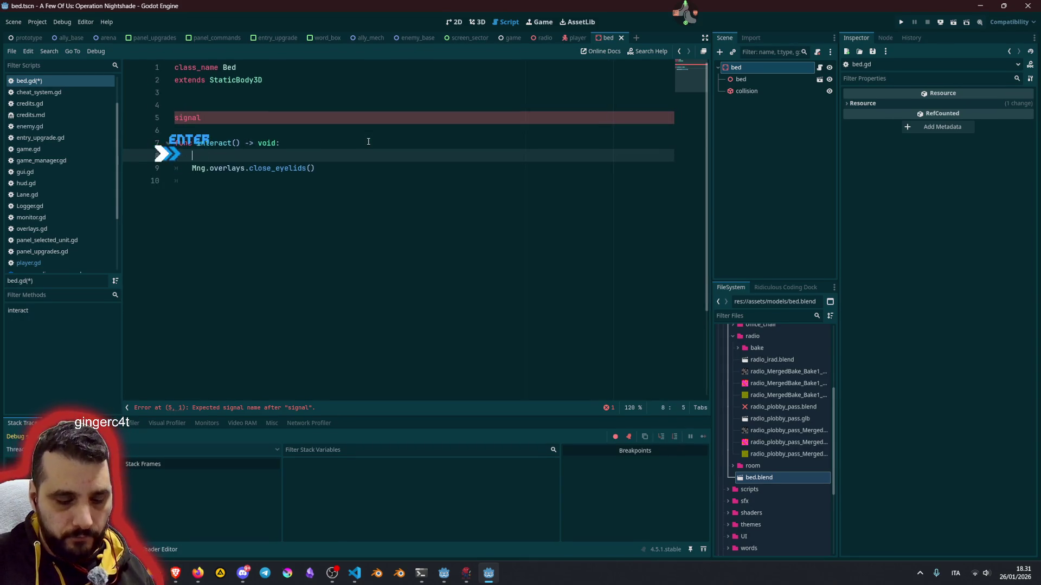
pyautogui.write('if not can_go_')
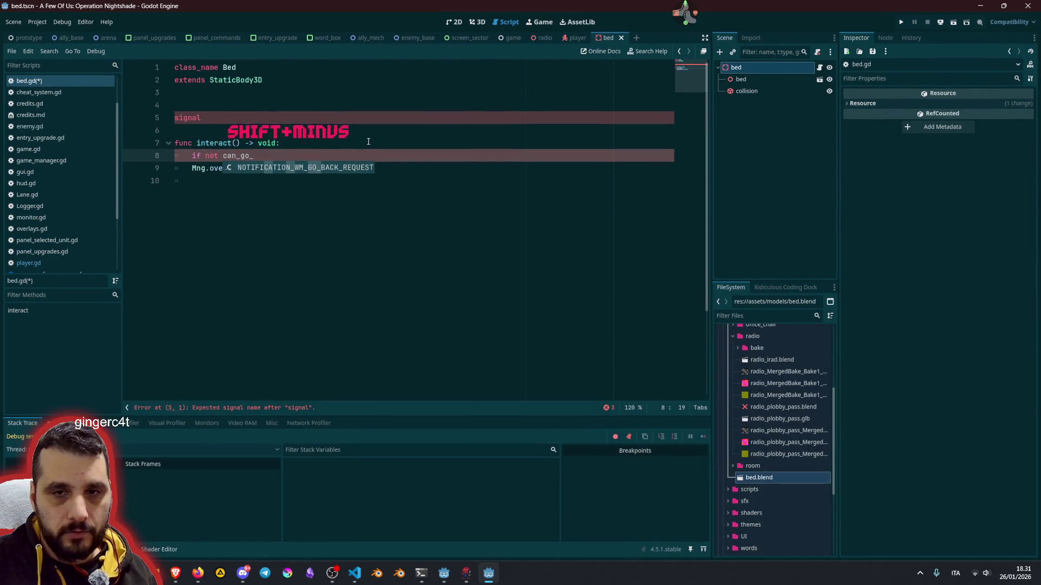
pyautogui.write('to_bed:')
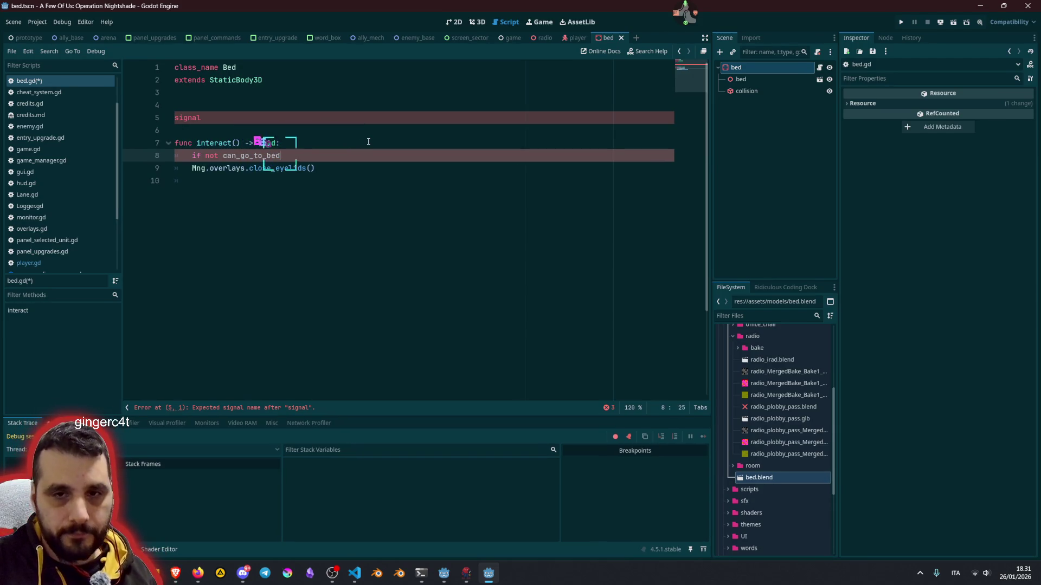
pyautogui.press('Return')
pyautogui.write('return')
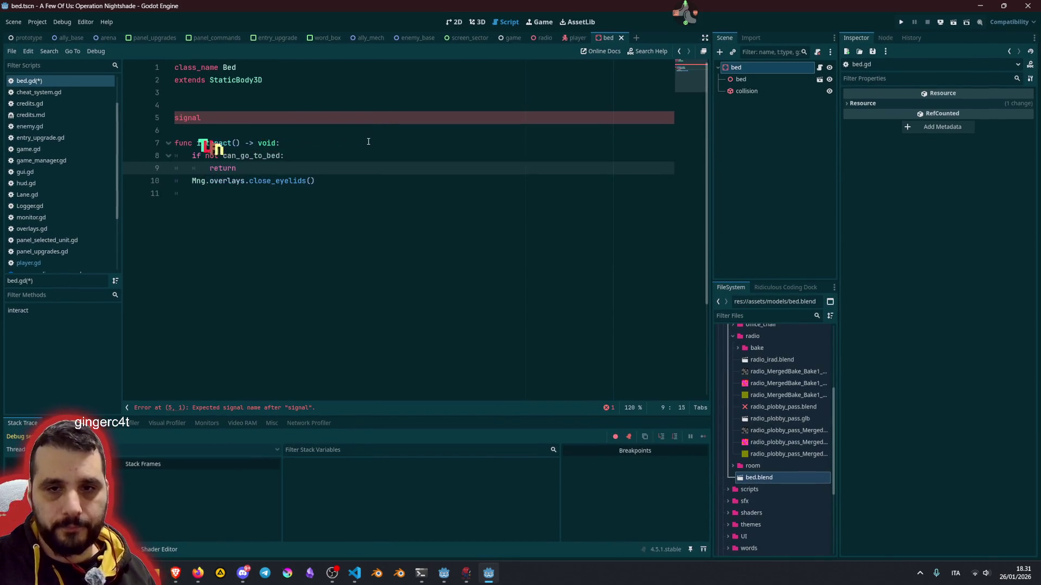
# Declare 'var can_go_to_bed: bool = false' above the signal line.
pyautogui.press('Up')
pyautogui.hotkey('ctrl', 'd')
pyautogui.press('Up')
pyautogui.press('Up')
pyautogui.press('Up')
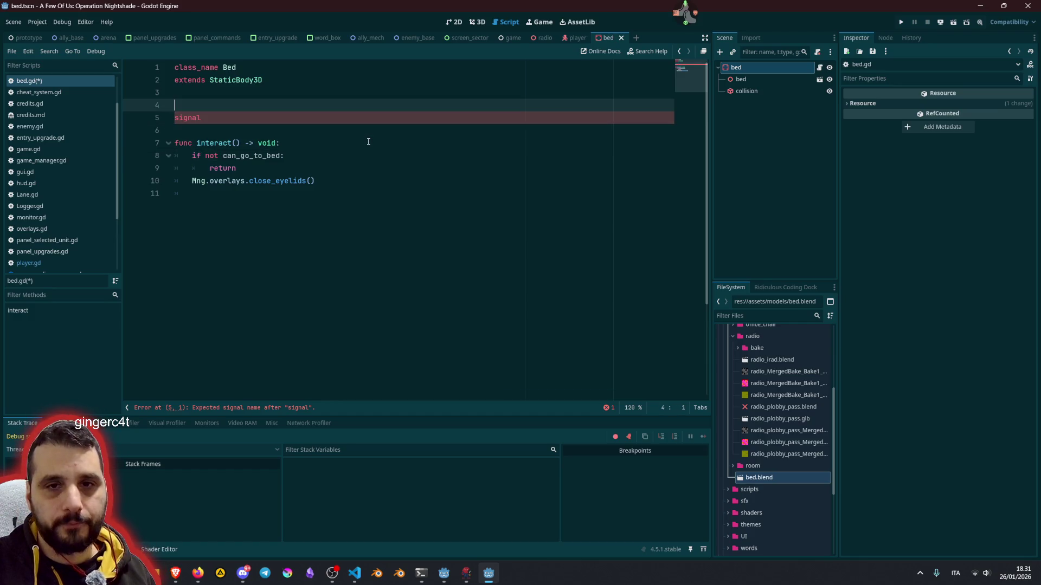
pyautogui.press('Return')
pyautogui.press('Return')
pyautogui.press('Up')
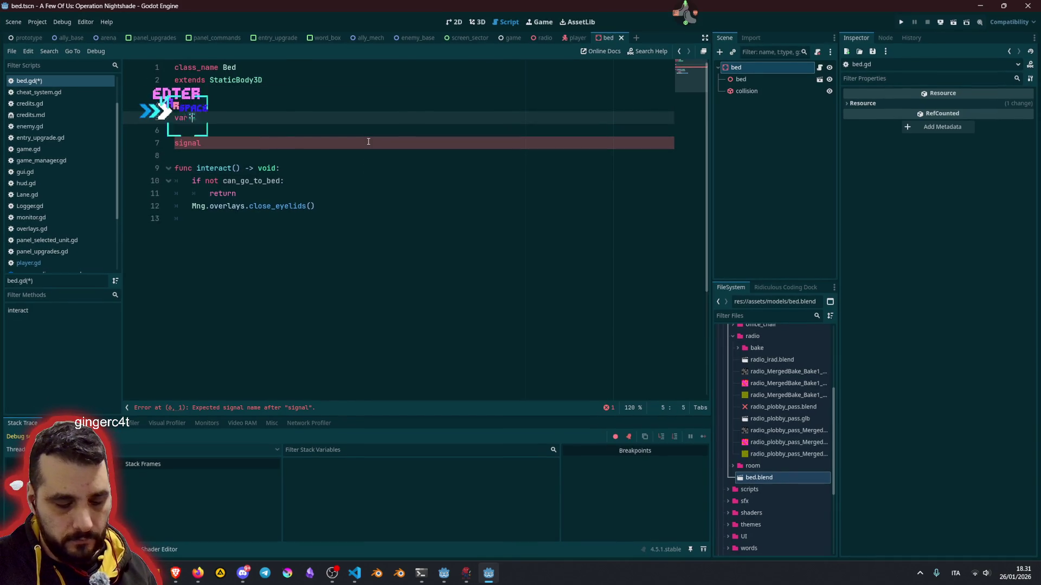
pyautogui.write('var')
pyautogui.write('can_go_to_bed')
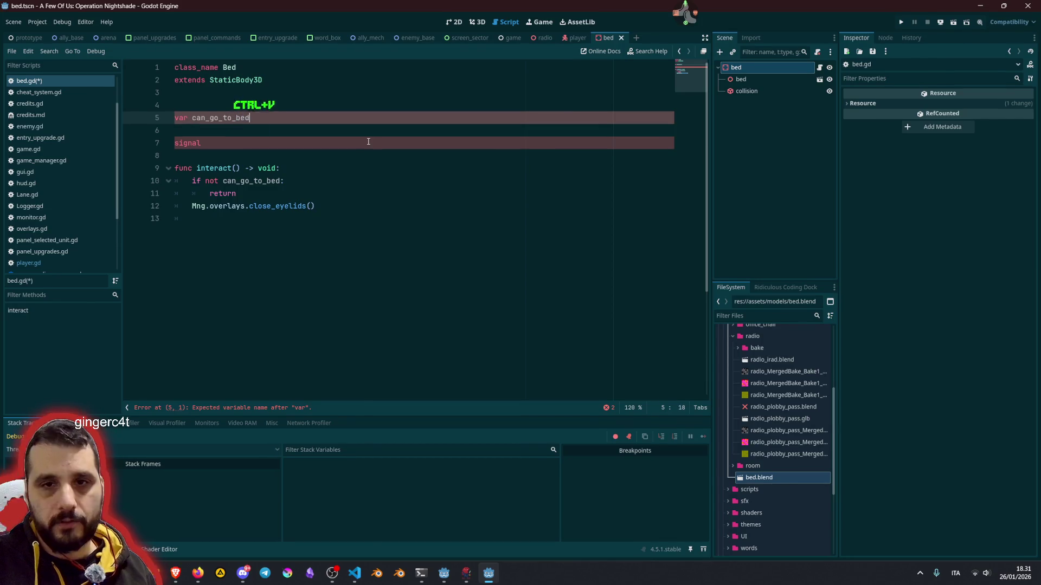
pyautogui.write(': bool = false')
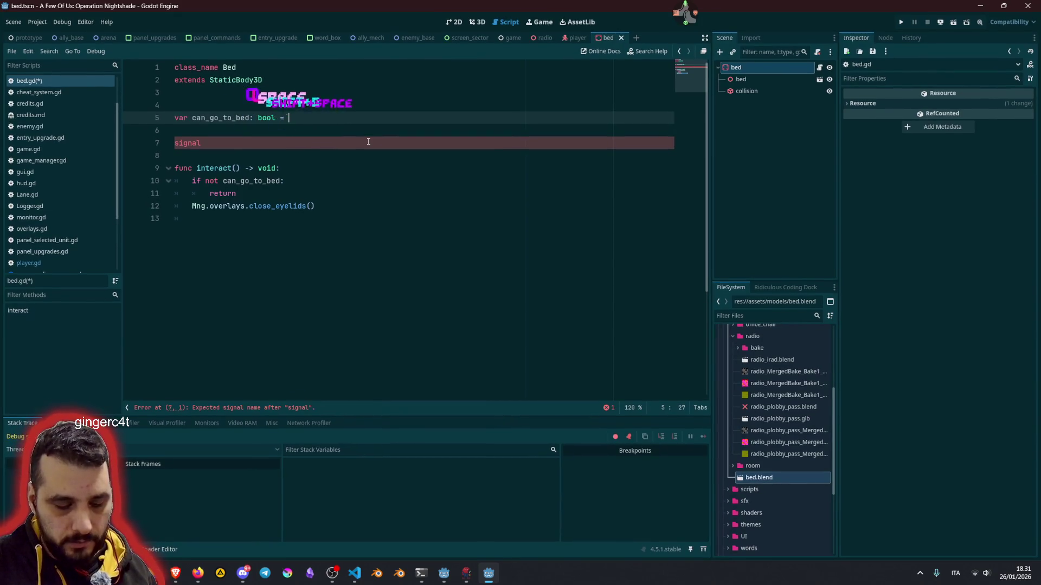
# Name the signal sleeping_activated.
pyautogui.click(248, 143)
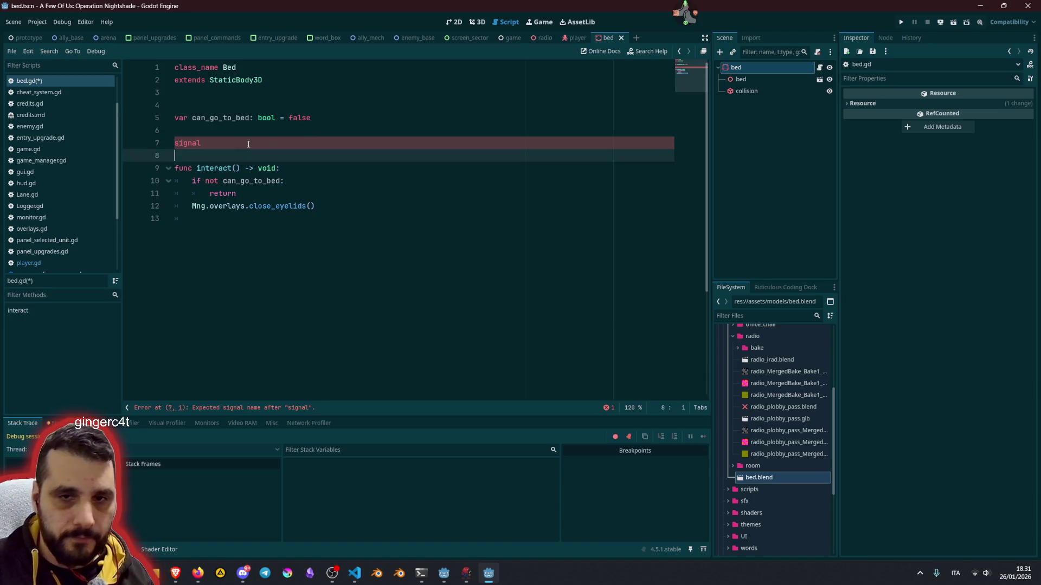
pyautogui.write('bed')
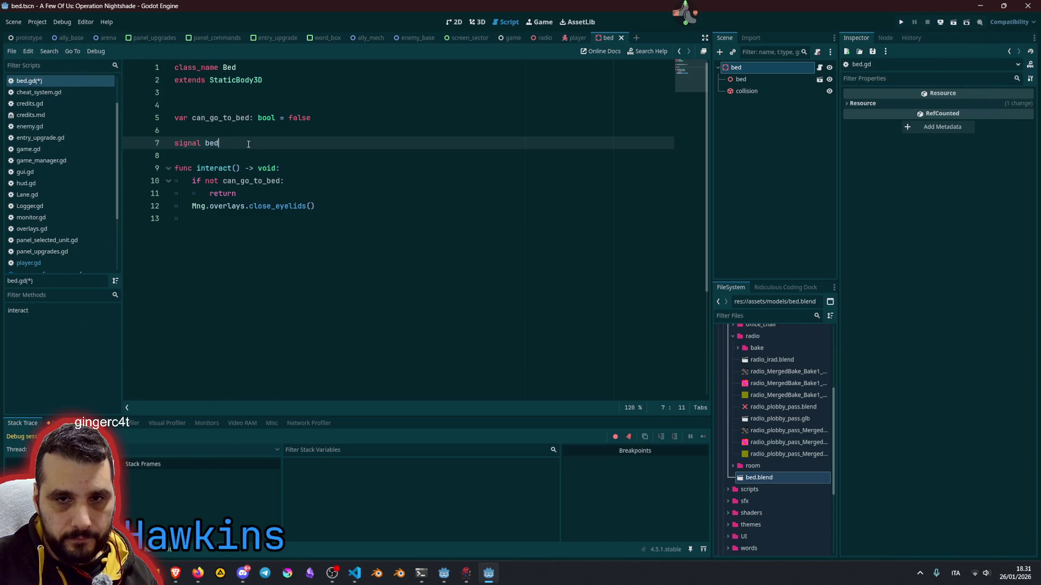
pyautogui.hotkey('ctrl', 'shift', 'Left')
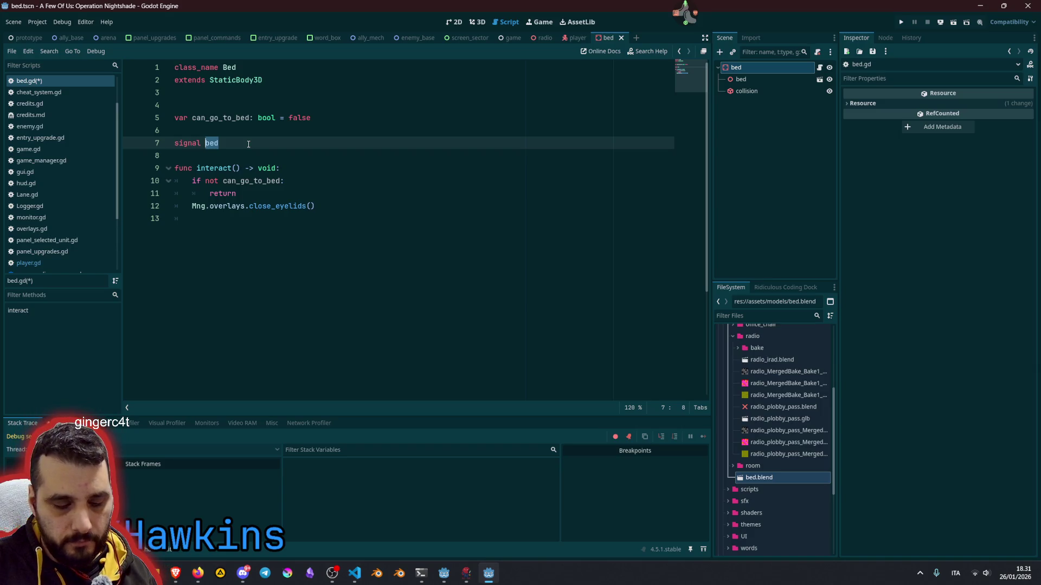
pyautogui.write('sleep')
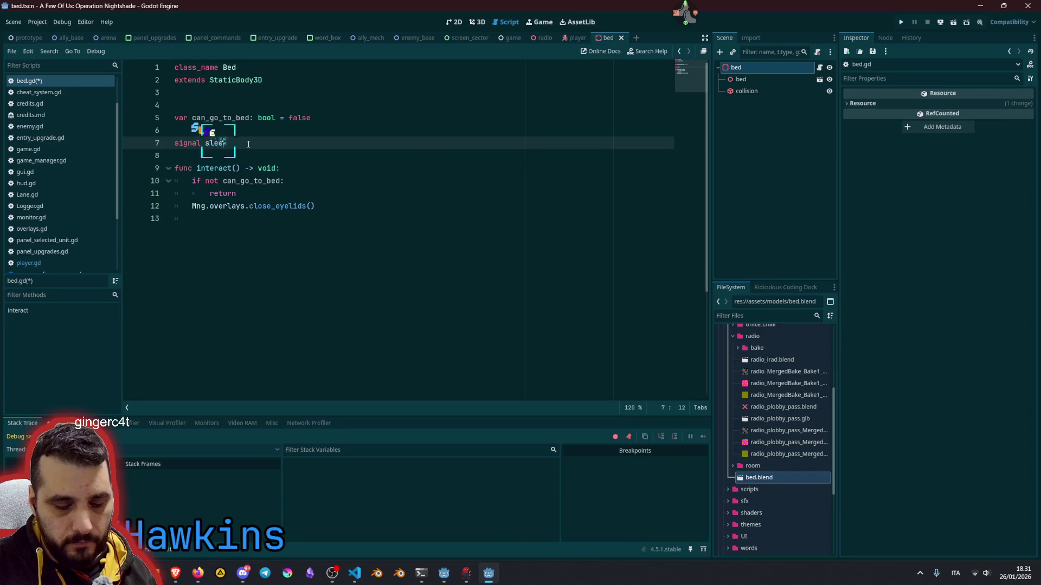
pyautogui.press('BackSpace')
pyautogui.write('ping_acti')
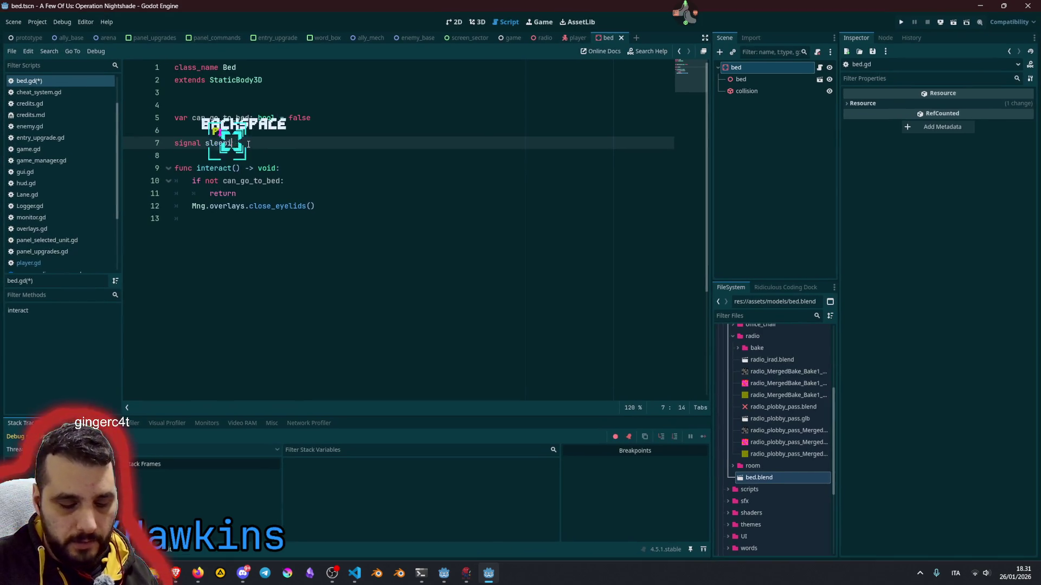
pyautogui.write('vated')
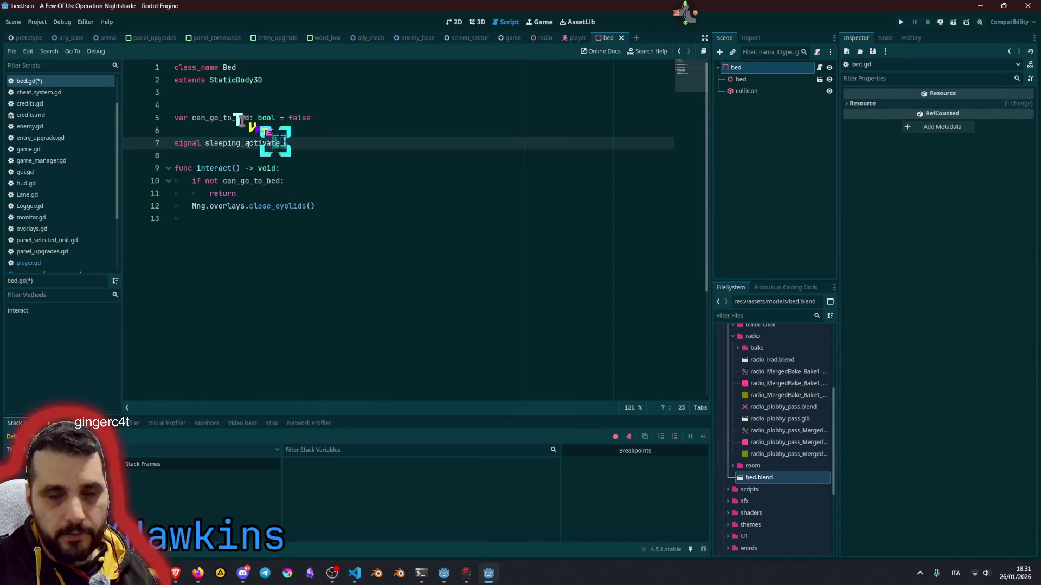
# Compare the sleeping_activated signal name with close_eyelids in the interact body.
pyautogui.doubleClick(248, 144)
pyautogui.doubleClick(255, 208)
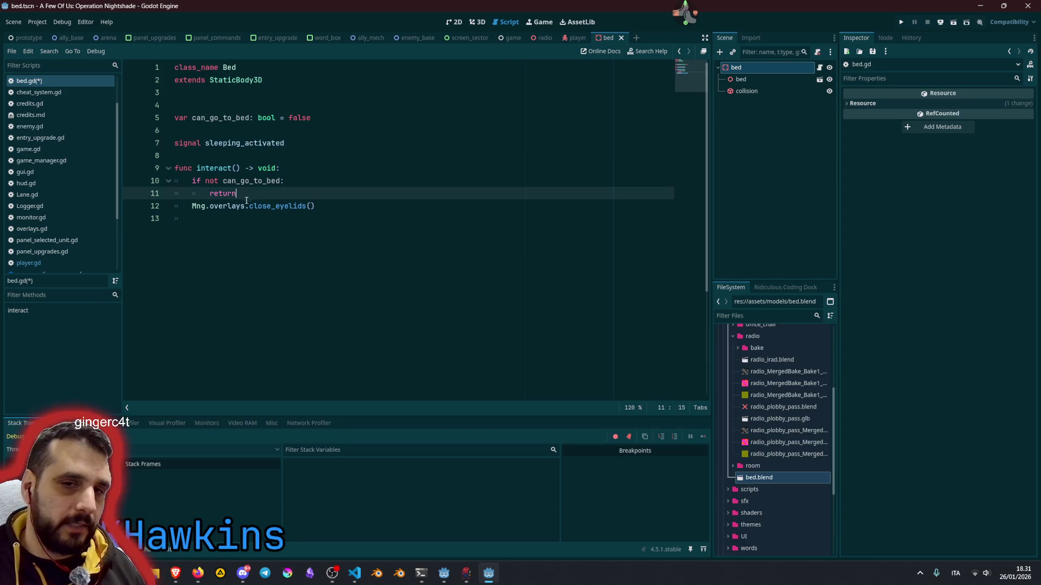
pyautogui.doubleClick(245, 144)
pyautogui.doubleClick(227, 206)
pyautogui.doubleClick(245, 144)
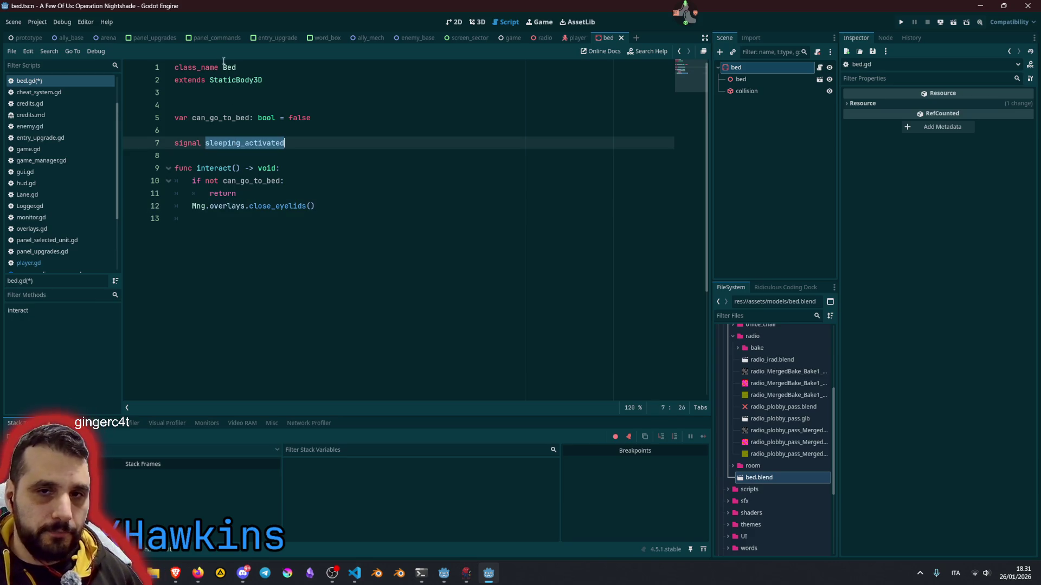
pyautogui.click(247, 92)
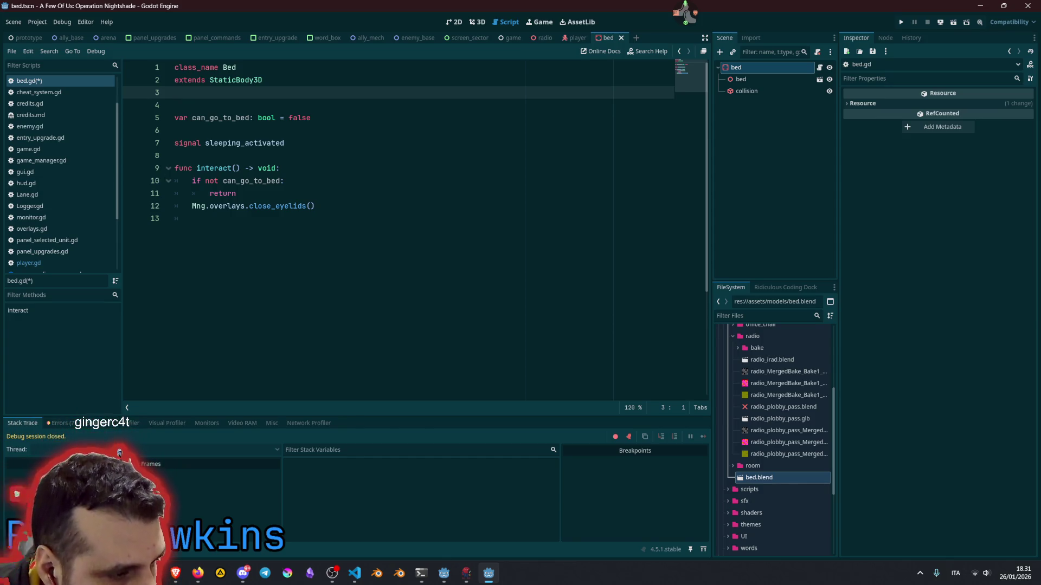
pyautogui.click(304, 173)
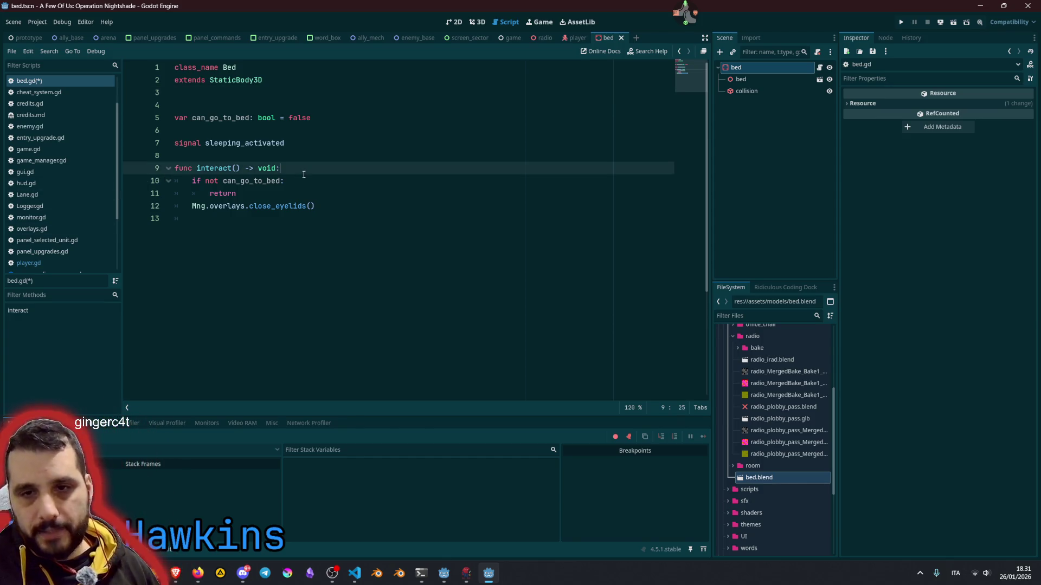
# Insert a blank line between the sleeping_activated signal and func interact().
pyautogui.click(309, 160)
pyautogui.press('Return')
pyautogui.click(309, 160)
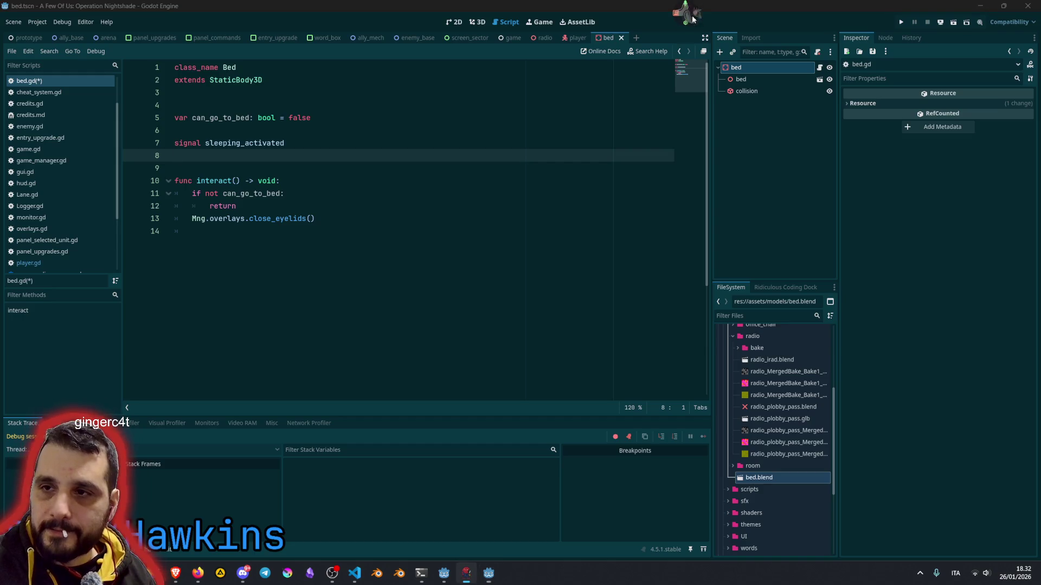
# Show the be-right-back stream banner and give a viewer a shoutout from the Twitch user manager.
pyautogui.click(684, 15)
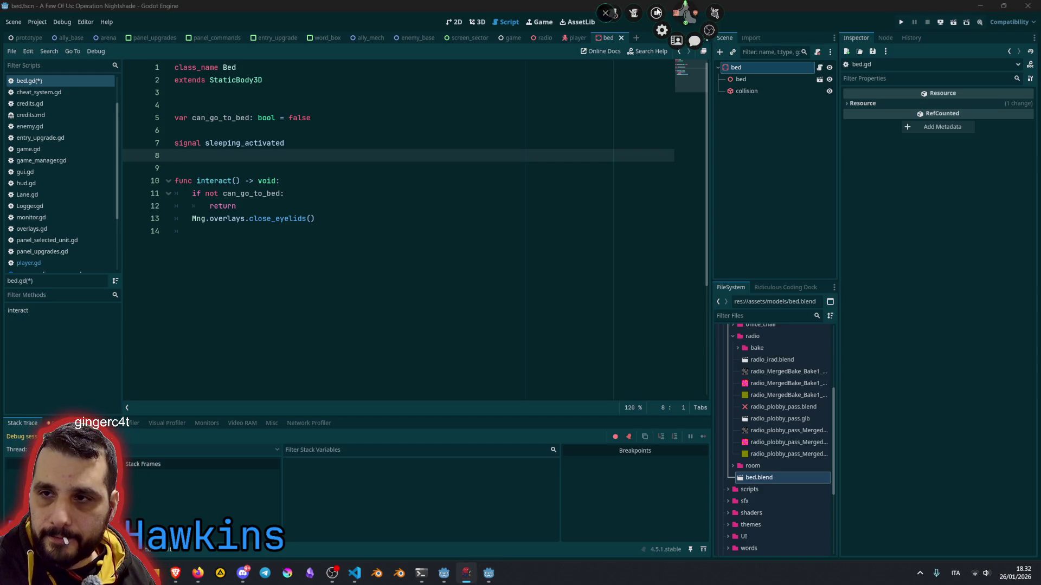
pyautogui.click(707, 30)
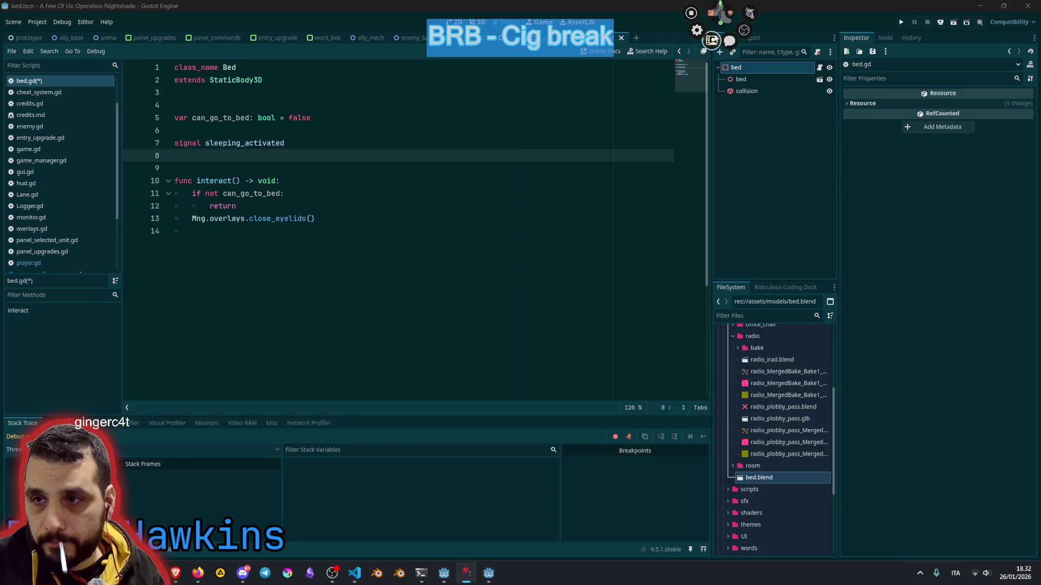
pyautogui.hotkey('alt', 'Tab')
pyautogui.click(137, 13)
pyautogui.write('adam')
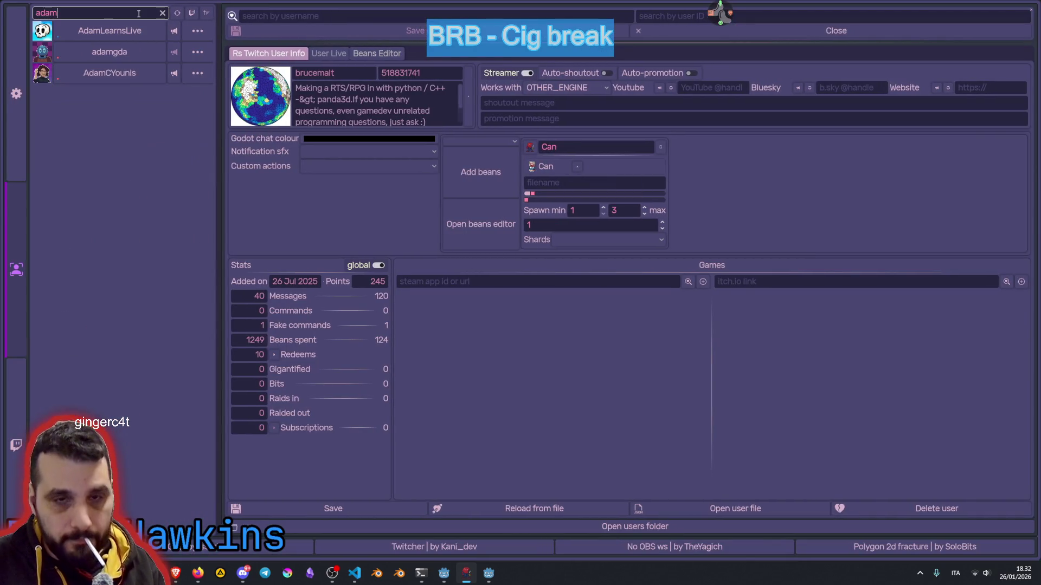
pyautogui.click(110, 31)
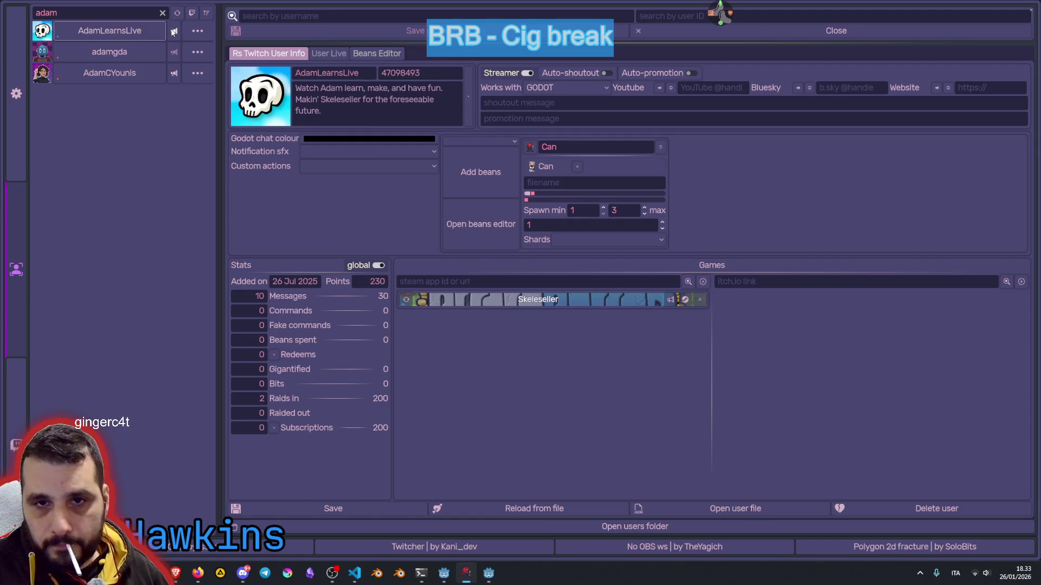
pyautogui.click(670, 299)
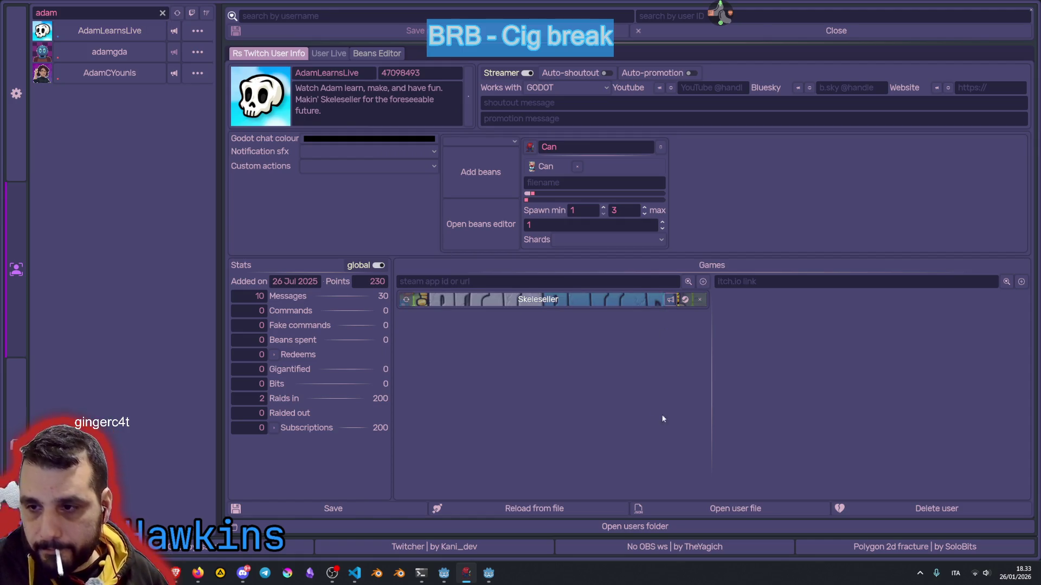
pyautogui.click(1032, 10)
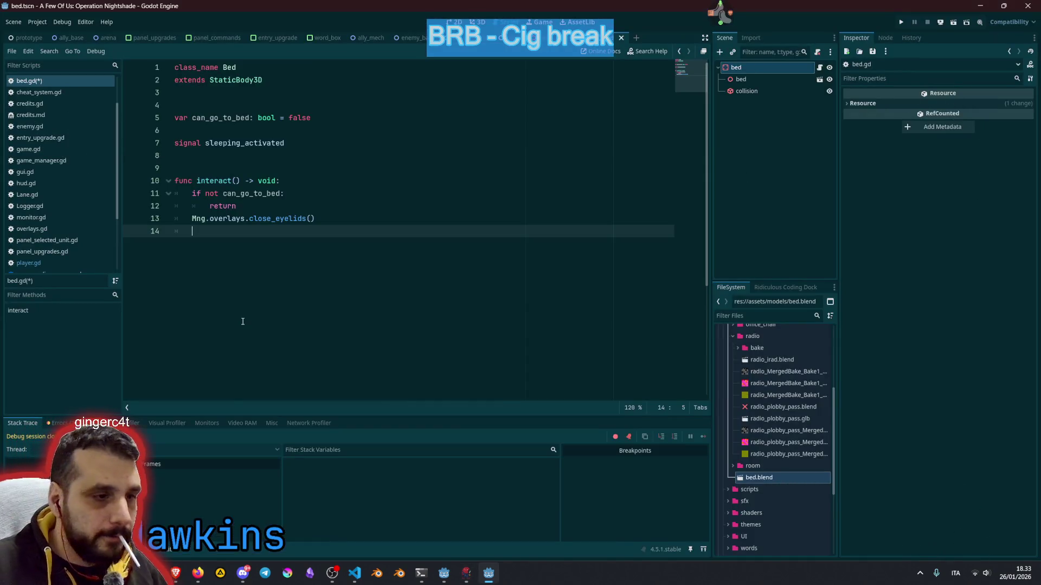
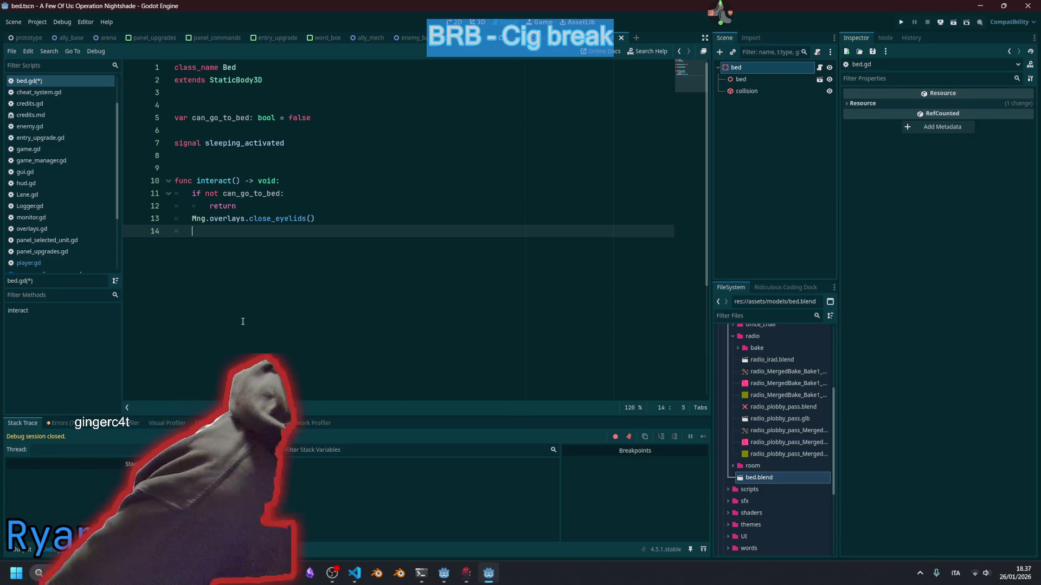
# In bed.gd, add print("Cannot go to sleep now!") on a new line above the return.
pyautogui.click(213, 208)
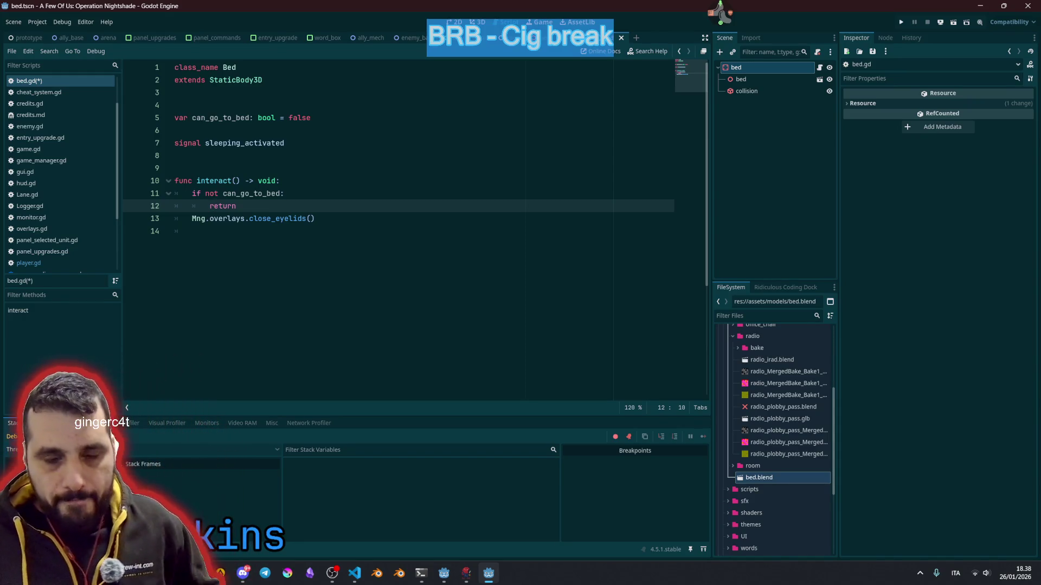
pyautogui.click(389, 192)
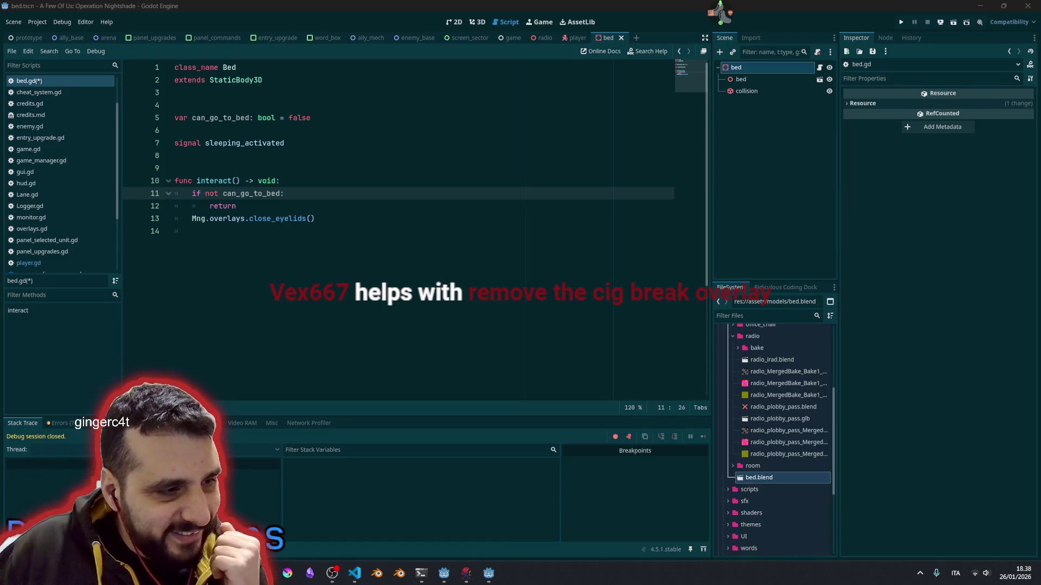
pyautogui.click(389, 206)
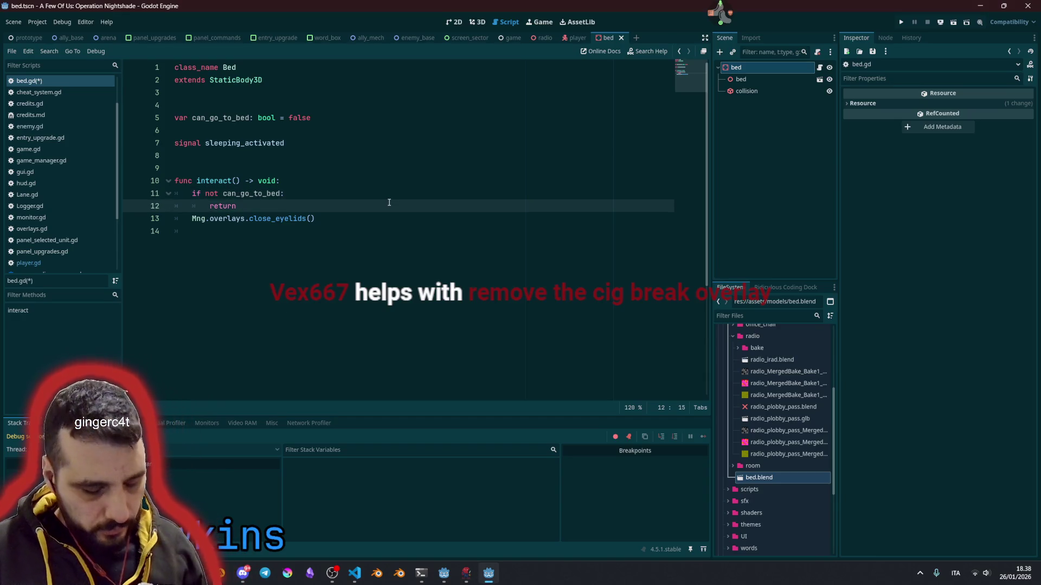
pyautogui.hotkey('ctrl', 's')
pyautogui.click(364, 180)
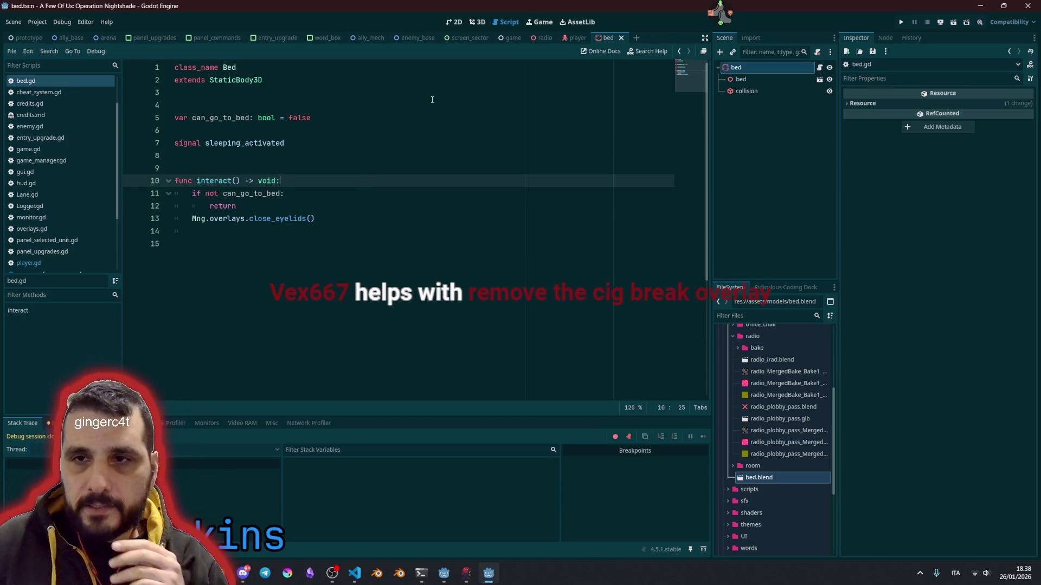
pyautogui.click(453, 24)
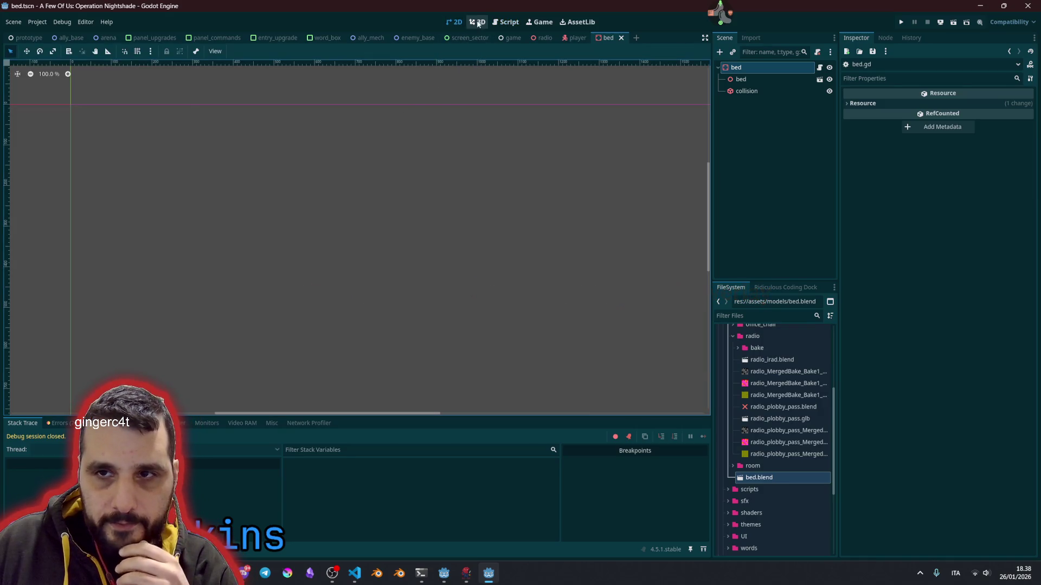
pyautogui.click(477, 22)
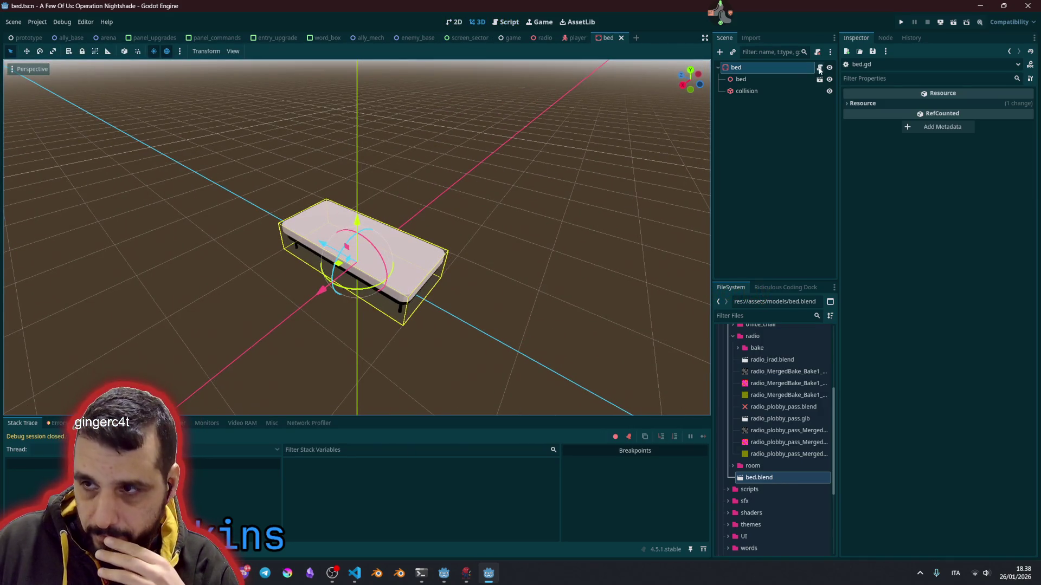
pyautogui.click(819, 68)
pyautogui.click(404, 208)
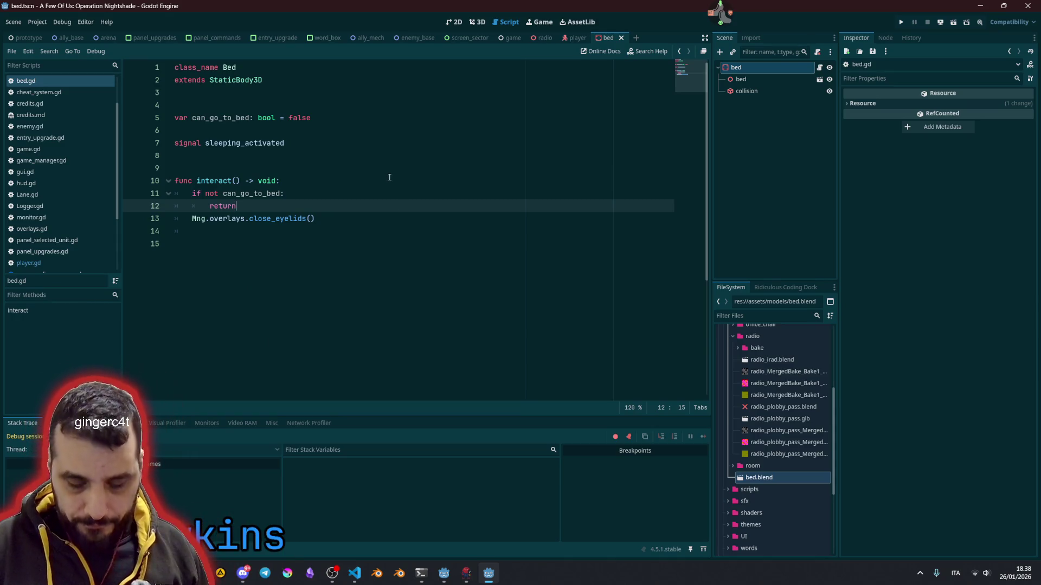
pyautogui.hotkey('ctrl', 'shift', 'Return')
pyautogui.write('print("Cannot go to sleep now')
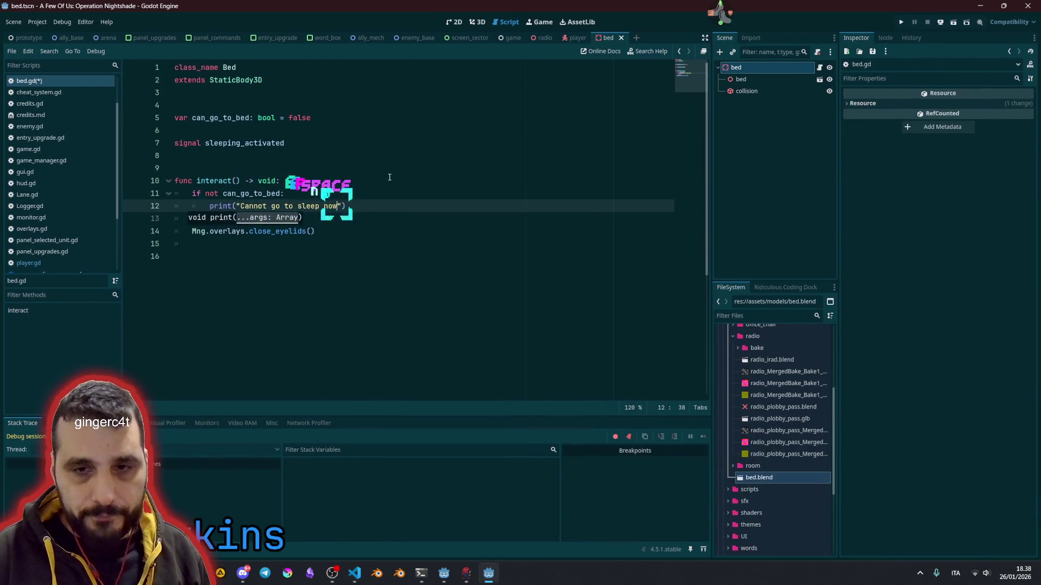
pyautogui.write('!')
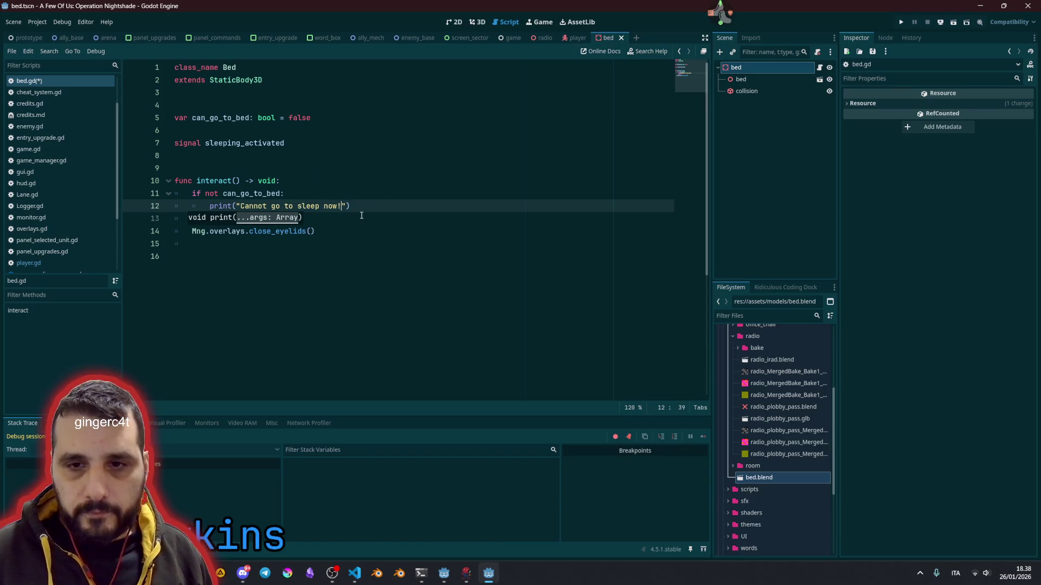
# Add sleeping_activated.emit() after close_eyelids() and save bed.gd.
pyautogui.click(360, 228)
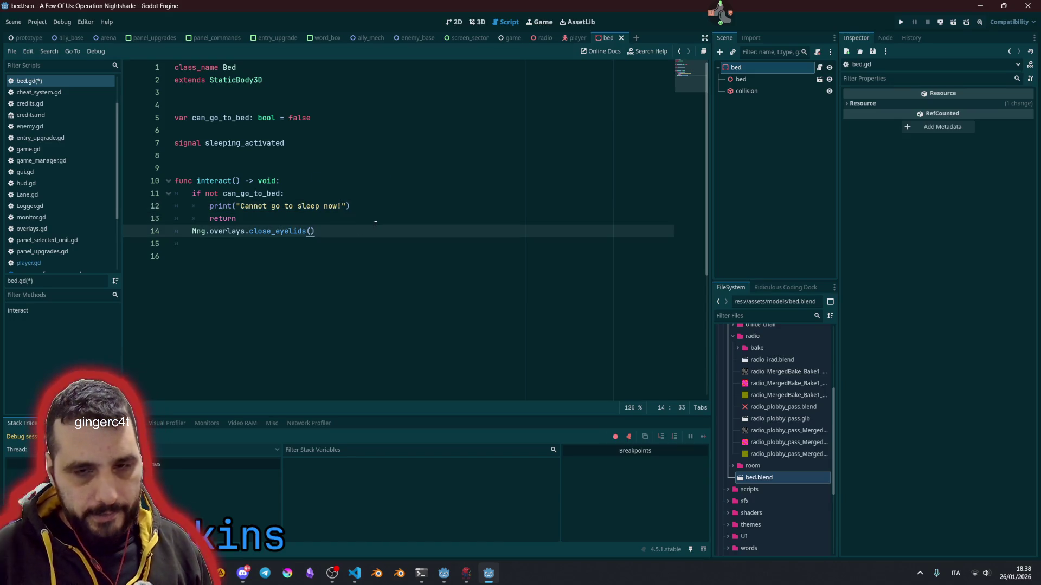
pyautogui.press('Down')
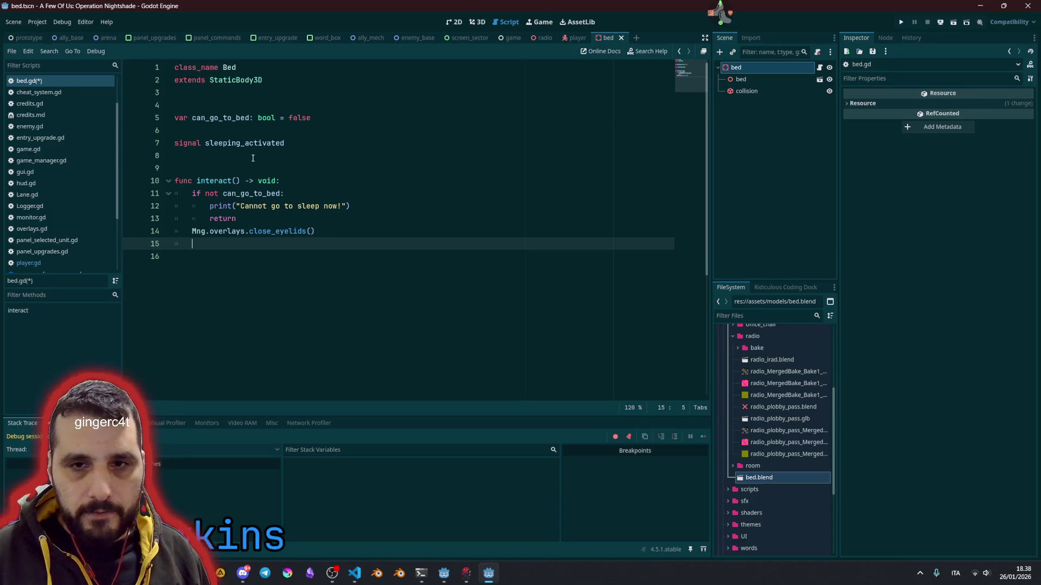
pyautogui.doubleClick(243, 143)
pyautogui.hotkey('ctrl', 'c')
pyautogui.click(218, 245)
pyautogui.hotkey('ctrl', 'v')
pyautogui.write('.emit(')
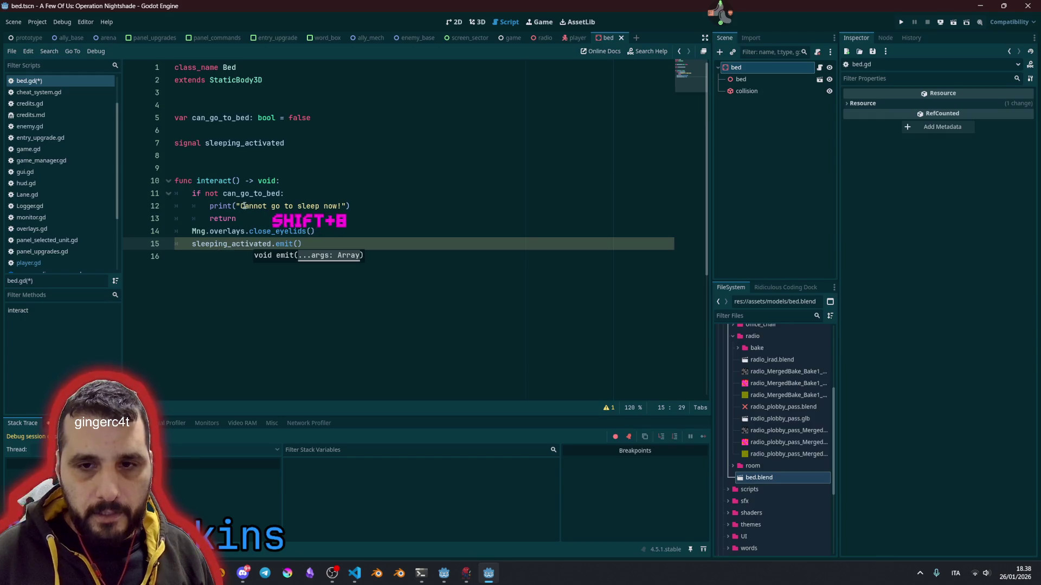
pyautogui.click(313, 143)
pyautogui.hotkey('ctrl', 's')
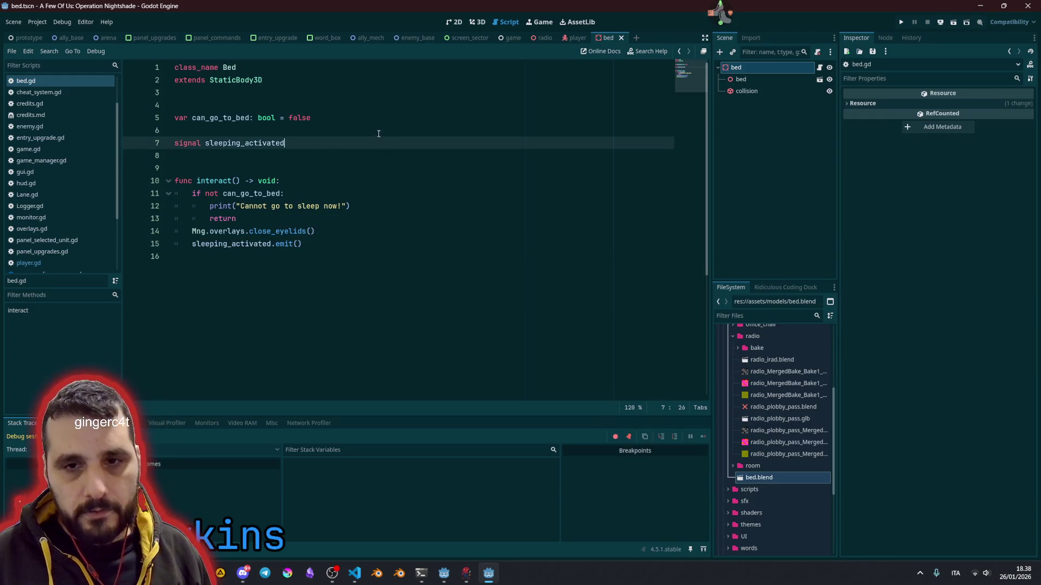
pyautogui.click(378, 131)
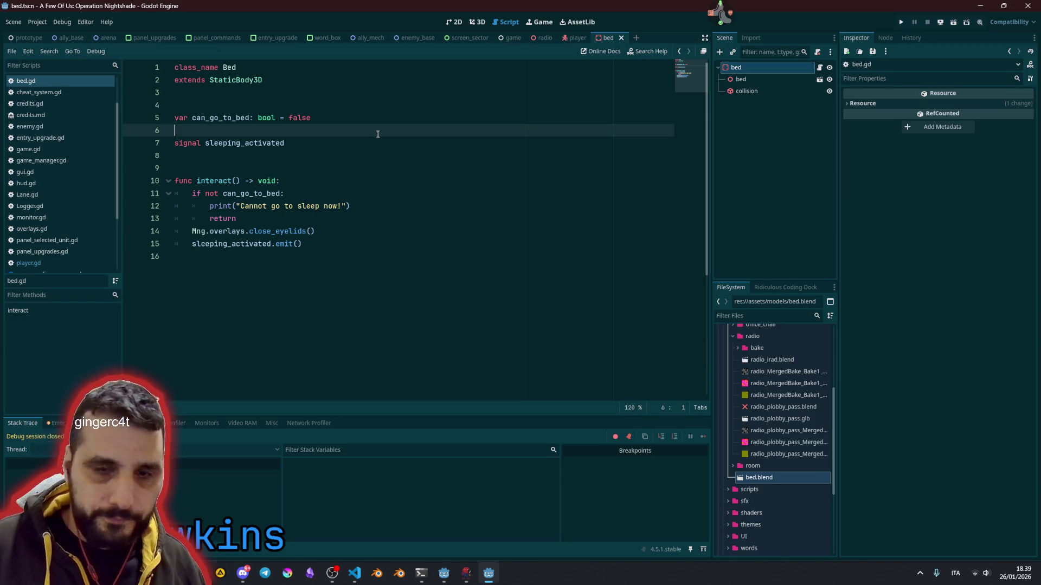
# Run the game with F5 to test the bed changes, close it, then bring up game.tscn.
pyautogui.click(347, 149)
pyautogui.press('F5')
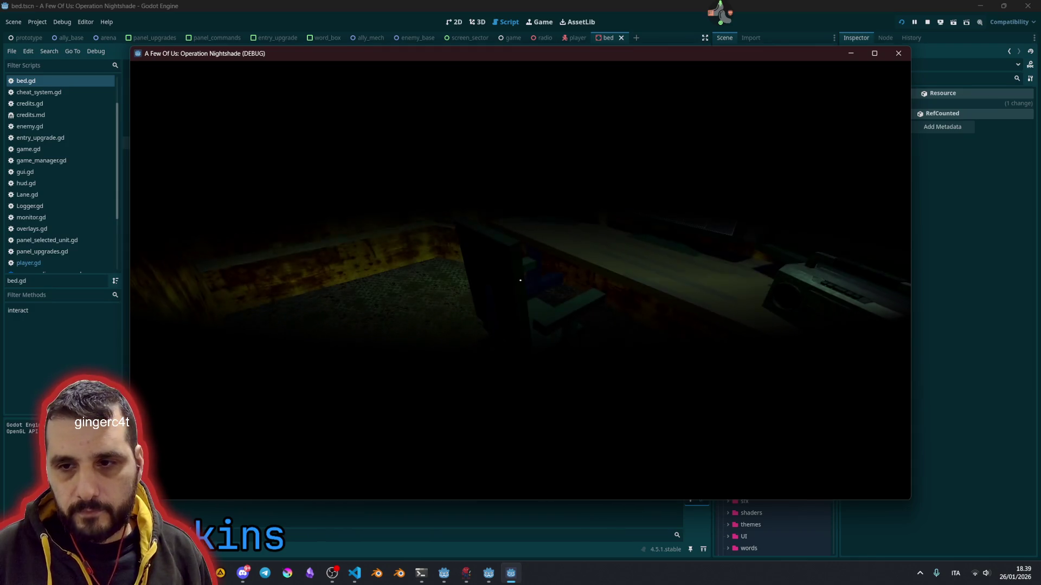
pyautogui.hotkey('alt', 'F4')
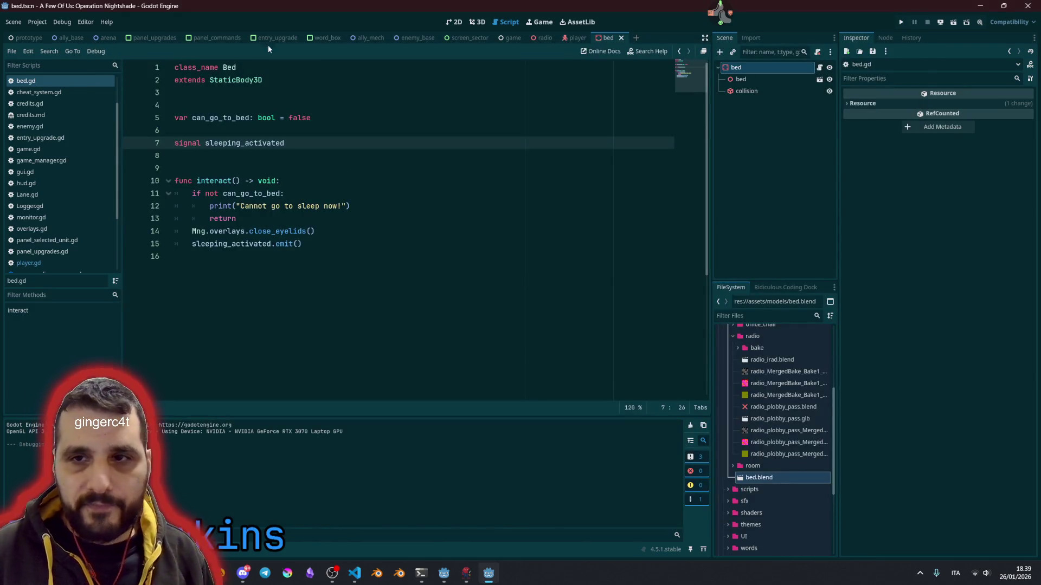
pyautogui.click(509, 38)
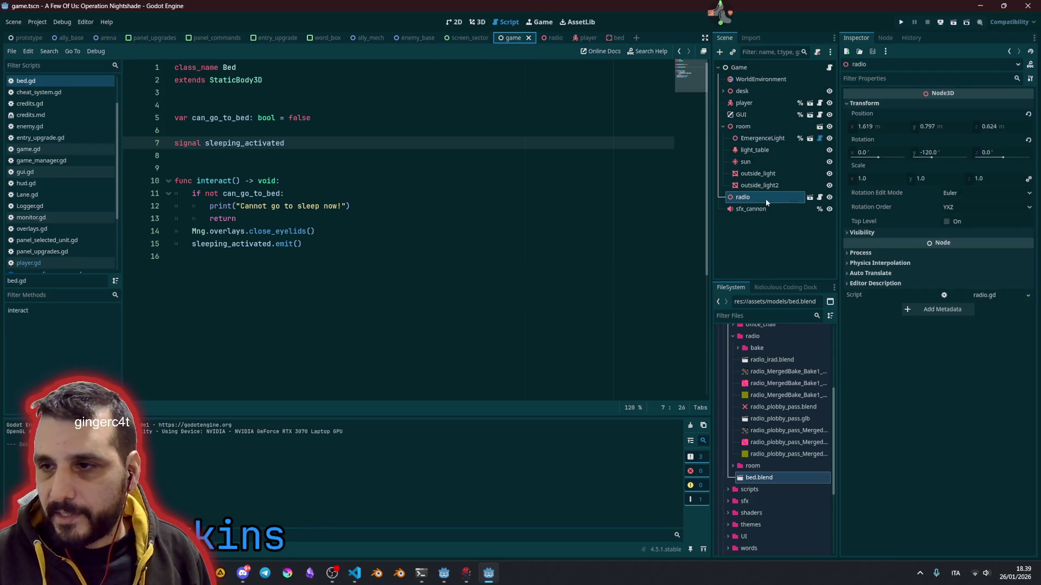
# Move the desk node inside the room node.
pyautogui.click(723, 127)
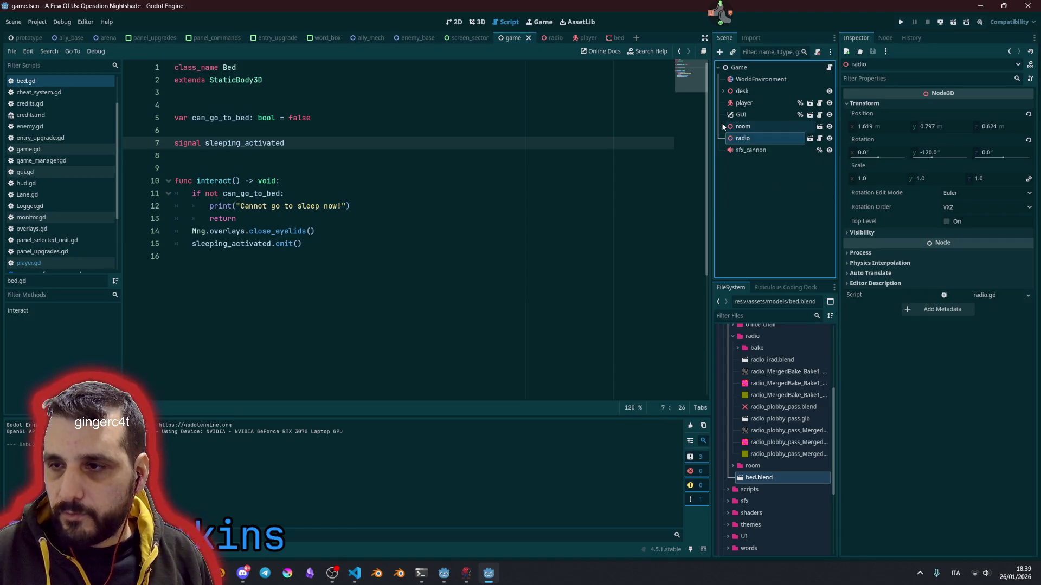
pyautogui.click(723, 126)
pyautogui.click(742, 126)
pyautogui.click(744, 103)
pyautogui.click(743, 91)
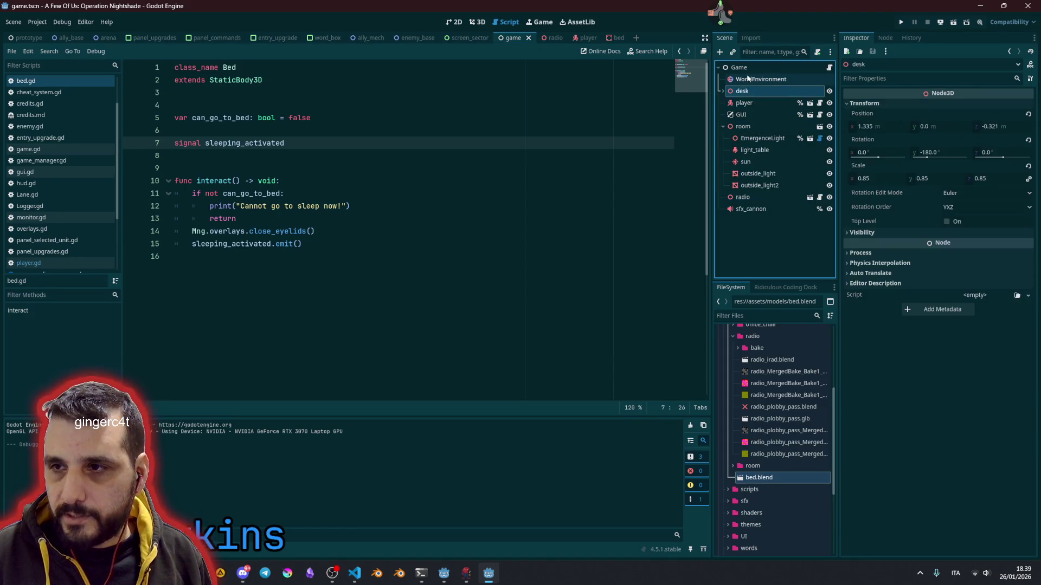
pyautogui.click(759, 80)
pyautogui.click(748, 91)
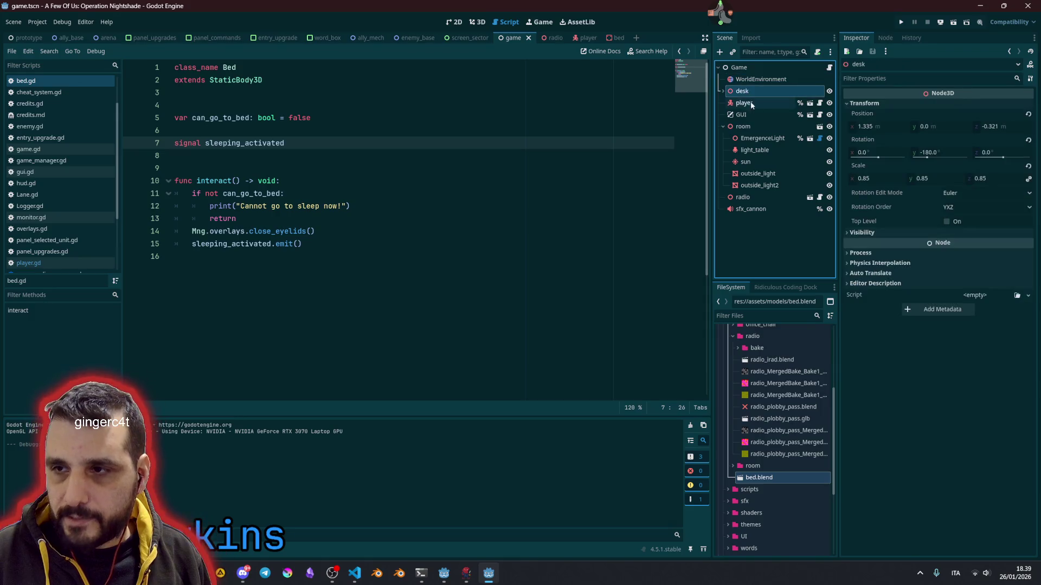
pyautogui.moveTo(756, 93); pyautogui.dragTo(788, 125)
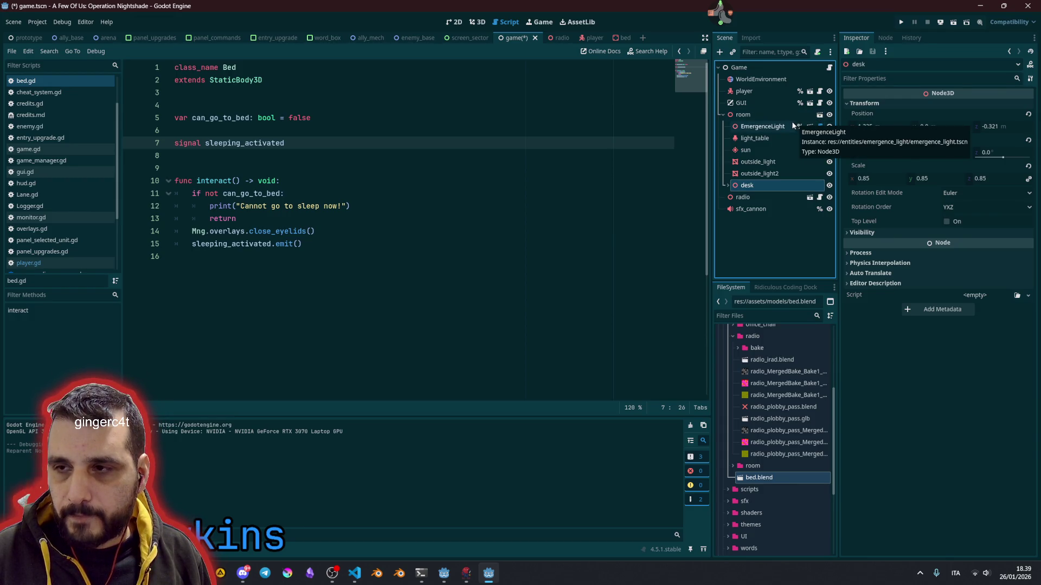
# Rename the room node to room_model.
pyautogui.click(744, 71)
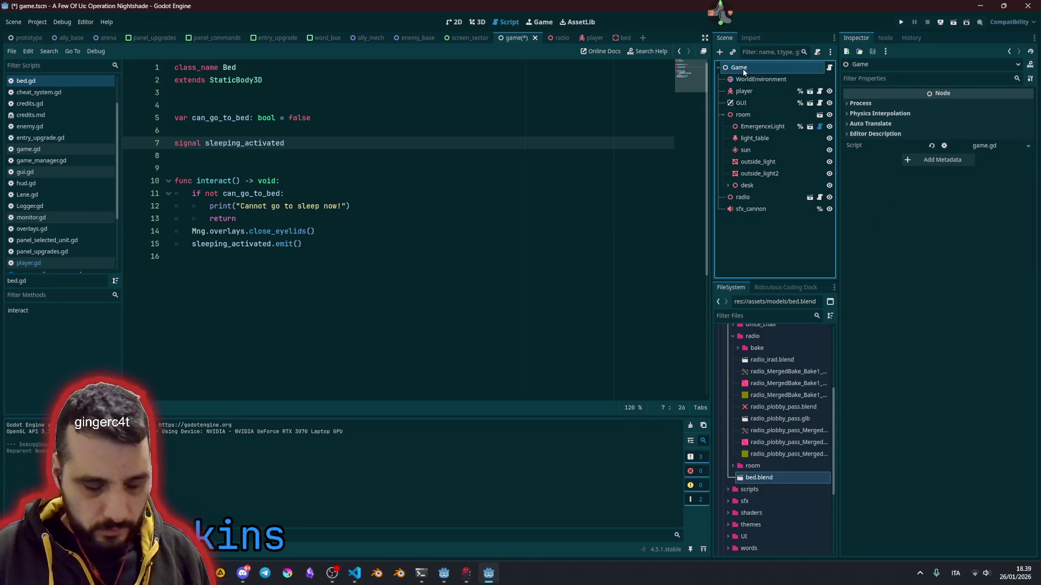
pyautogui.doubleClick(761, 114)
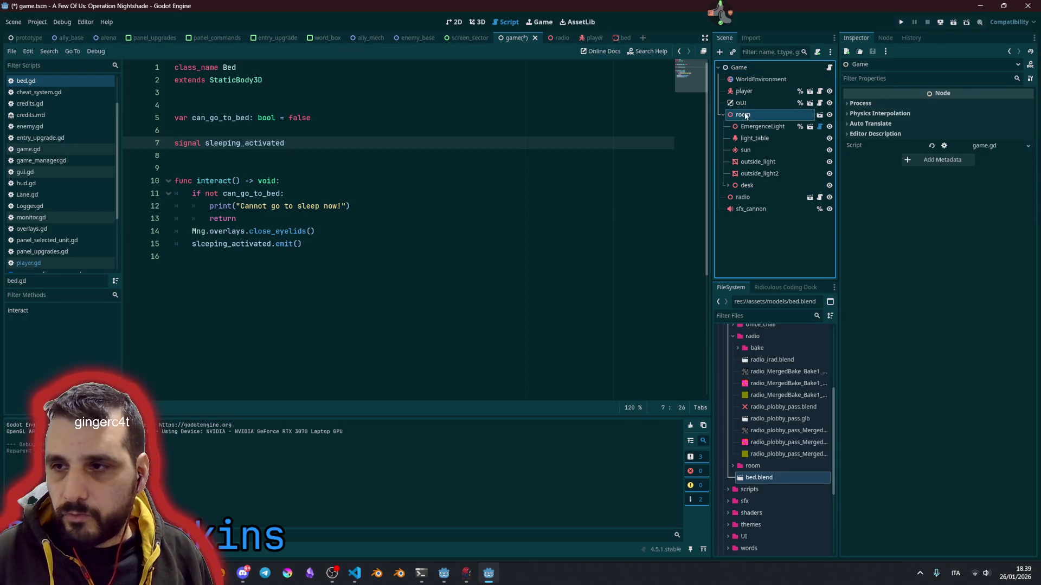
pyautogui.write('model')
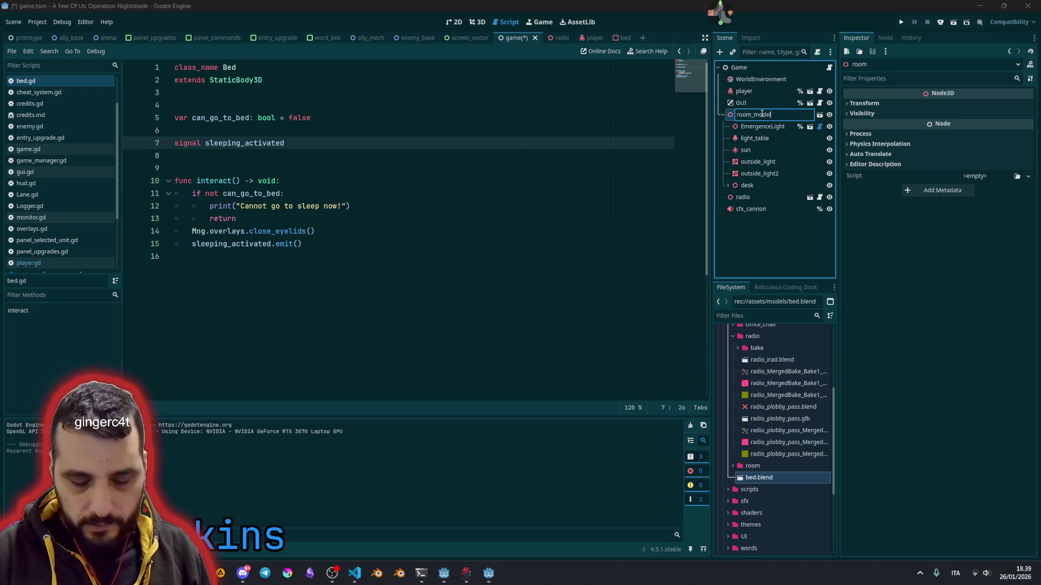
pyautogui.press('Return')
# Add a new Node3D under Game, place it just below GUI, and name it room.
pyautogui.click(748, 67)
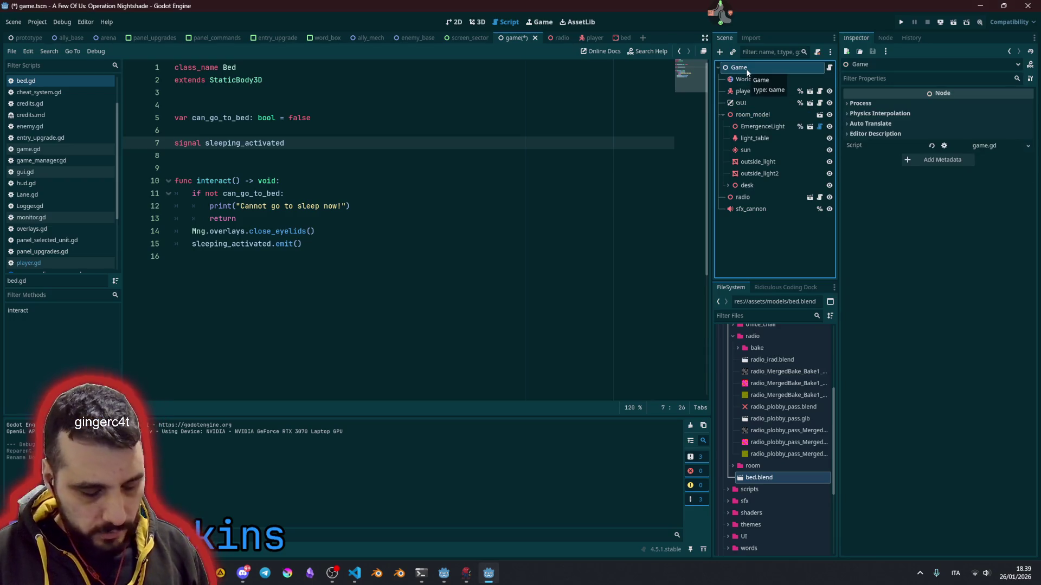
pyautogui.hotkey('ctrl', 'a')
pyautogui.write('area3d')
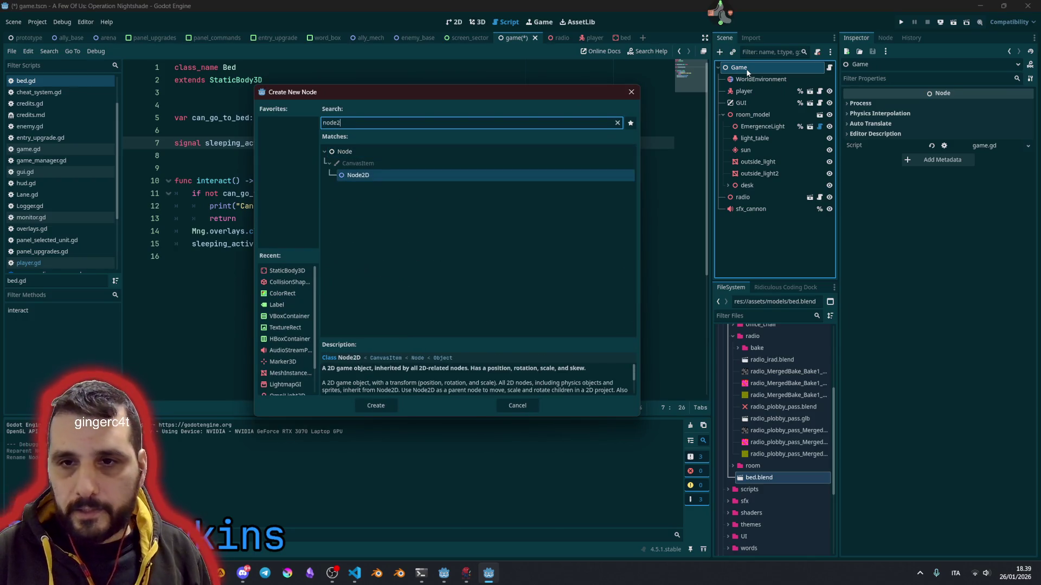
pyautogui.press('Escape')
pyautogui.moveTo(766, 223)
pyautogui.mouseDown()
pyautogui.moveTo(745, 105)
pyautogui.moveTo(754, 111)
pyautogui.mouseUp()
pyautogui.doubleClick(757, 115)
pyautogui.write('room')
pyautogui.press('Return')
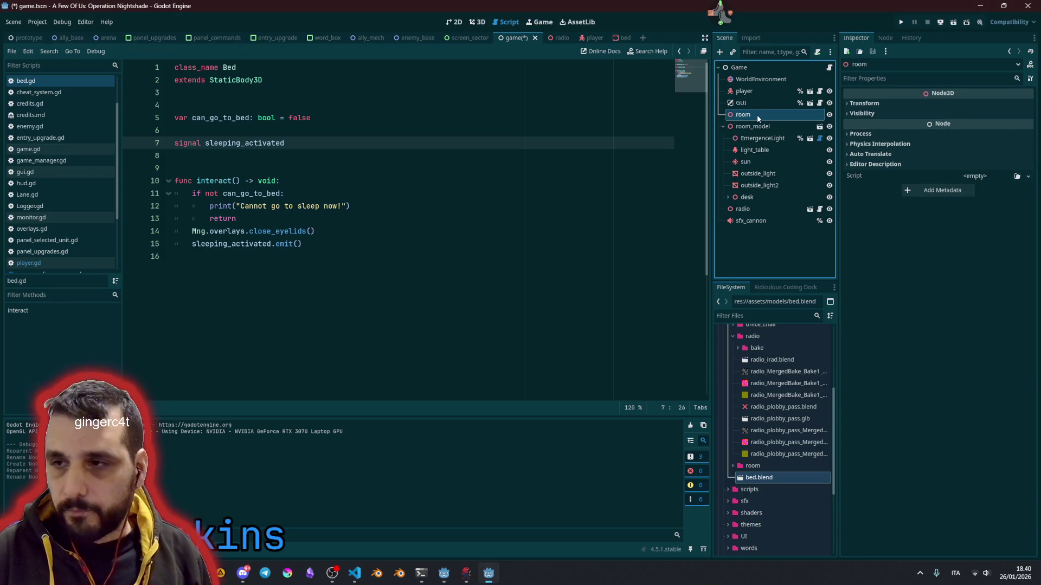
pyautogui.rightClick(760, 114)
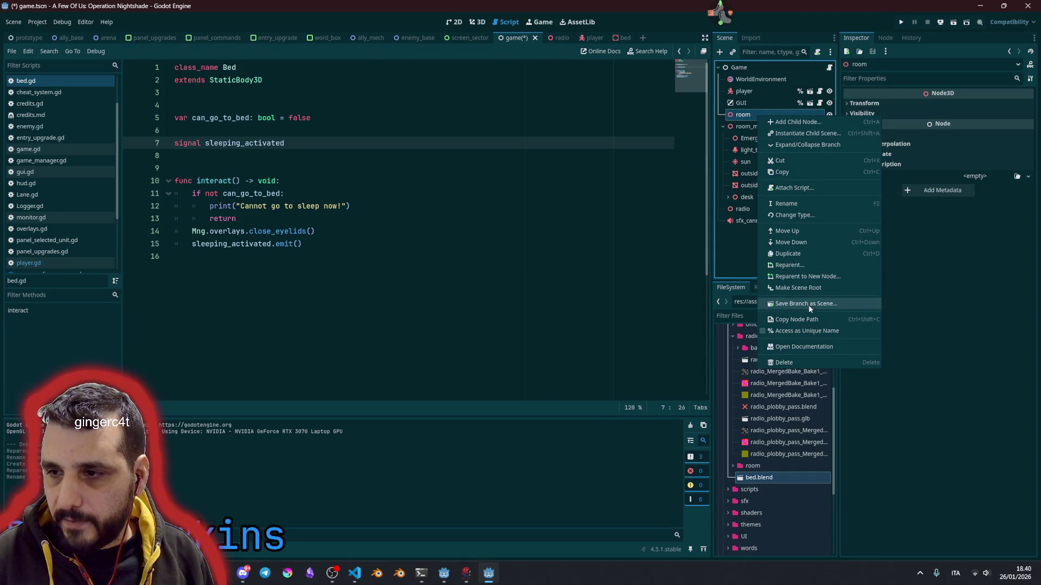
# Save the room branch as a scene, creating a new truck_3d folder in res://entities.
pyautogui.click(808, 304)
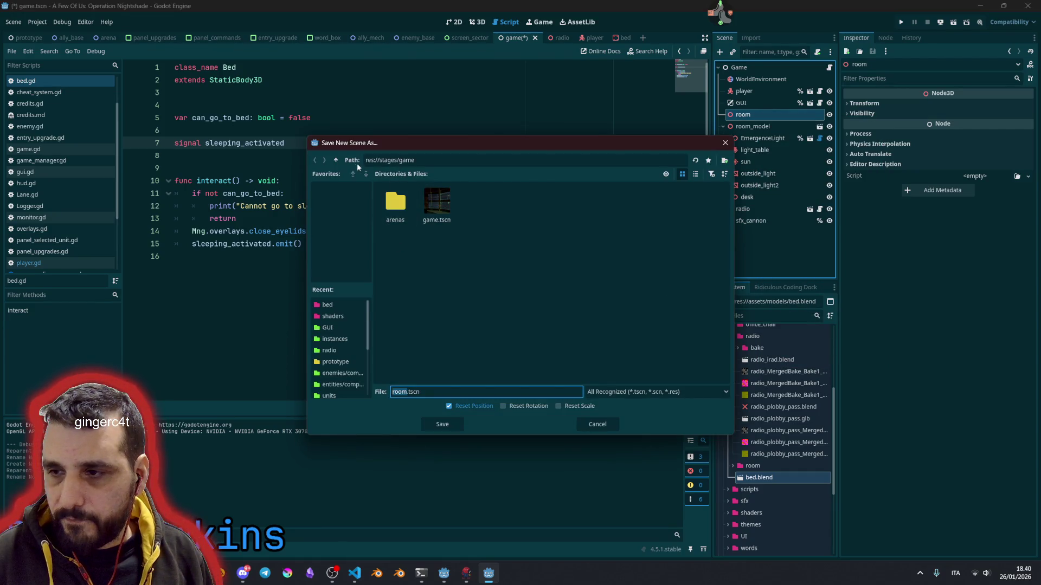
pyautogui.click(335, 160)
pyautogui.click(336, 160)
pyautogui.doubleClick(515, 202)
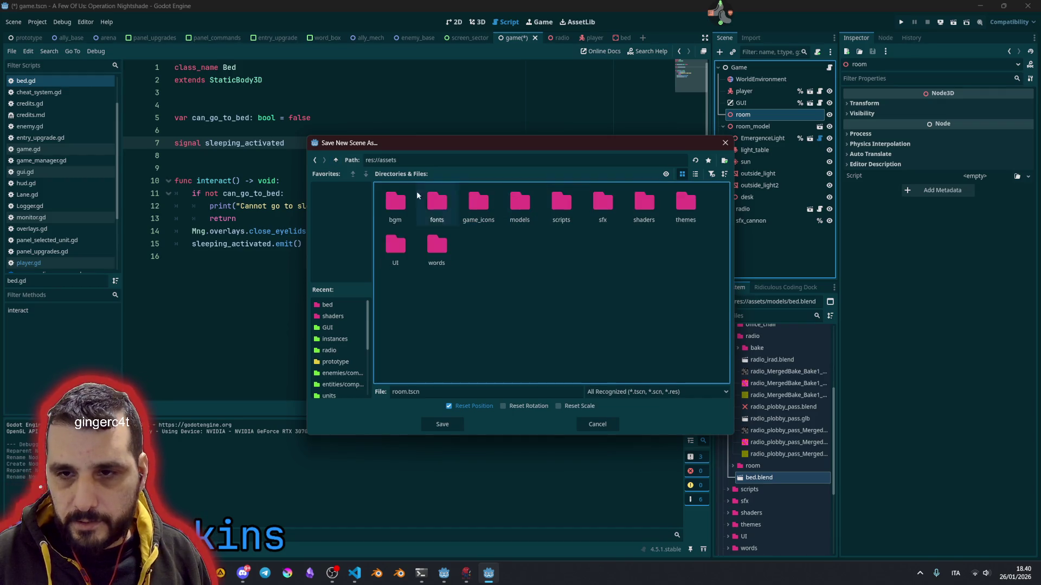
pyautogui.click(335, 160)
pyautogui.doubleClick(561, 202)
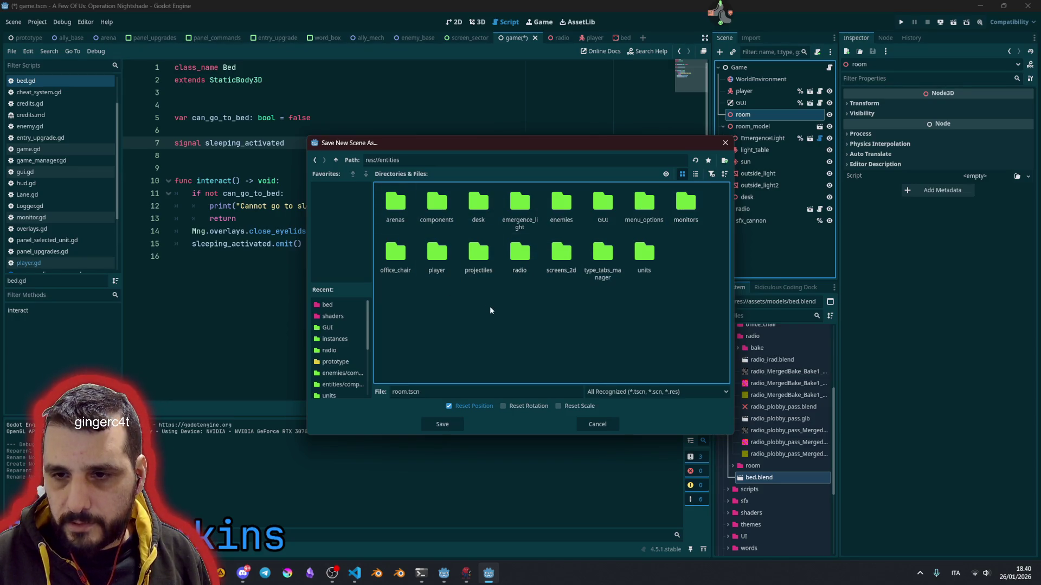
pyautogui.rightClick(490, 334)
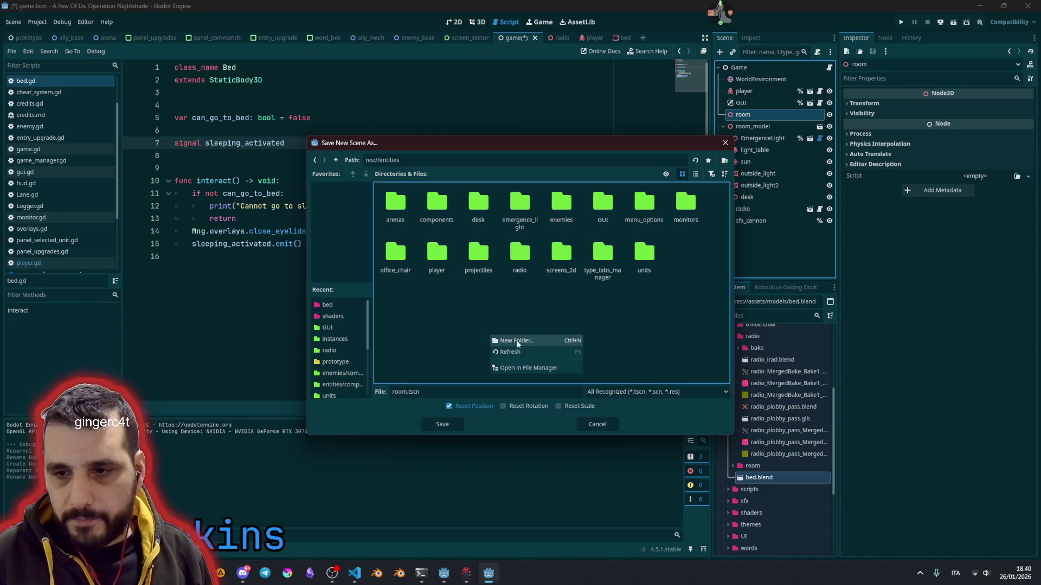
pyautogui.click(518, 340)
pyautogui.write('truck')
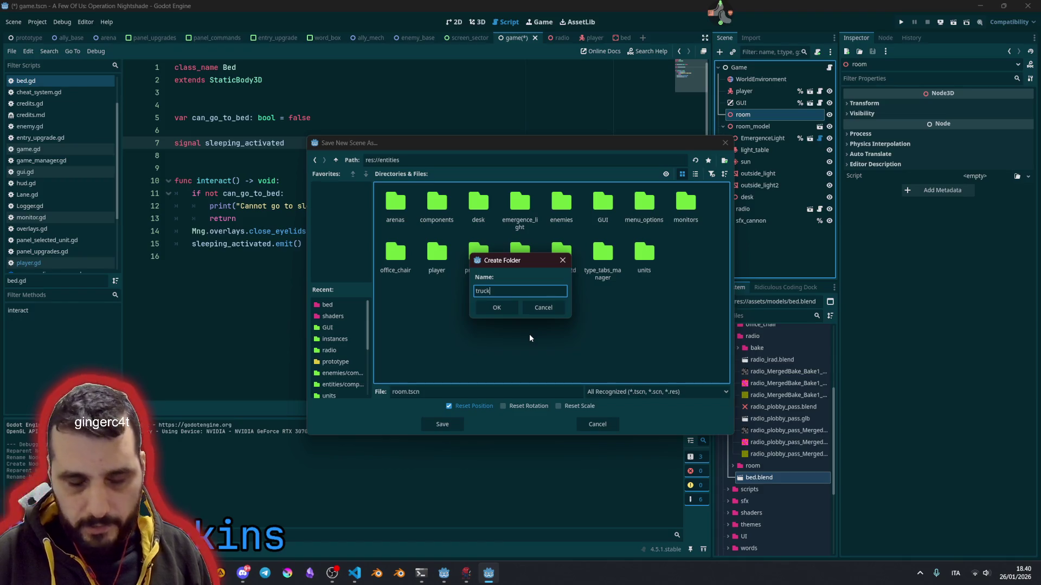
pyautogui.write('_3d')
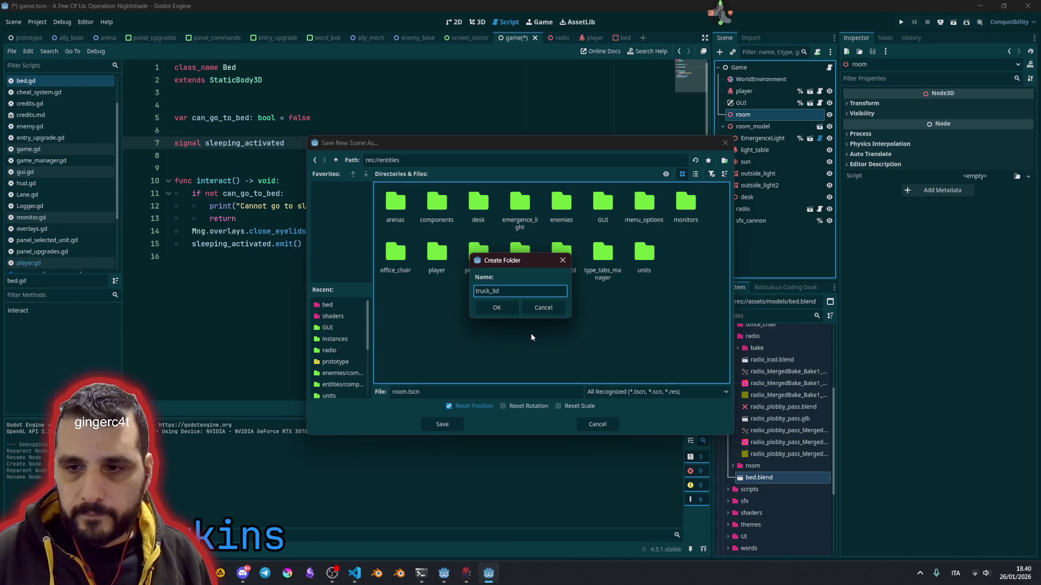
pyautogui.click(497, 307)
# Save the branch scene as truck_3d.tscn in that folder.
pyautogui.click(407, 391)
pyautogui.hotkey('shift', 'Home')
pyautogui.write('truck_3d')
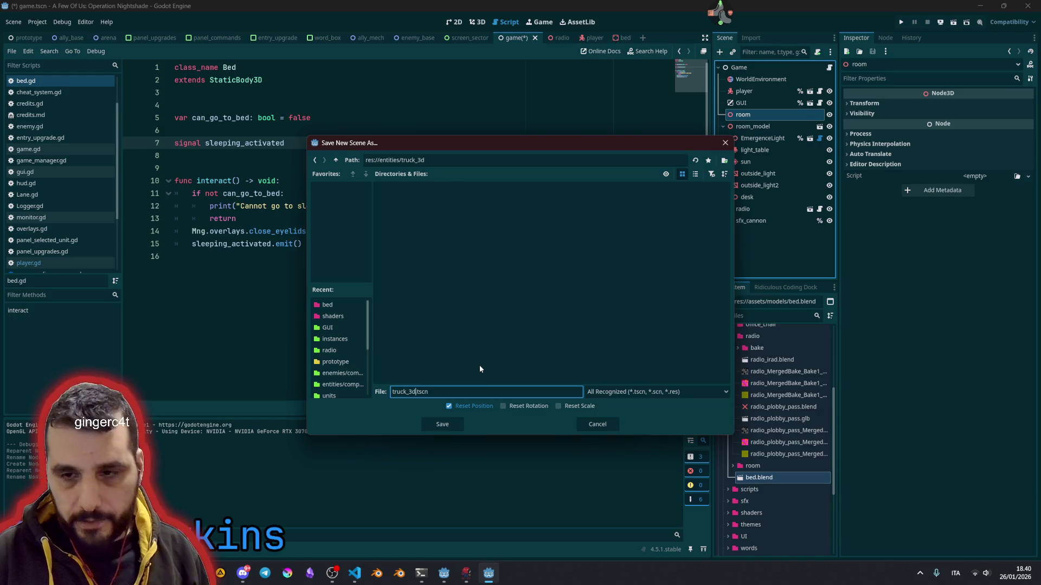
pyautogui.press('Return')
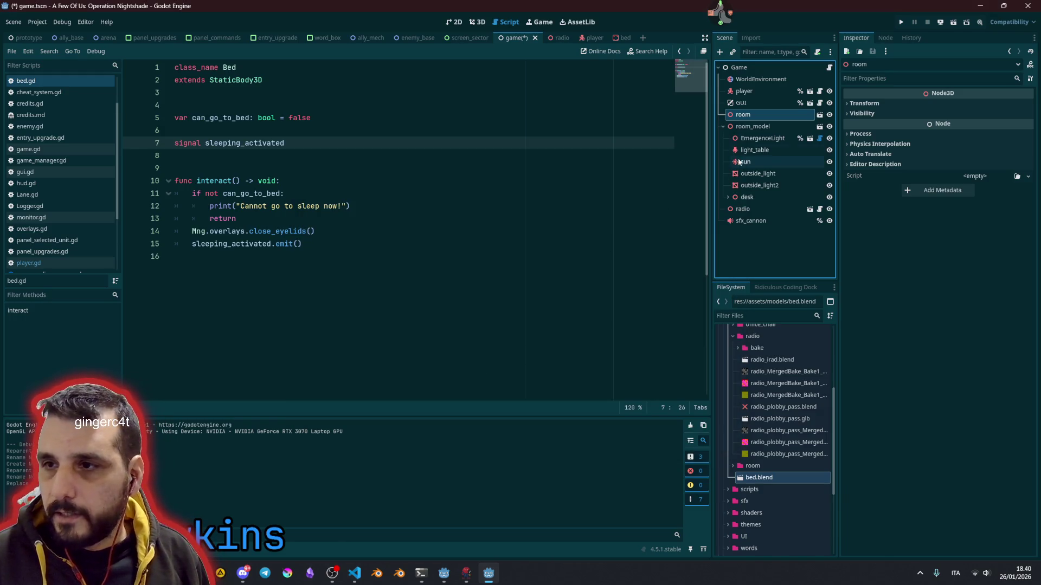
# Rename the branch node to truck_3d and open its scene.
pyautogui.doubleClick(758, 116)
pyautogui.write('truck_')
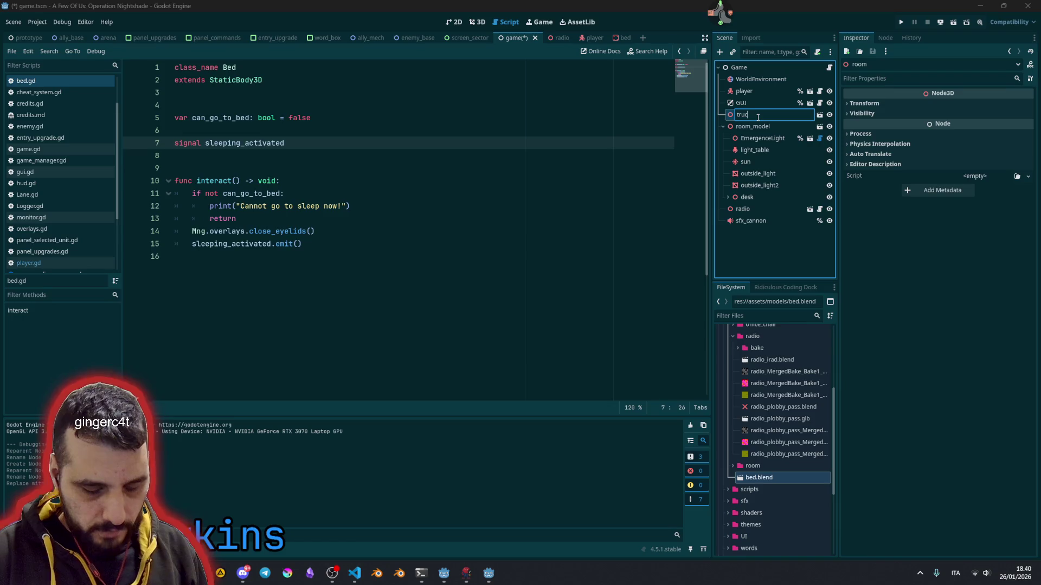
pyautogui.write('3d')
pyautogui.press('Return')
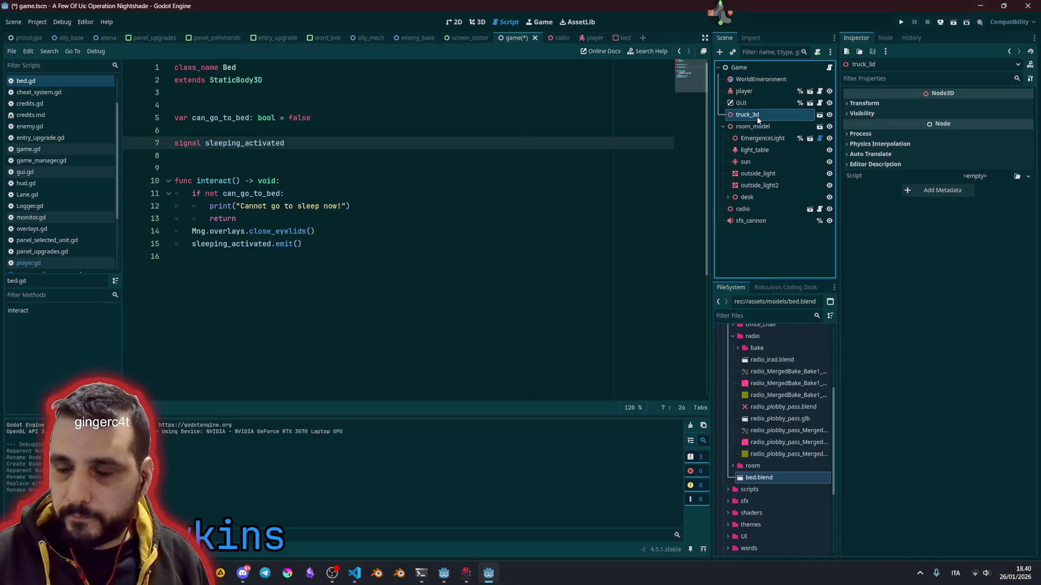
pyautogui.click(820, 115)
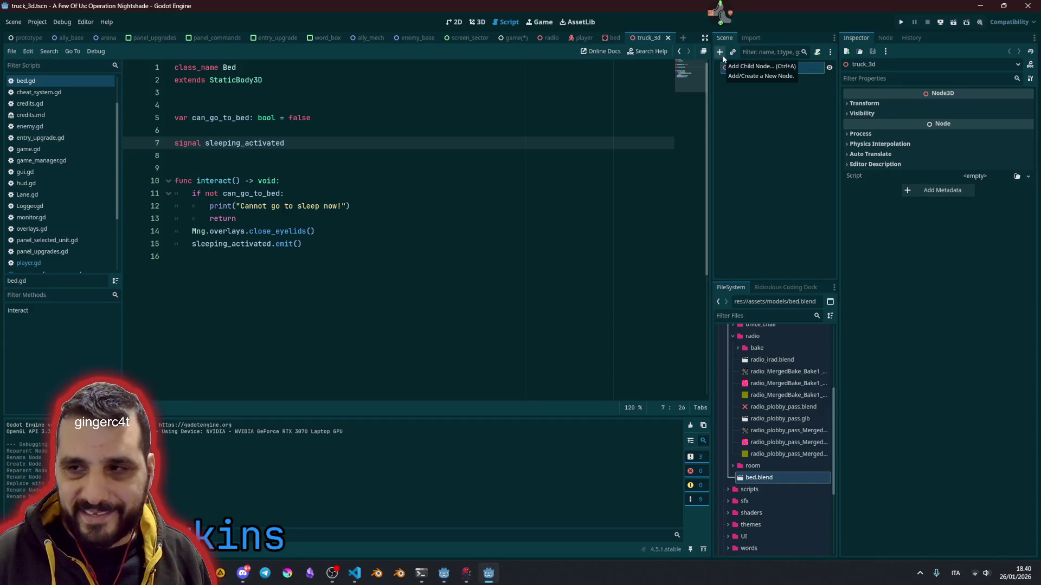
# Cut room_model from the Game scene and paste it under truck_3d.
pyautogui.click(512, 37)
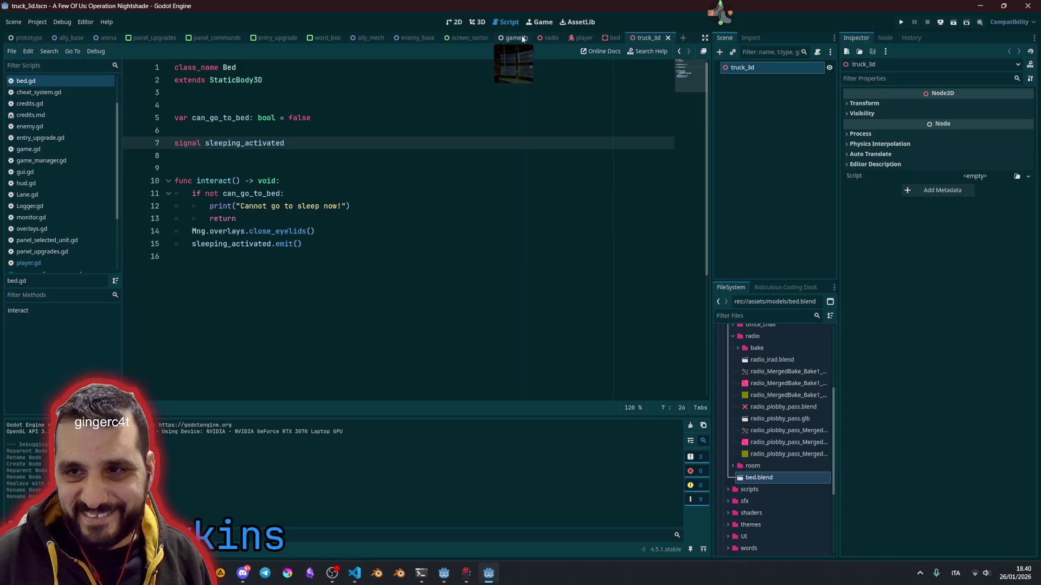
pyautogui.click(764, 126)
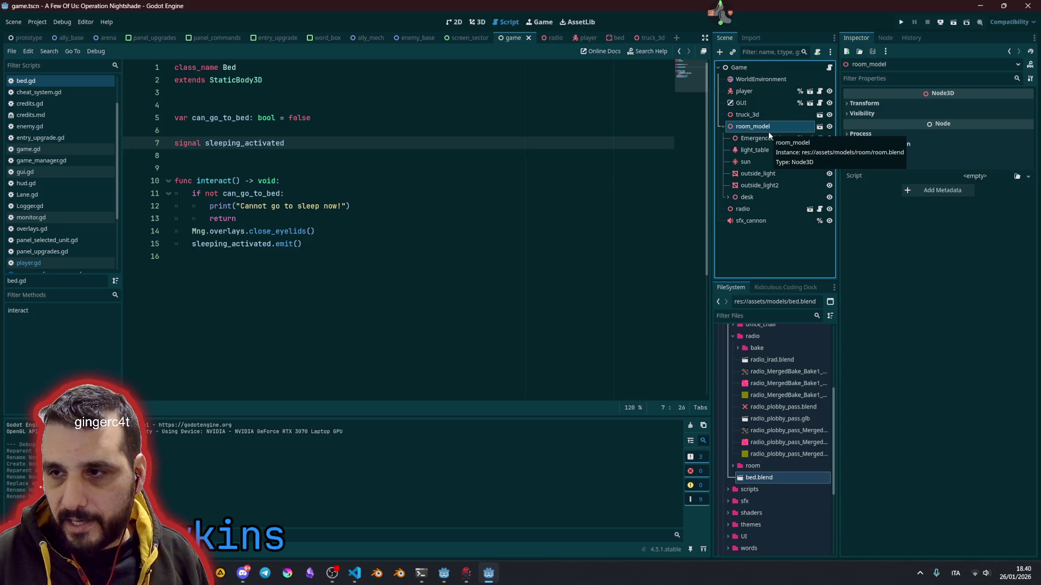
pyautogui.press('Delete')
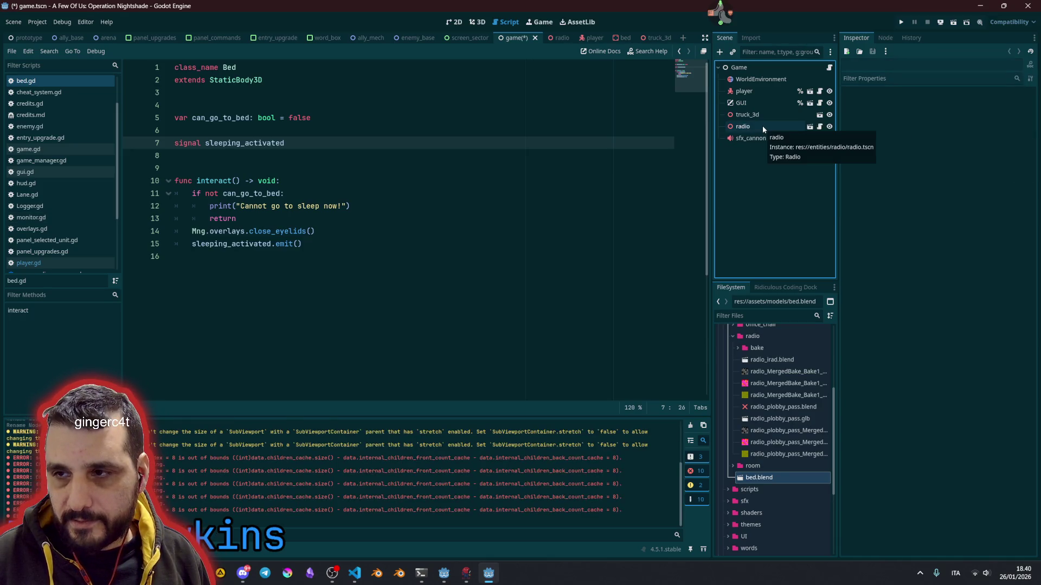
pyautogui.click(655, 38)
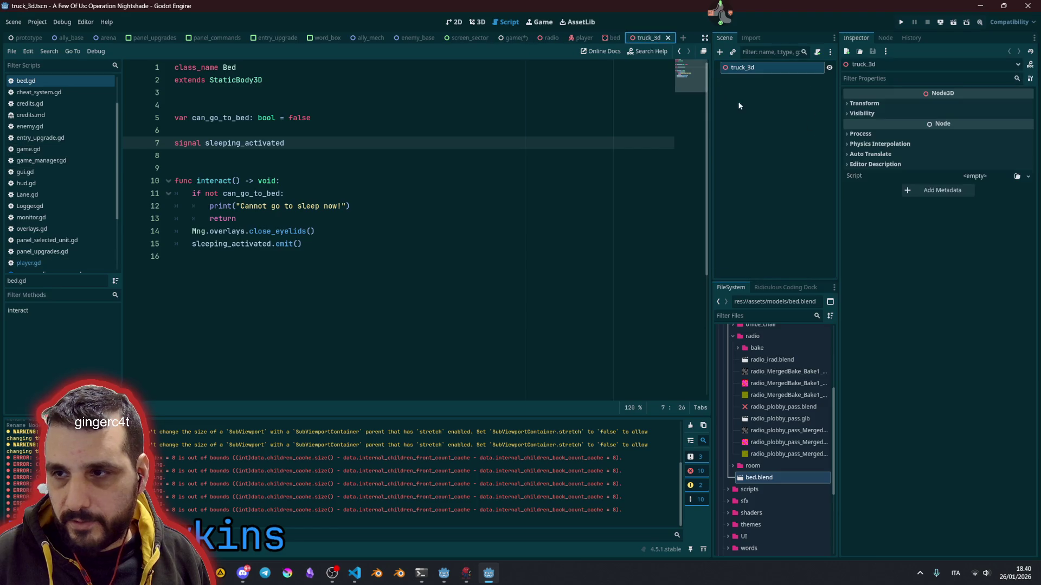
pyautogui.click(746, 70)
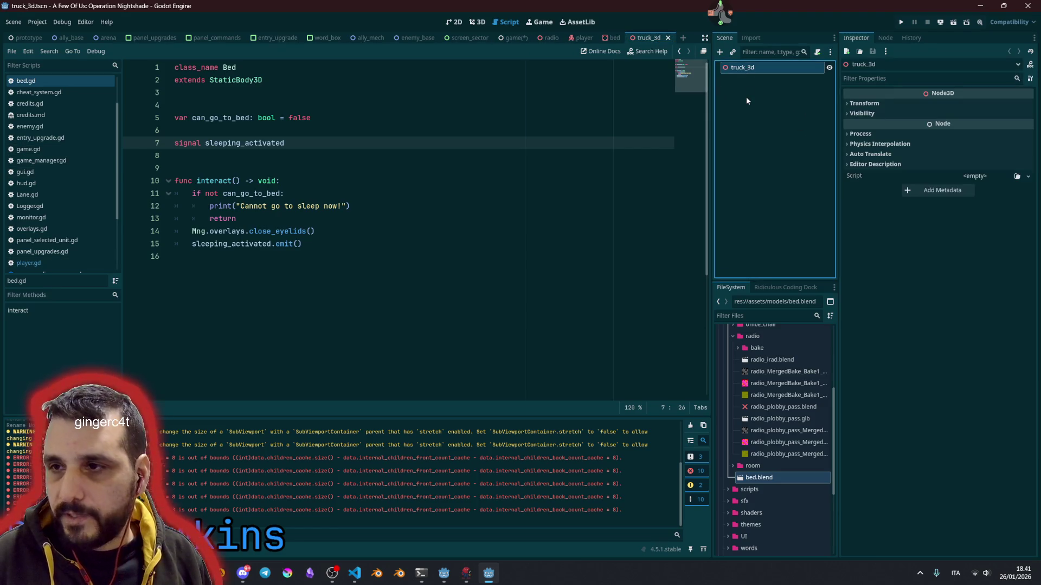
pyautogui.hotkey('ctrl', 'v')
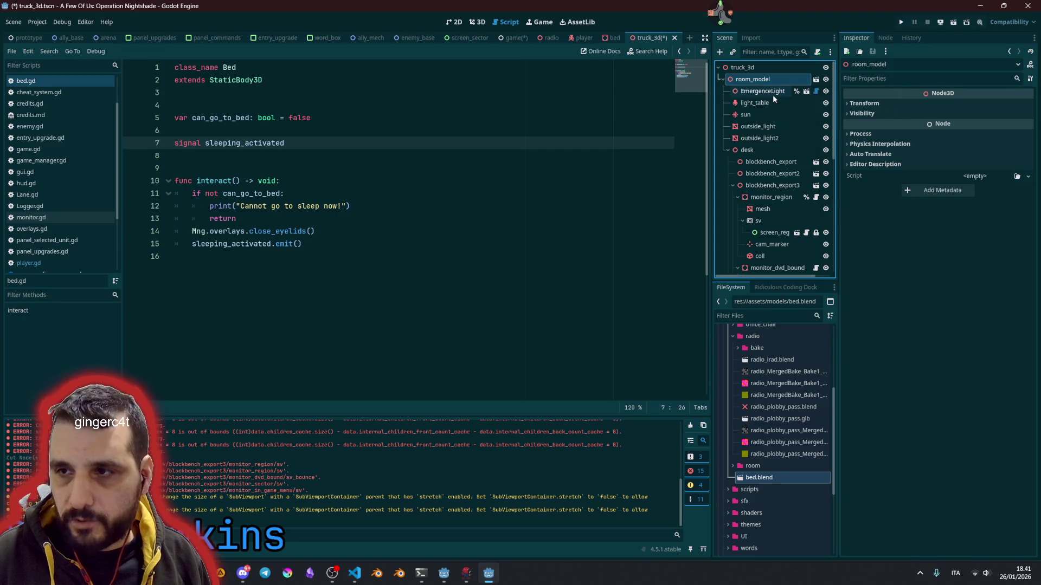
# Move desk and the five lights directly under truck_3d, with room_model listed first.
pyautogui.click(727, 151)
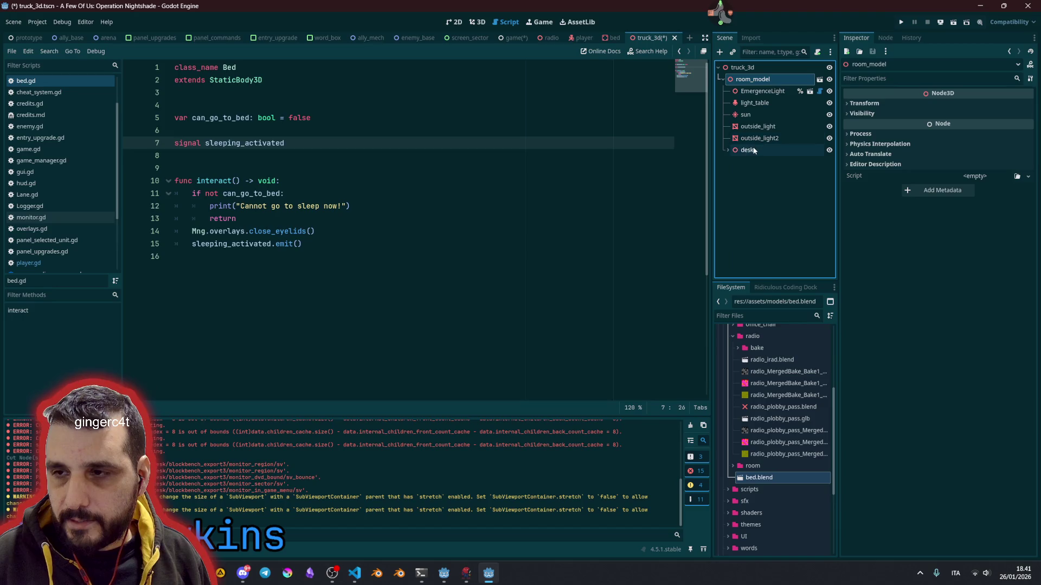
pyautogui.moveTo(752, 149); pyautogui.dragTo(762, 76)
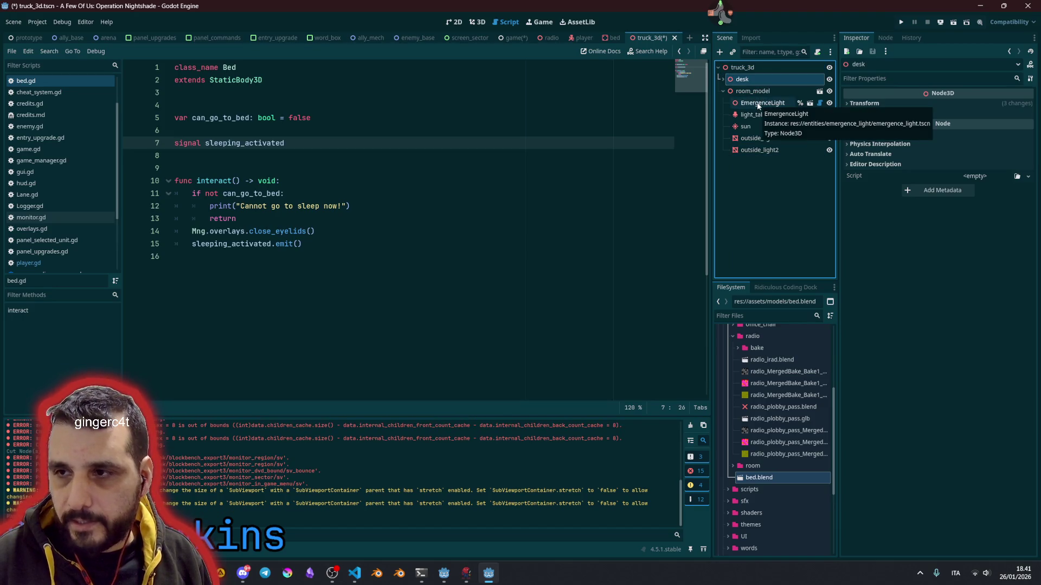
pyautogui.click(758, 104)
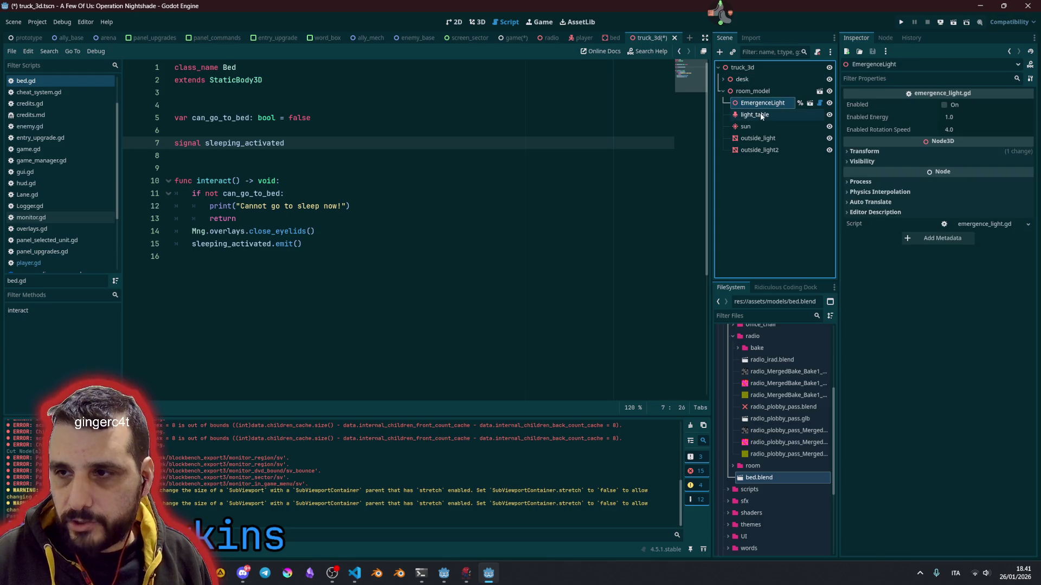
pyautogui.keyDown('shift'); pyautogui.click(759, 150); pyautogui.keyUp('shift')
pyautogui.moveTo(754, 99); pyautogui.dragTo(751, 85)
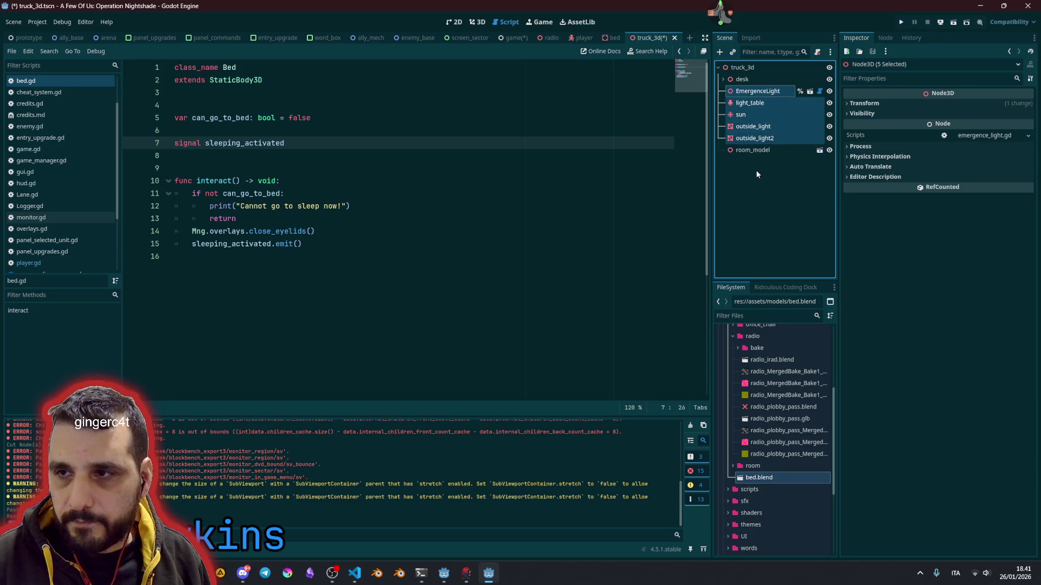
pyautogui.moveTo(749, 151); pyautogui.dragTo(753, 80)
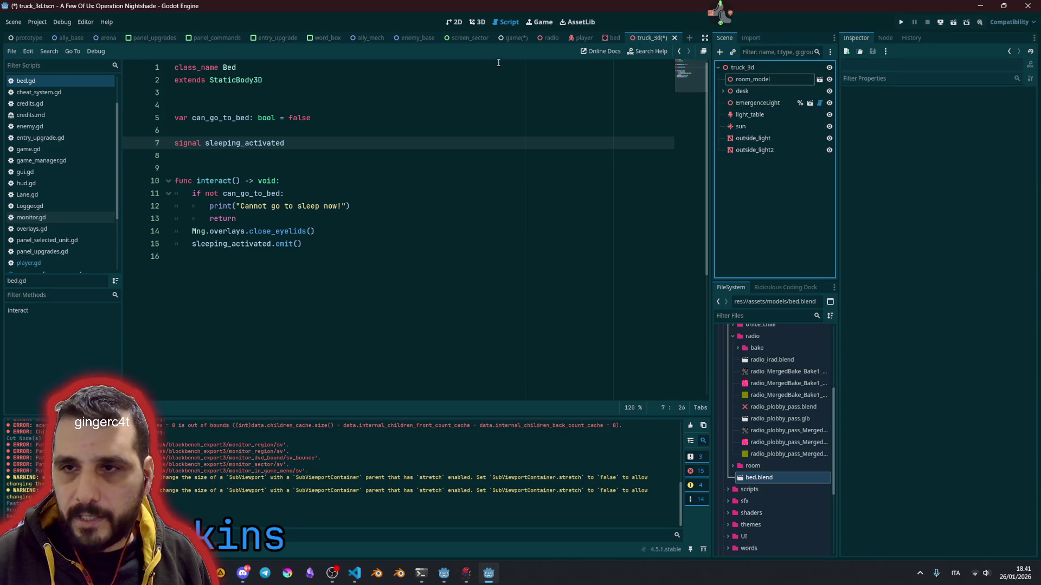
pyautogui.click(515, 38)
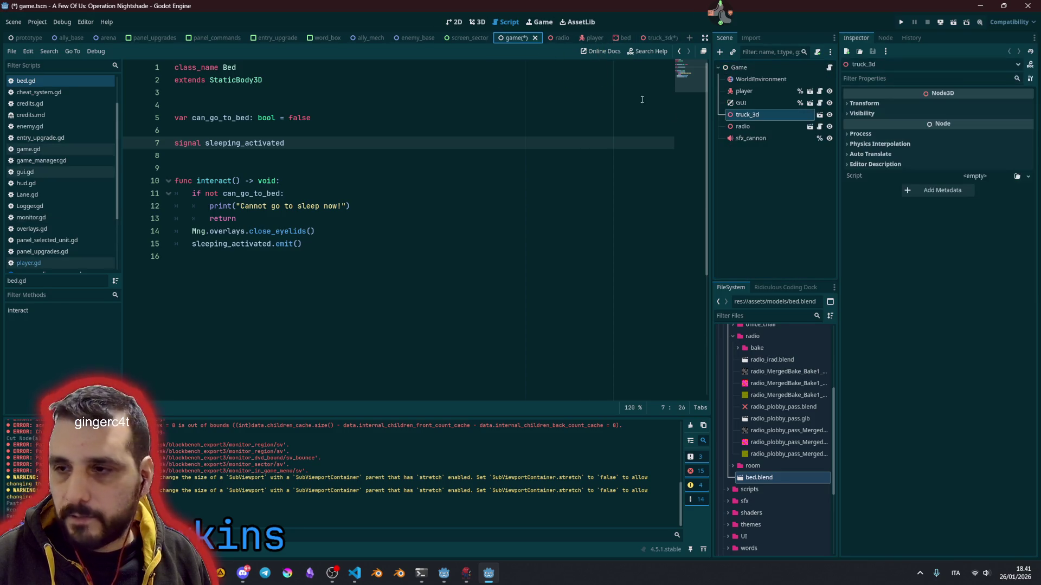
# Cut radio and sfx_cannon from Game and paste them under the truck_3d root.
pyautogui.click(751, 127)
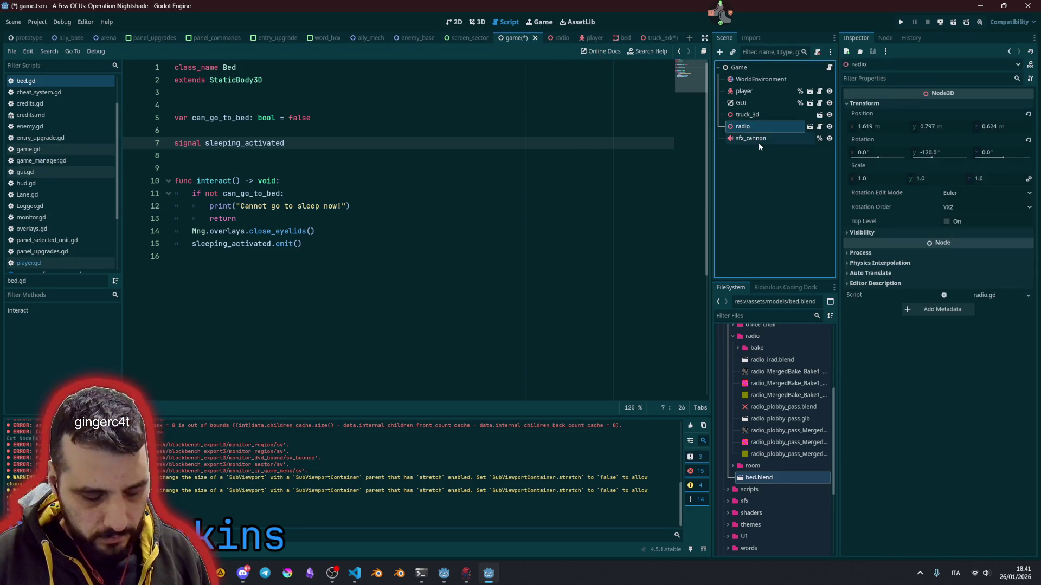
pyautogui.keyDown('ctrl'); pyautogui.click(756, 139); pyautogui.keyUp('ctrl')
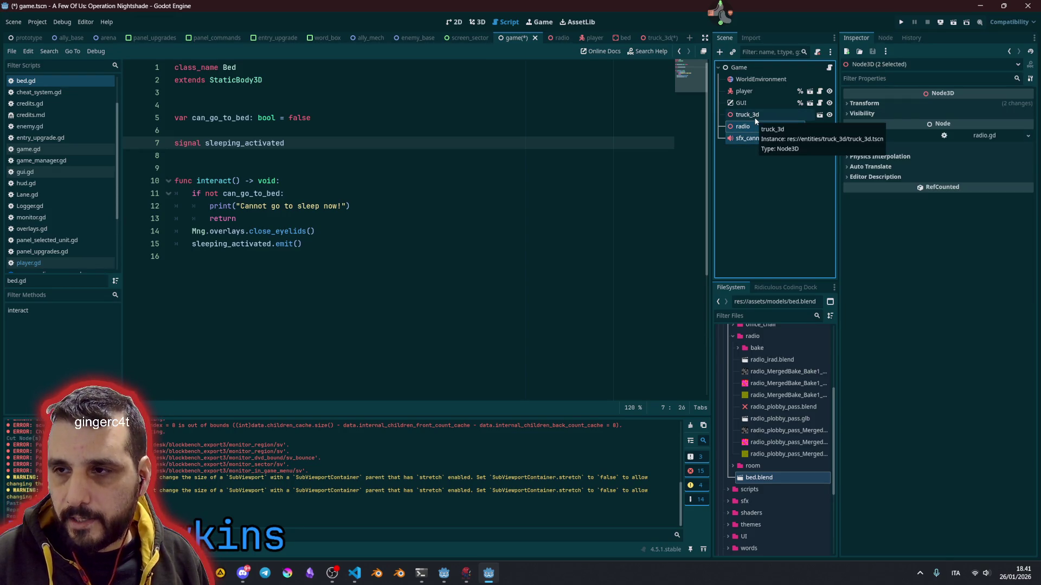
pyautogui.click(819, 114)
pyautogui.click(742, 67)
pyautogui.hotkey('ctrl', 'v')
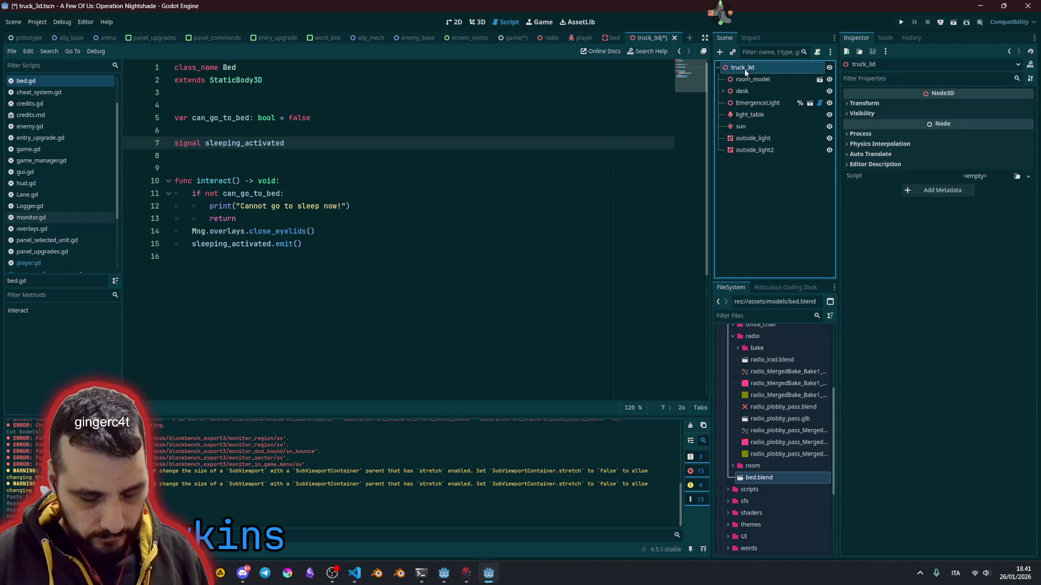
pyautogui.click(759, 202)
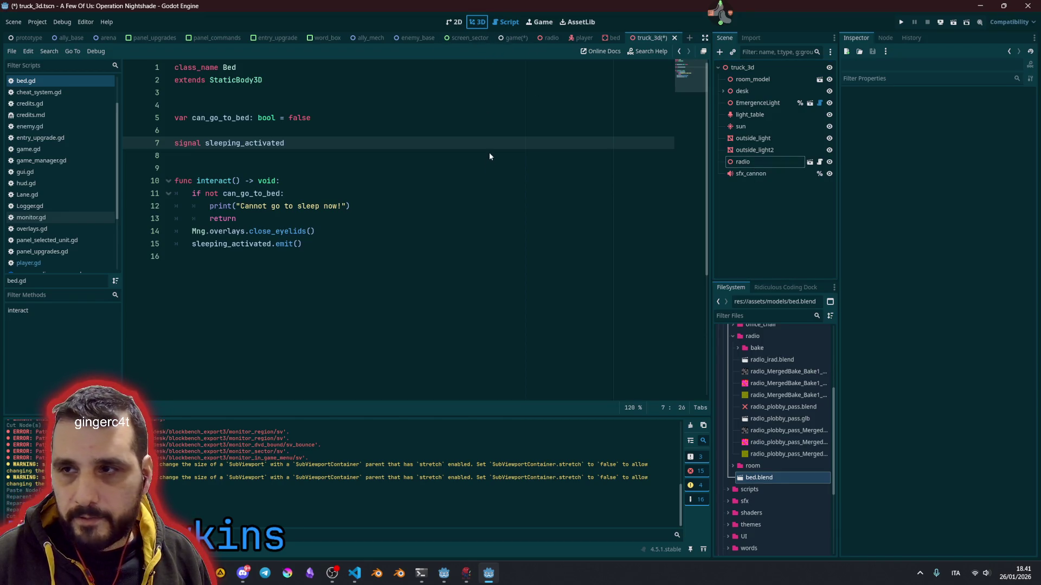
# Check the desk in truck_3d's 3D view and save the truck_3d scene.
pyautogui.hotkey('ctrl', 'F2')
pyautogui.scroll(-5, 420, 177)
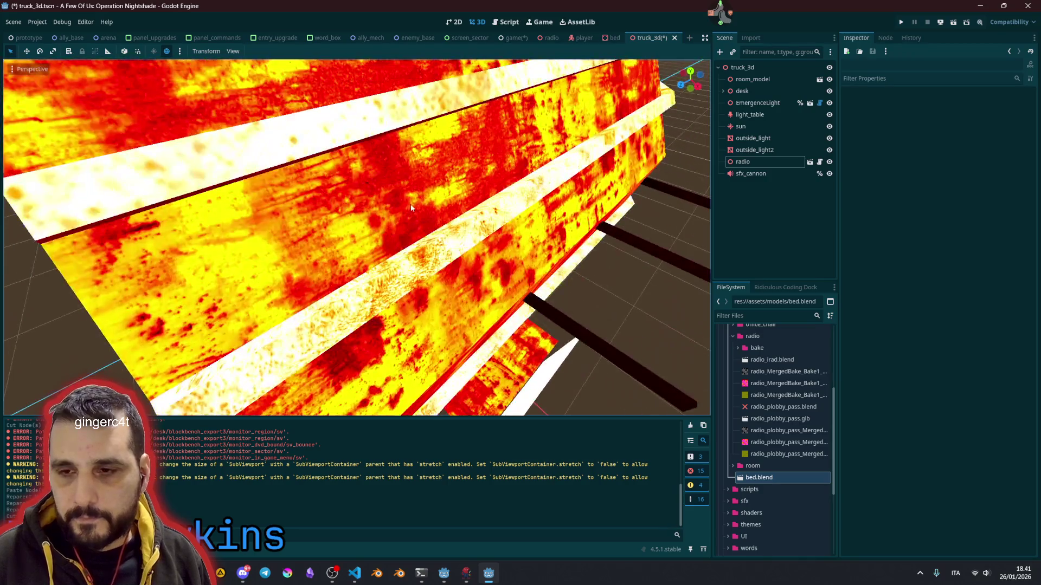
pyautogui.press('s')
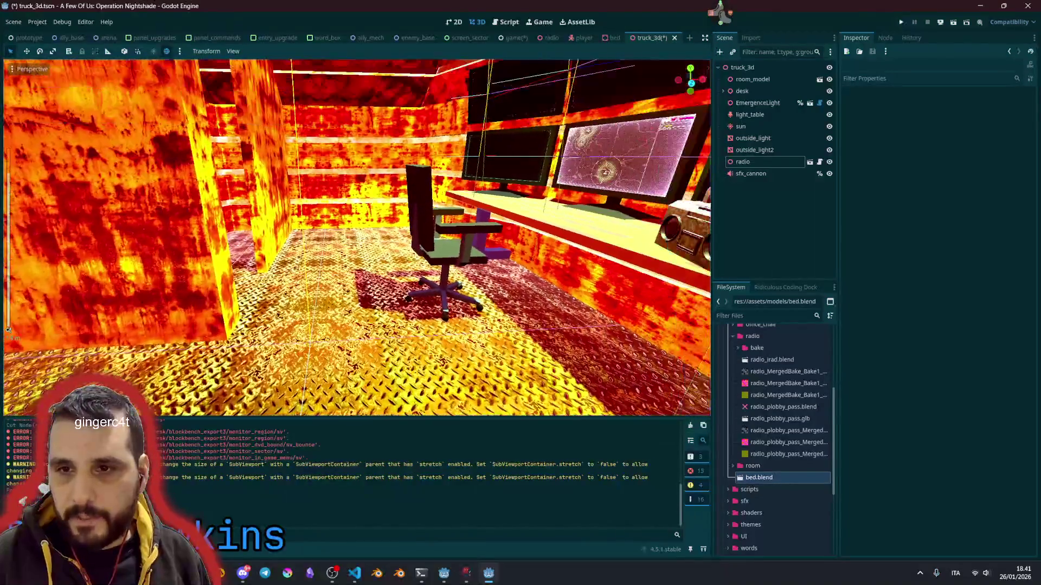
pyautogui.press('s')
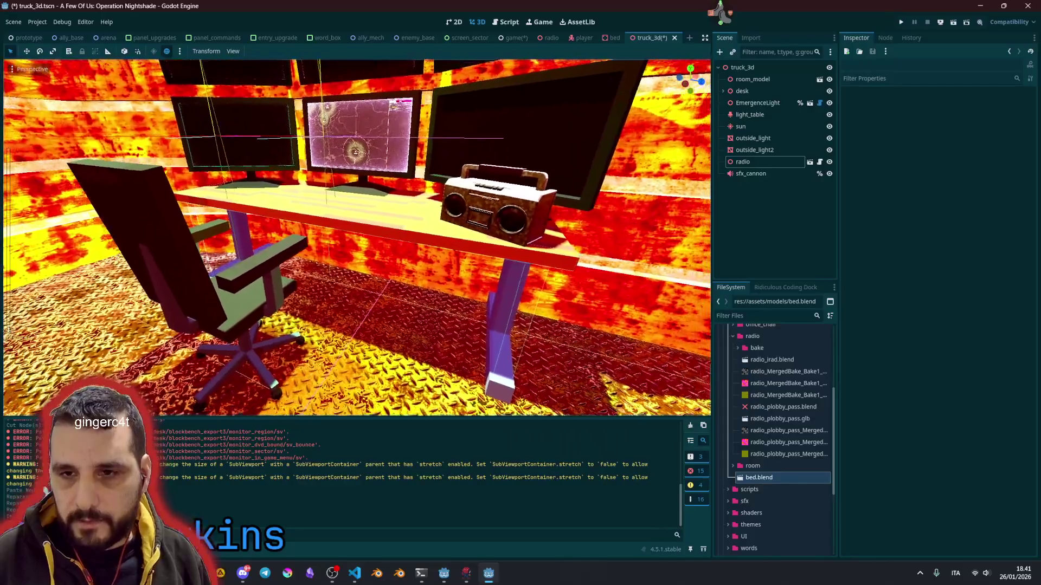
pyautogui.press('w')
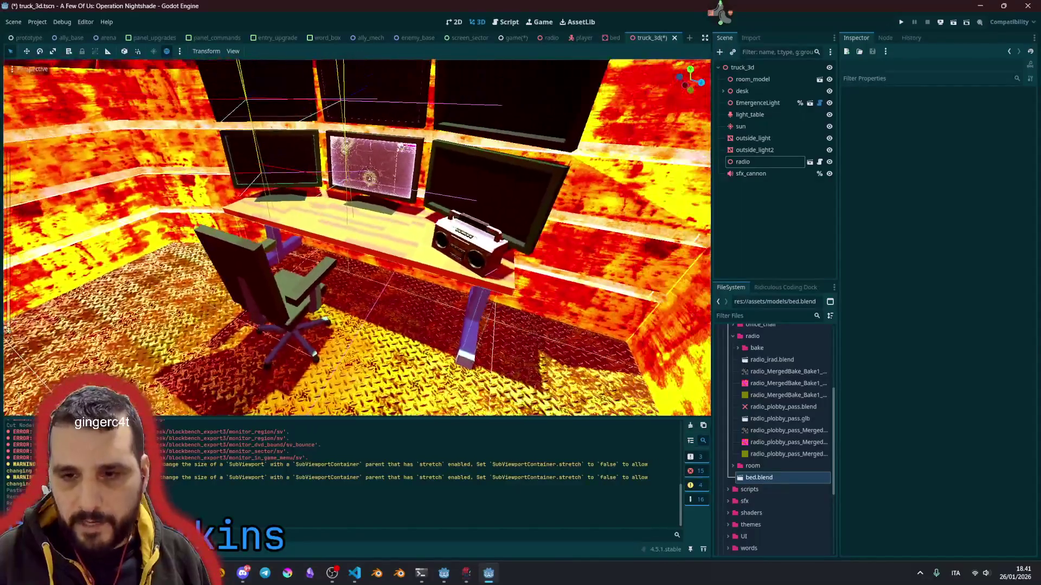
pyautogui.hotkey('ctrl', 's')
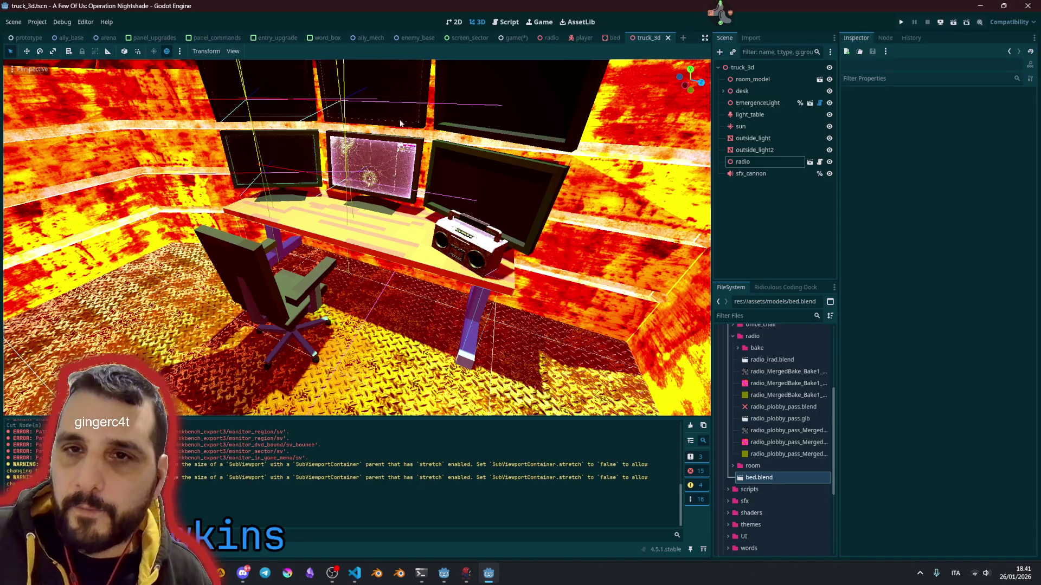
pyautogui.click(513, 38)
pyautogui.click(759, 79)
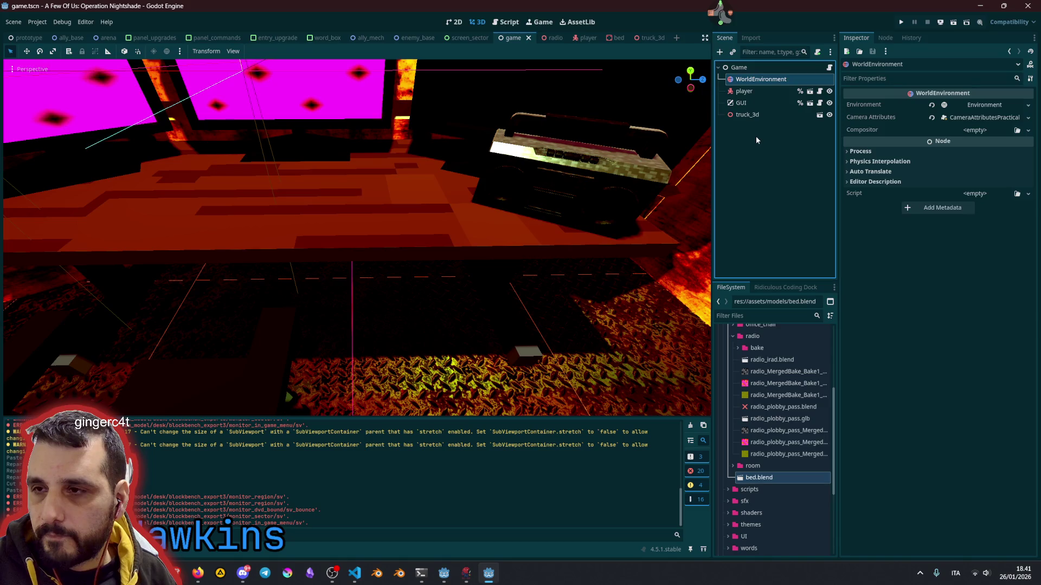
# Move WorldEnvironment from Game into truck_3d as its first child.
pyautogui.press('Delete')
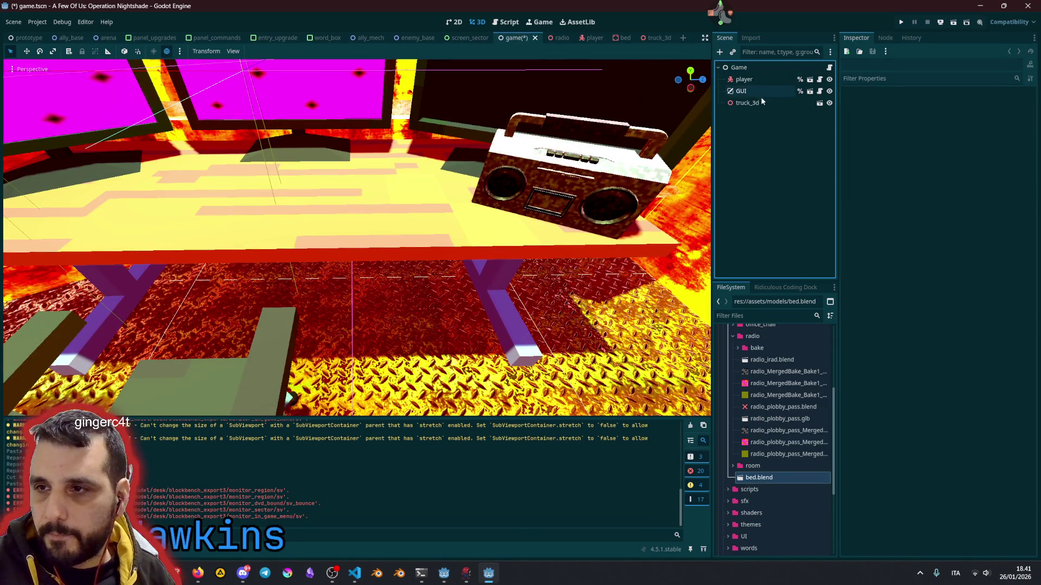
pyautogui.click(761, 101)
pyautogui.click(819, 103)
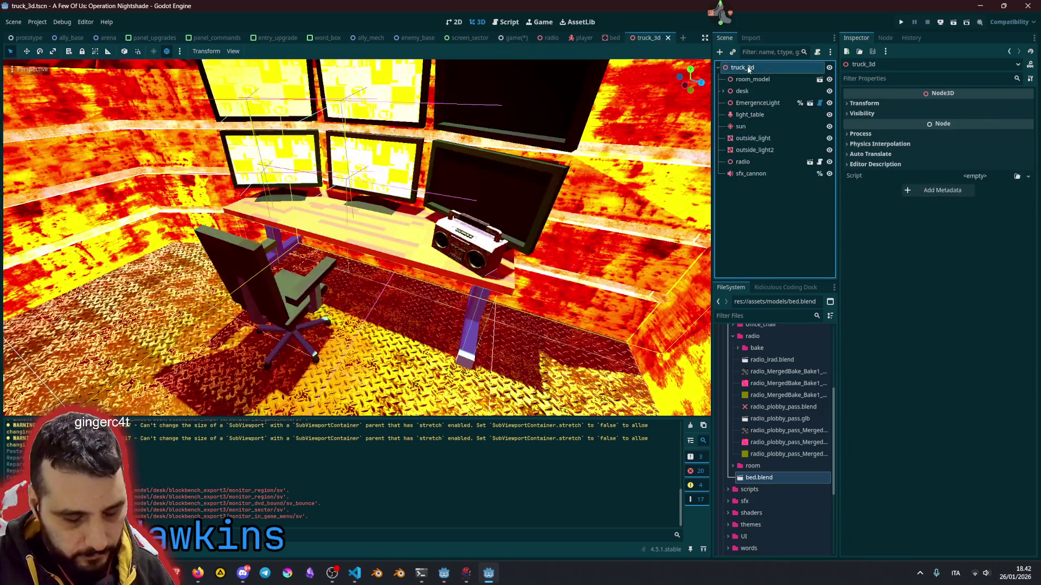
pyautogui.hotkey('ctrl', 'v')
pyautogui.moveTo(757, 192)
pyautogui.mouseDown()
pyautogui.moveTo(755, 60)
pyautogui.moveTo(756, 74)
pyautogui.mouseUp()
# Move the radio node up directly beneath desk in truck_3d.
pyautogui.click(753, 92)
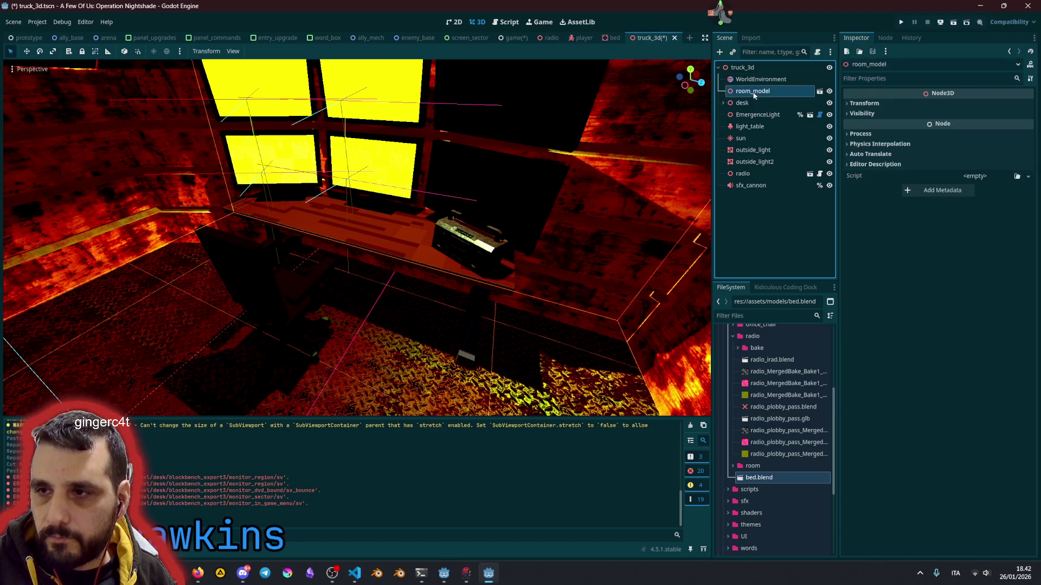
pyautogui.click(756, 115)
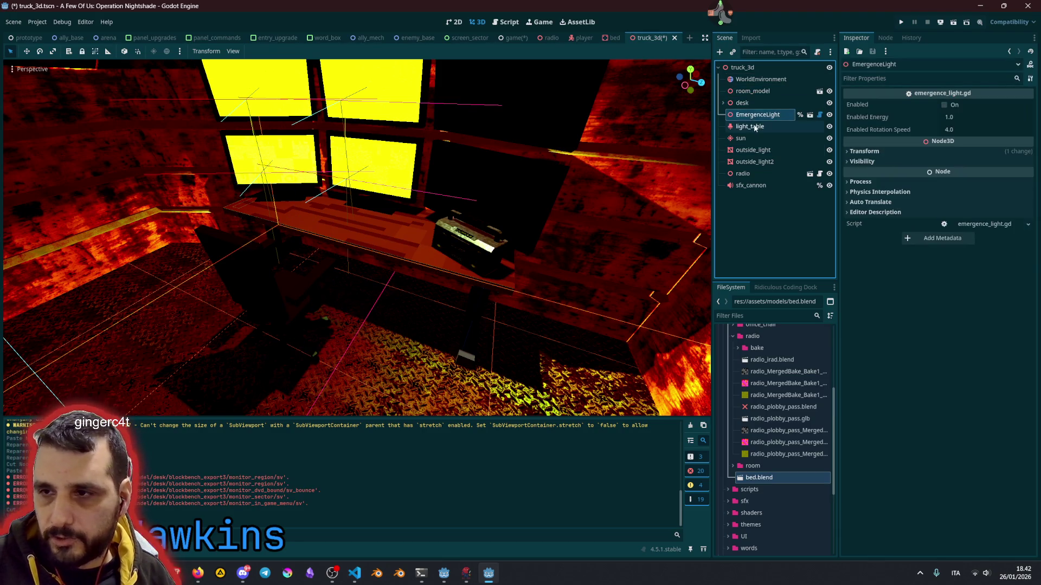
pyautogui.click(753, 128)
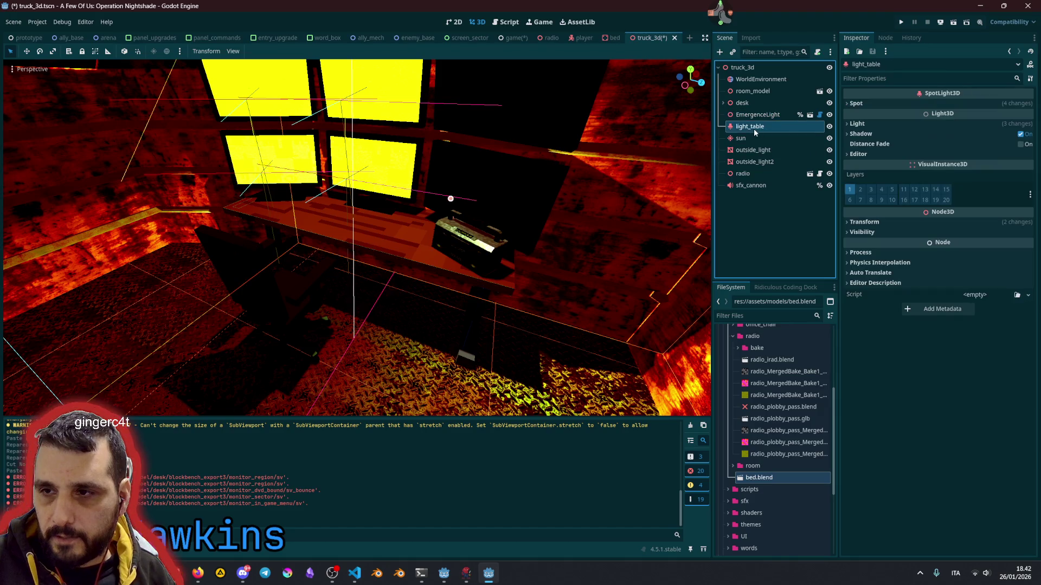
pyautogui.click(758, 174)
pyautogui.moveTo(758, 173); pyautogui.dragTo(759, 111)
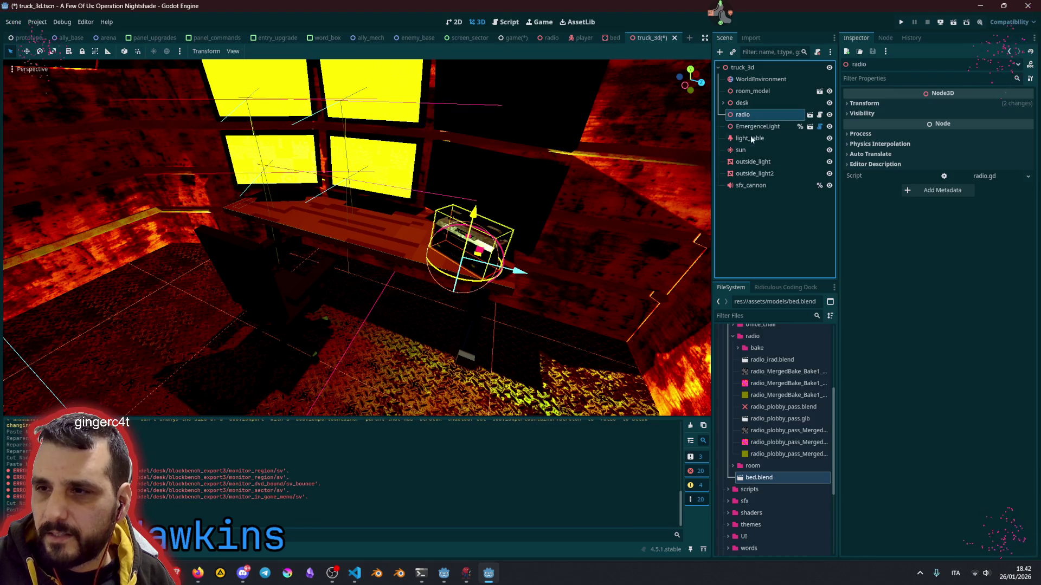
pyautogui.click(742, 67)
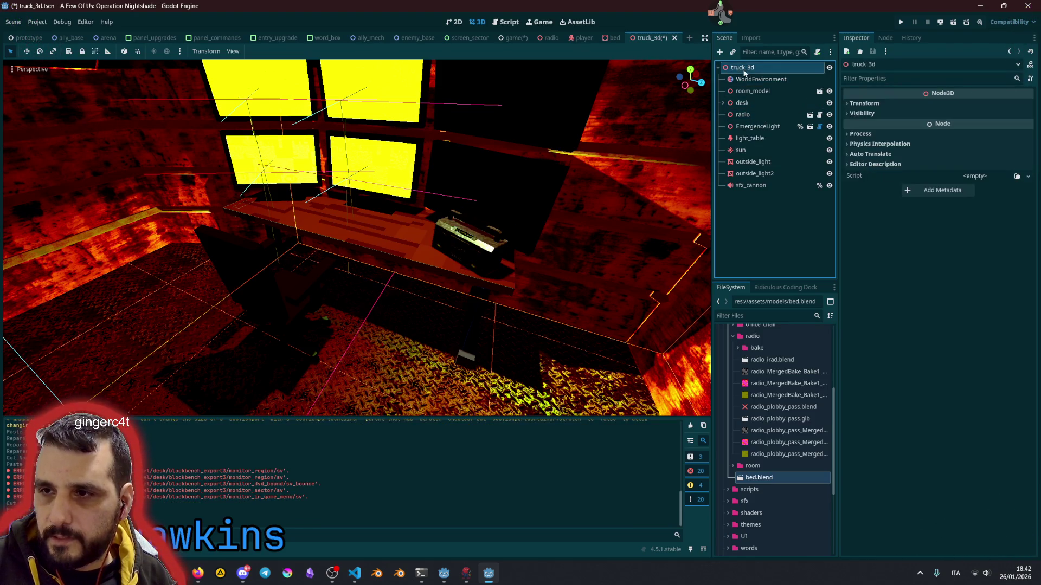
# Add a Node3D child named entities to truck_3d, placed right after room_model.
pyautogui.rightClick(744, 69)
pyautogui.click(777, 80)
pyautogui.write('node3d')
pyautogui.press('Return')
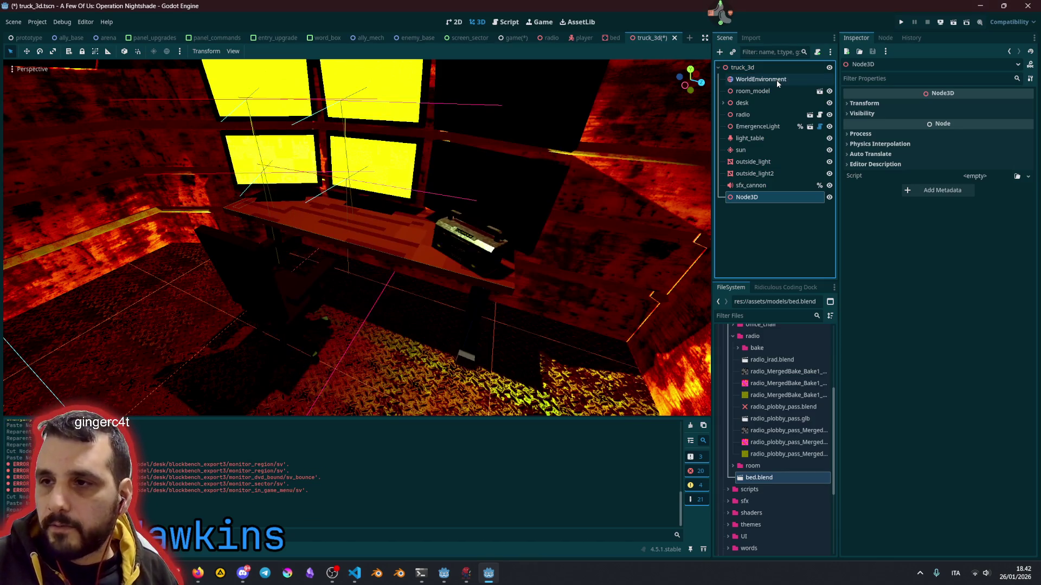
pyautogui.doubleClick(782, 200)
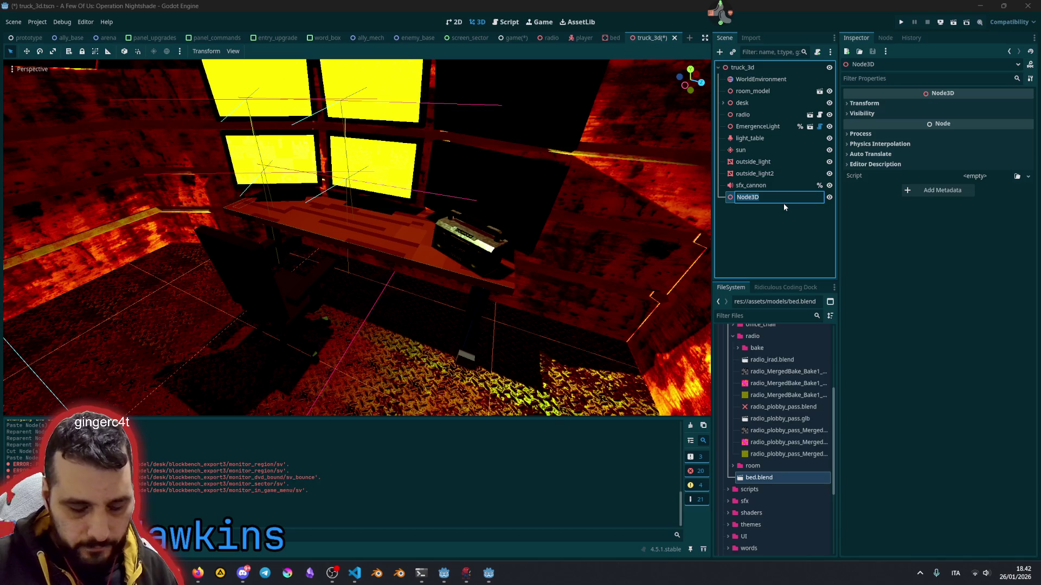
pyautogui.write('entiti')
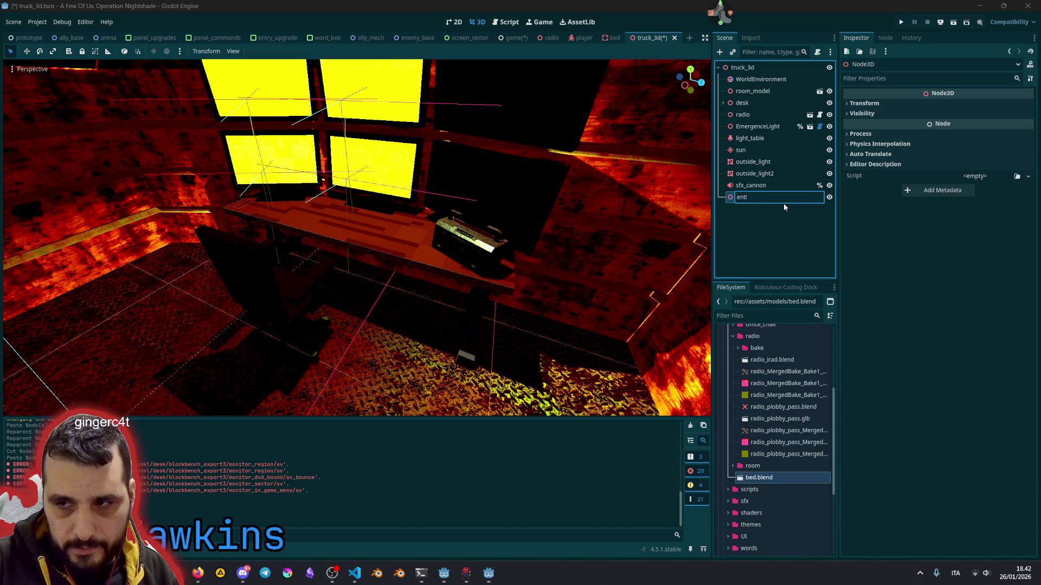
pyautogui.write('es')
pyautogui.press('Return')
pyautogui.moveTo(783, 203)
pyautogui.mouseDown()
pyautogui.moveTo(774, 82)
pyautogui.moveTo(756, 108)
pyautogui.mouseUp()
# Nest the radio node inside entities.
pyautogui.click(747, 114)
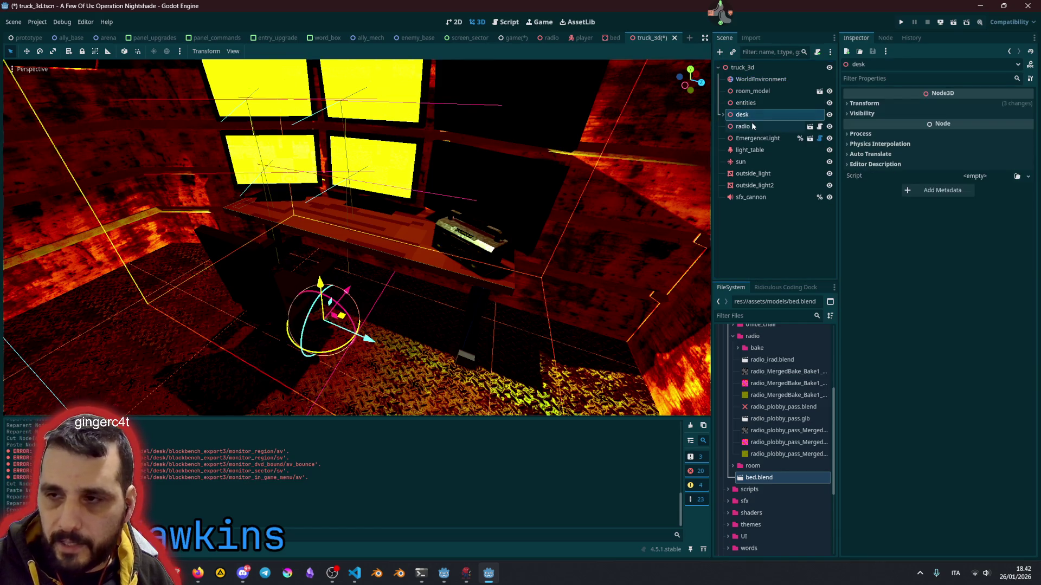
pyautogui.click(722, 115)
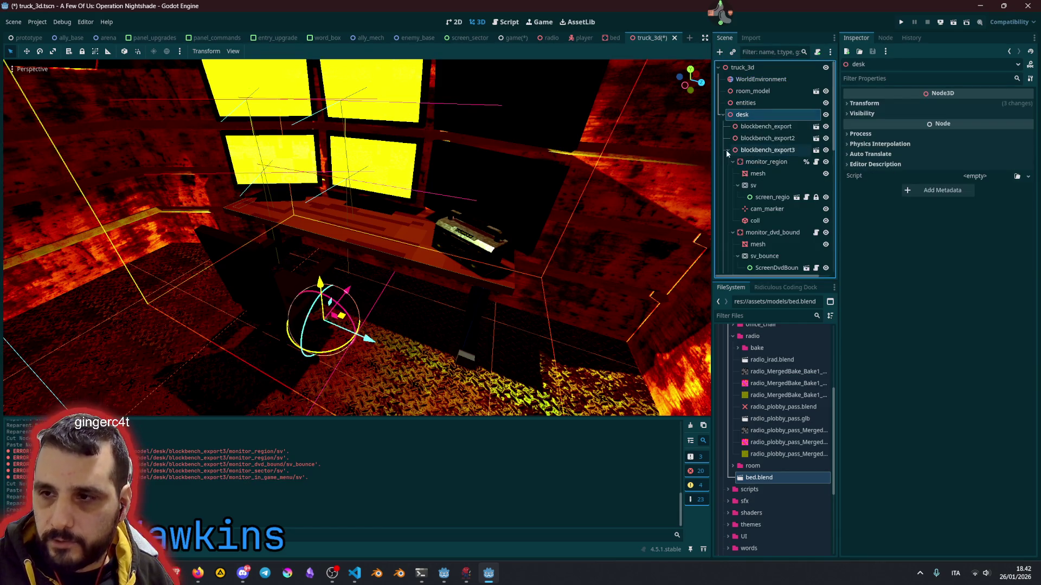
pyautogui.click(722, 115)
pyautogui.click(747, 128)
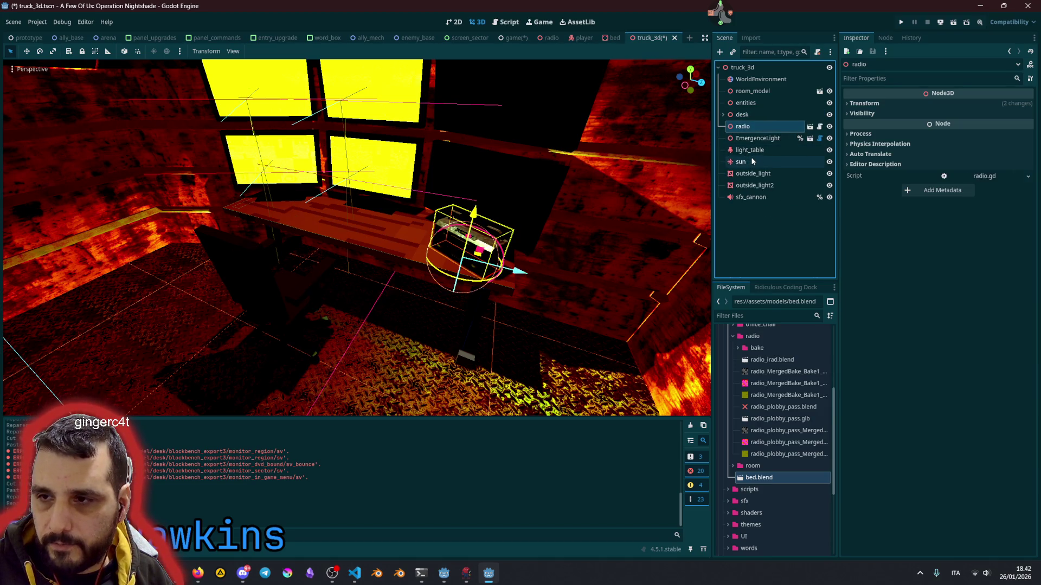
pyautogui.moveTo(750, 130); pyautogui.dragTo(751, 104)
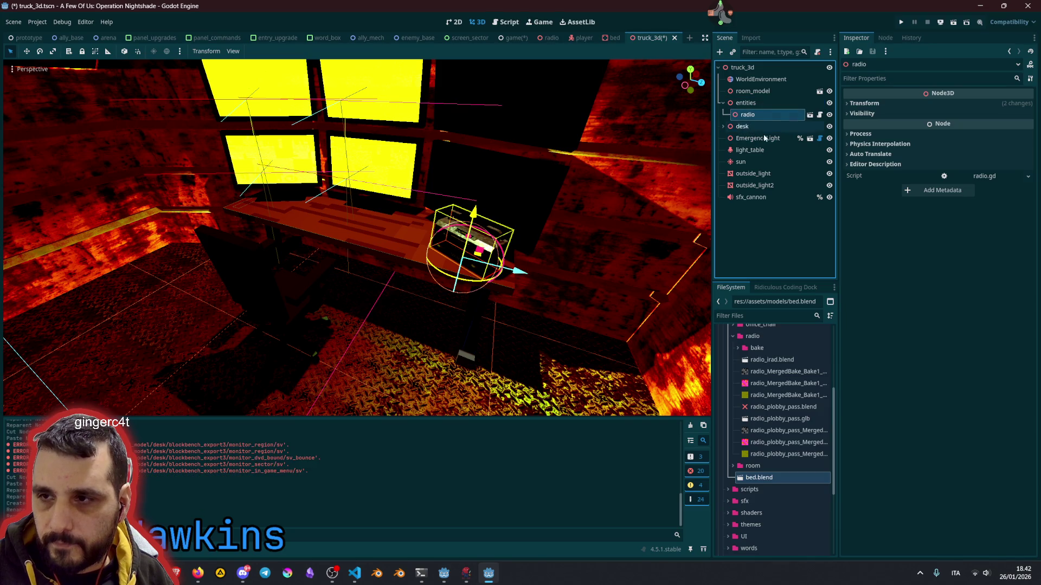
pyautogui.click(757, 217)
pyautogui.click(751, 197)
pyautogui.click(750, 151)
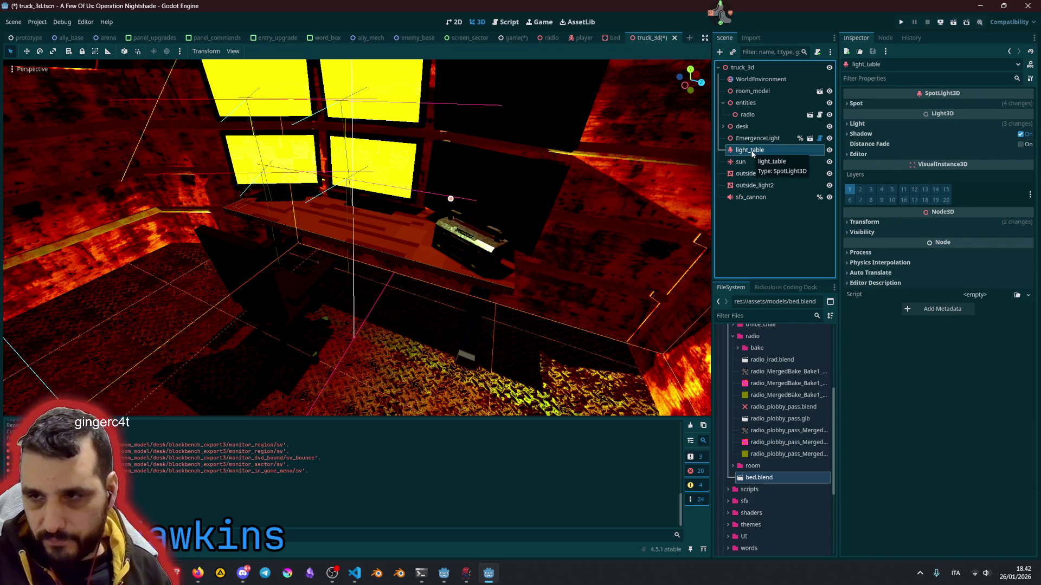
pyautogui.press('f')
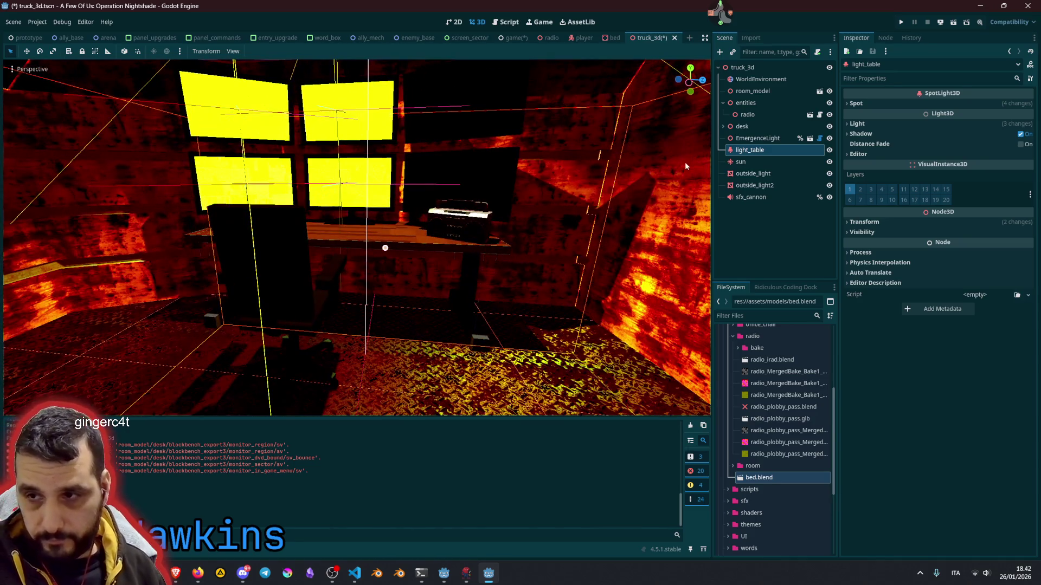
pyautogui.click(746, 212)
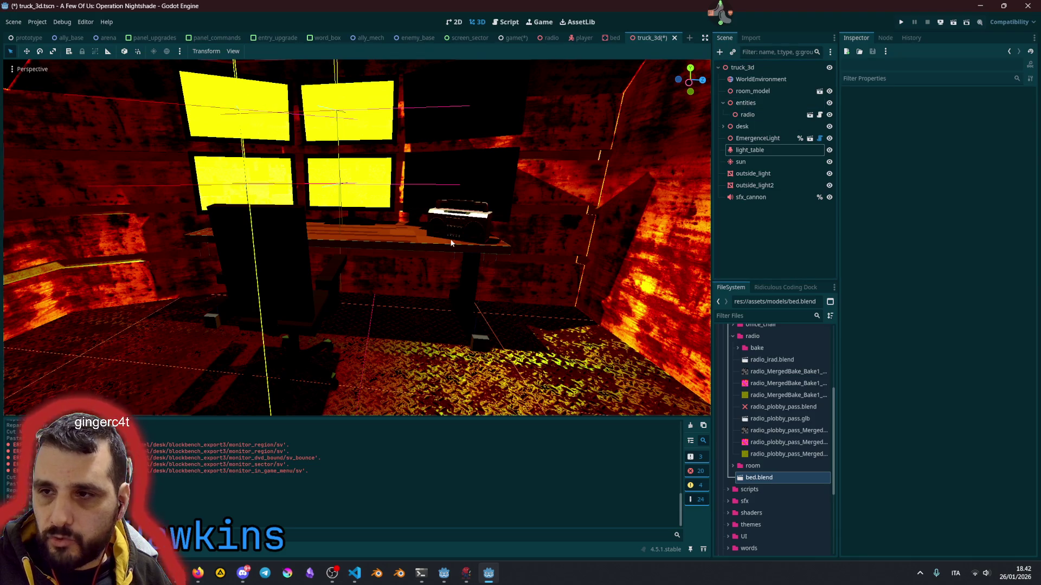
pyautogui.scroll(6, 450, 242)
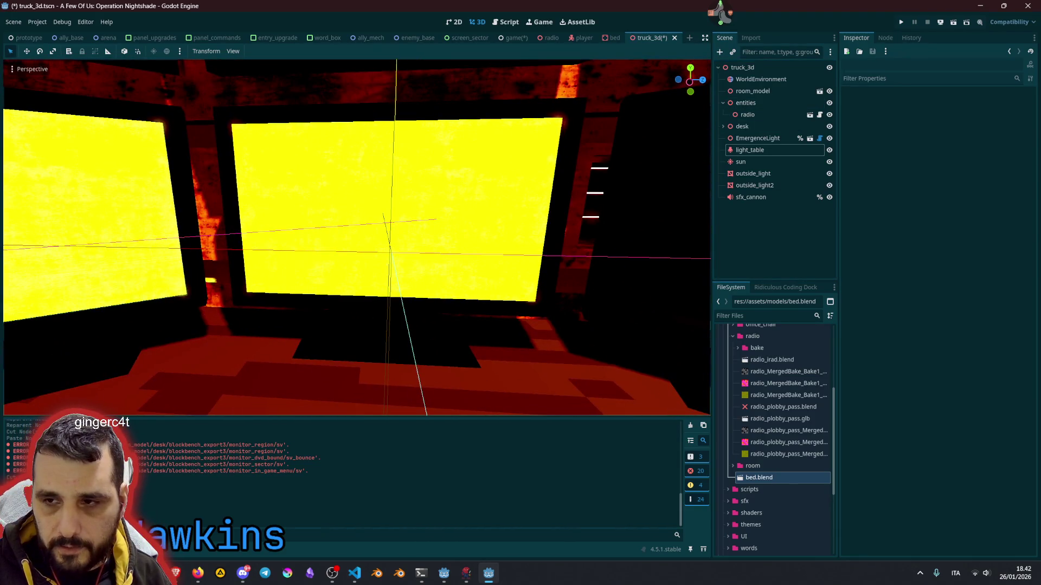
pyautogui.scroll(-5, 555, 235)
pyautogui.click(722, 127)
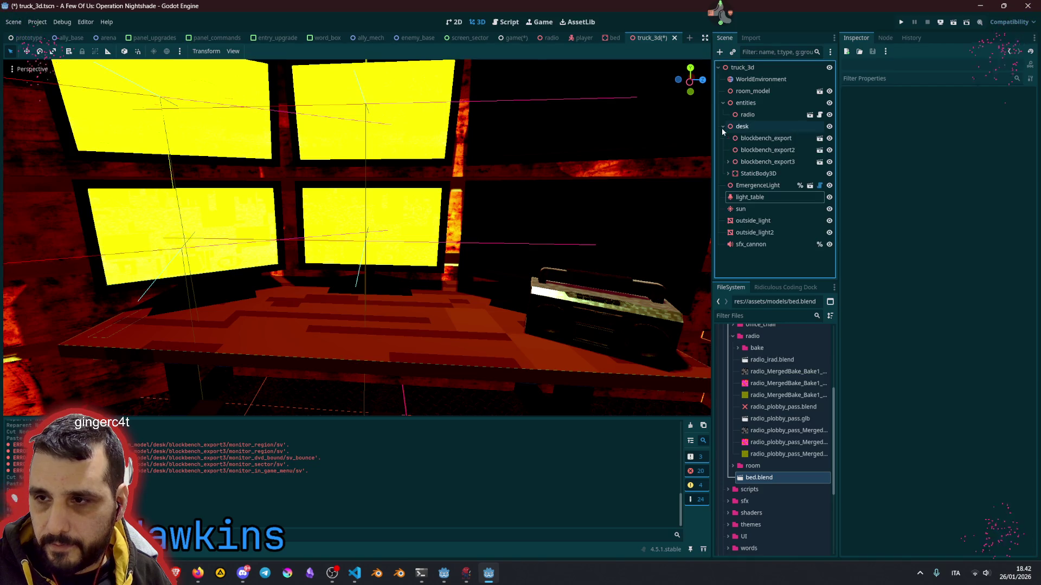
# Under desk > blockbench_export3, assign the sv SubViewport to monitor_region's SV property.
pyautogui.click(730, 172)
pyautogui.click(728, 174)
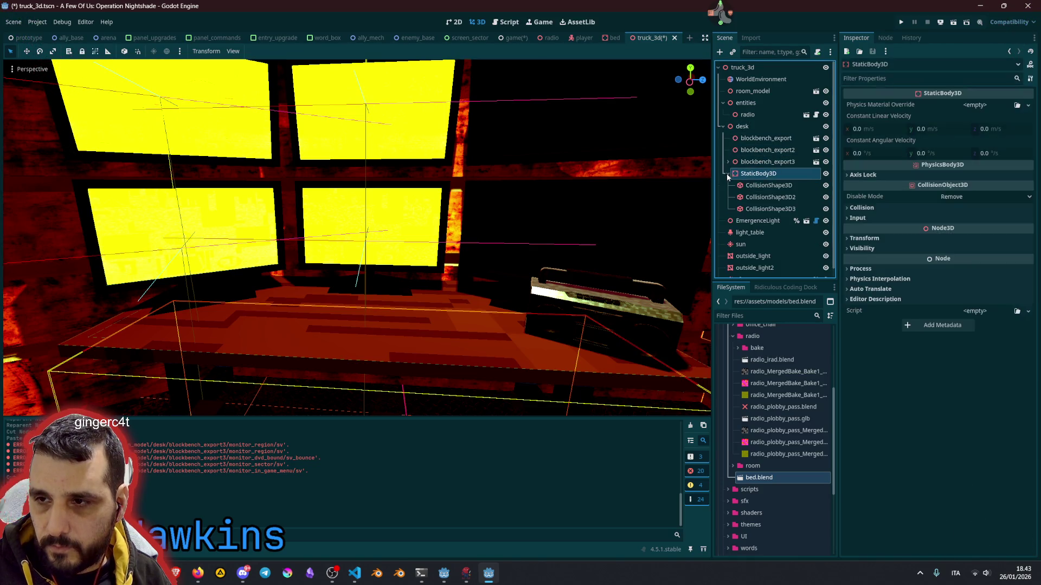
pyautogui.click(728, 162)
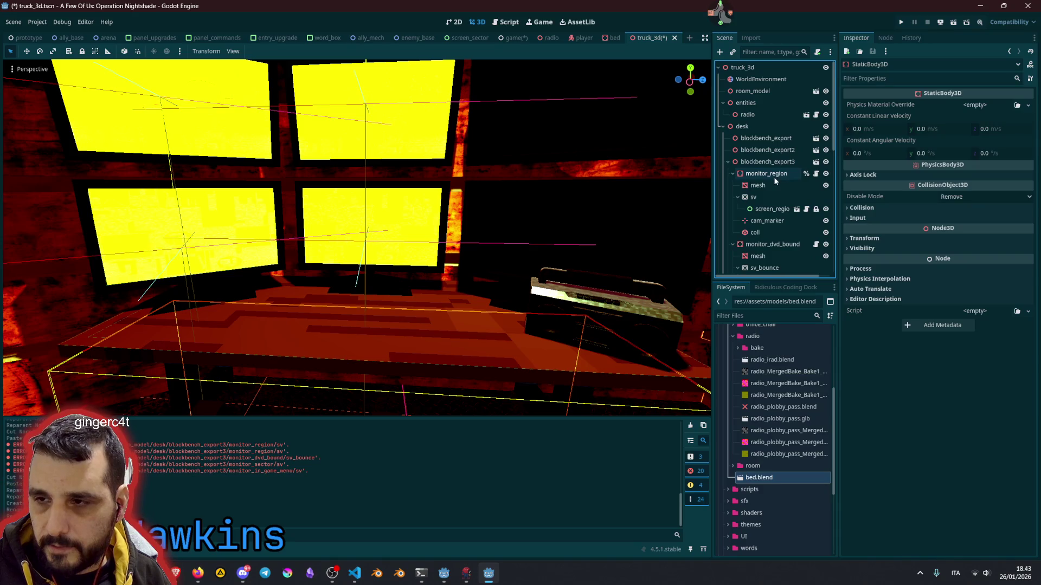
pyautogui.click(766, 174)
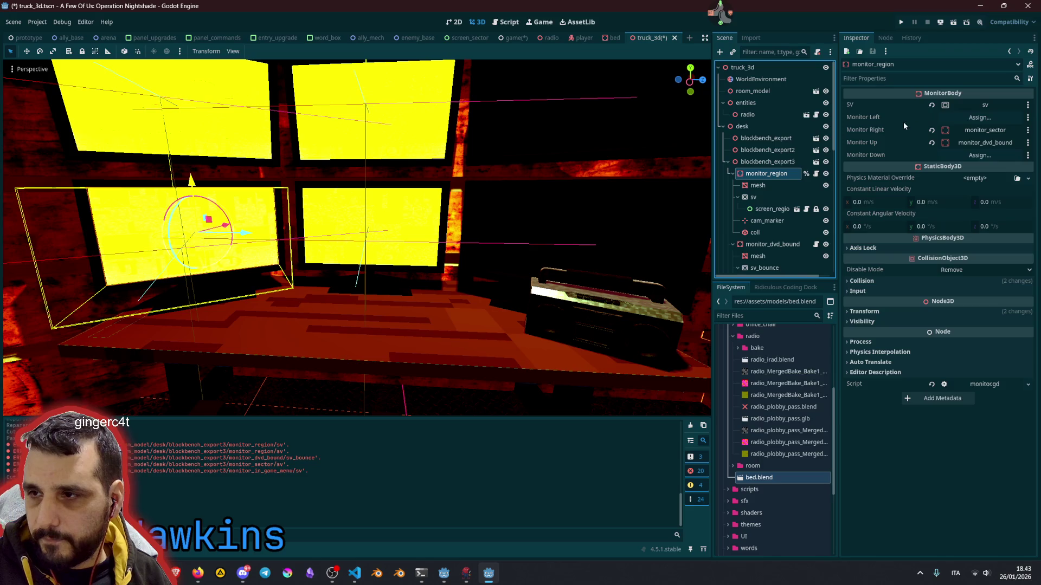
pyautogui.moveTo(960, 106)
pyautogui.mouseDown()
pyautogui.moveTo(782, 177)
pyautogui.moveTo(997, 99)
pyautogui.mouseUp()
pyautogui.click(997, 101)
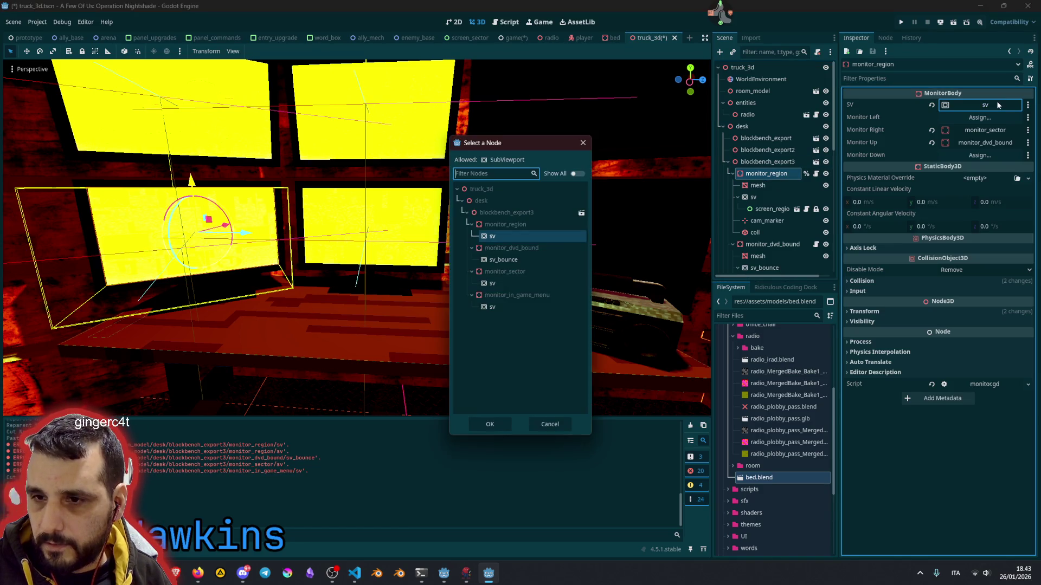
pyautogui.doubleClick(497, 236)
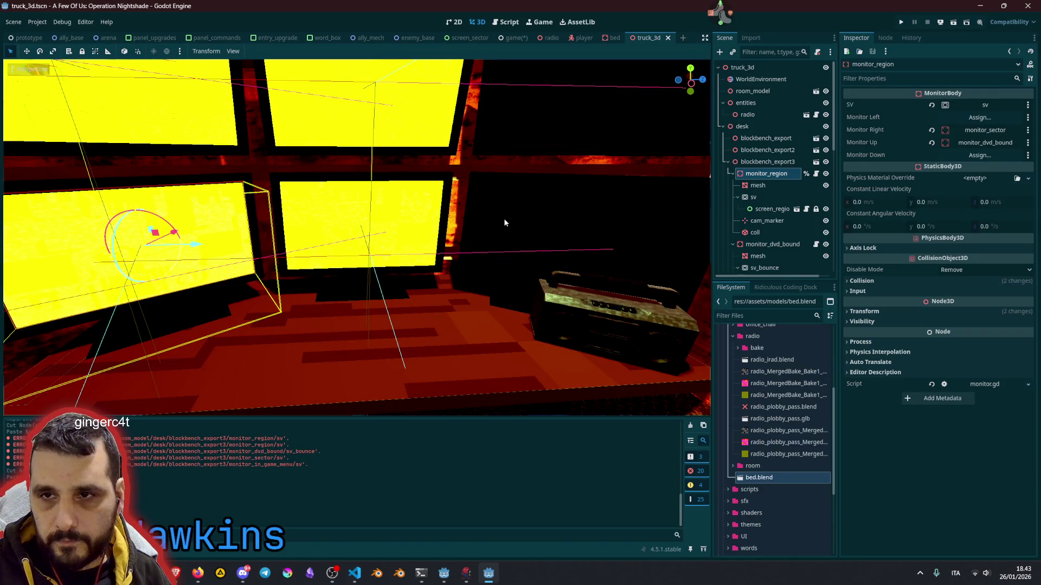
pyautogui.click(37, 21)
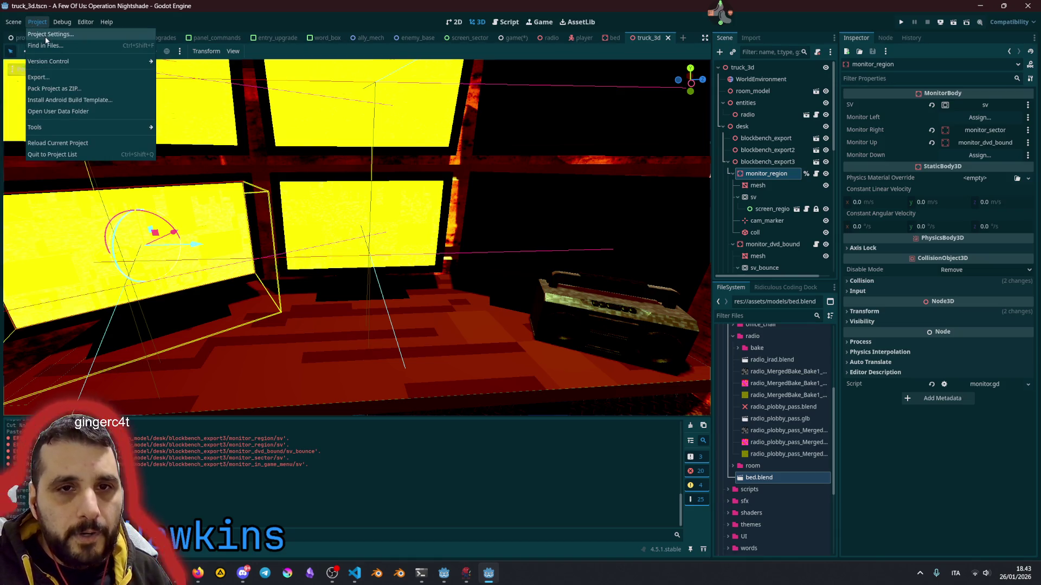
# Set the project's main scene to game.tscn from the stages/game folder in Project Settings.
pyautogui.click(46, 34)
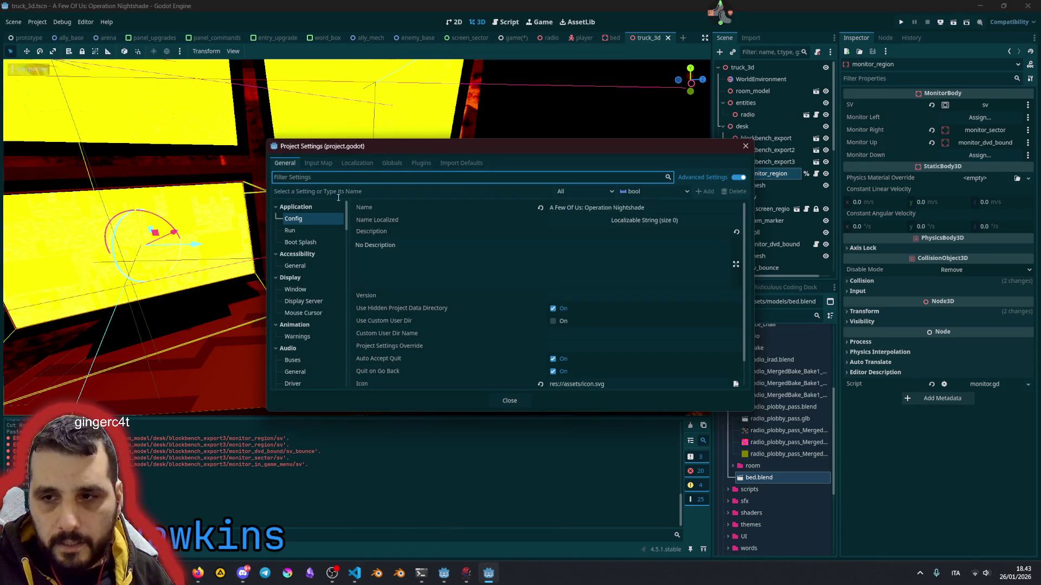
pyautogui.click(311, 230)
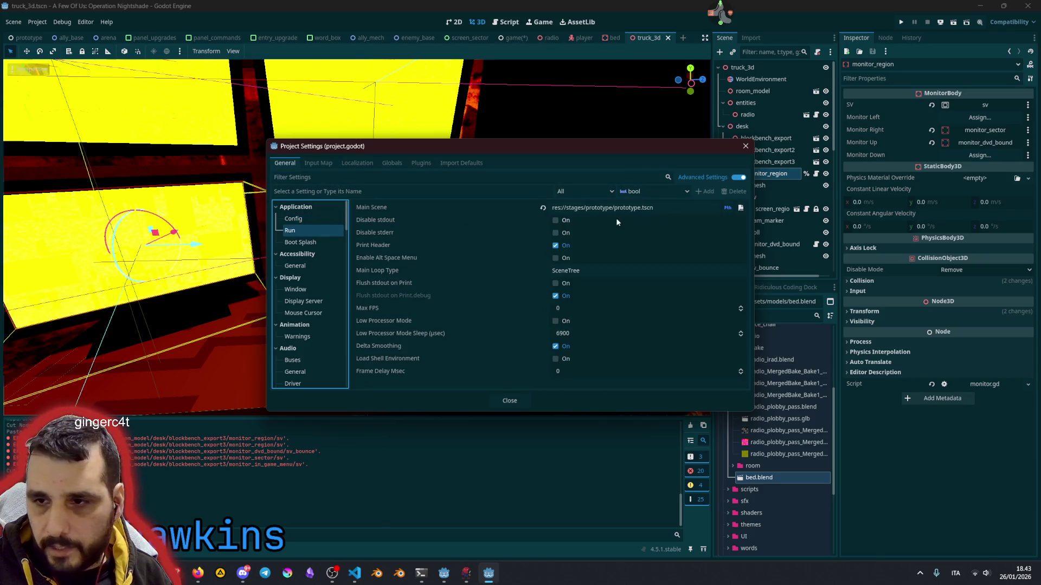
pyautogui.click(740, 208)
pyautogui.click(741, 208)
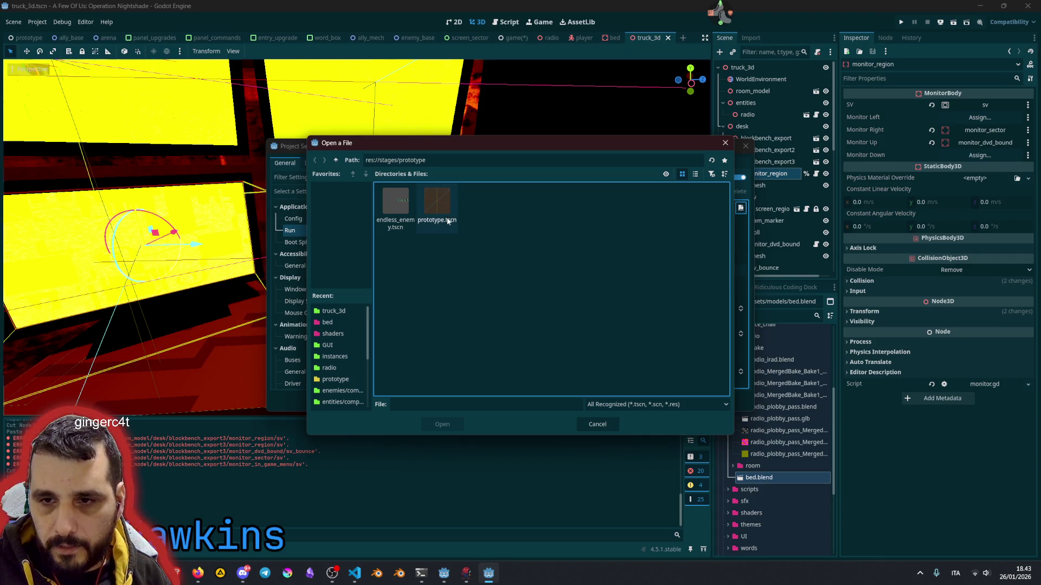
pyautogui.click(335, 159)
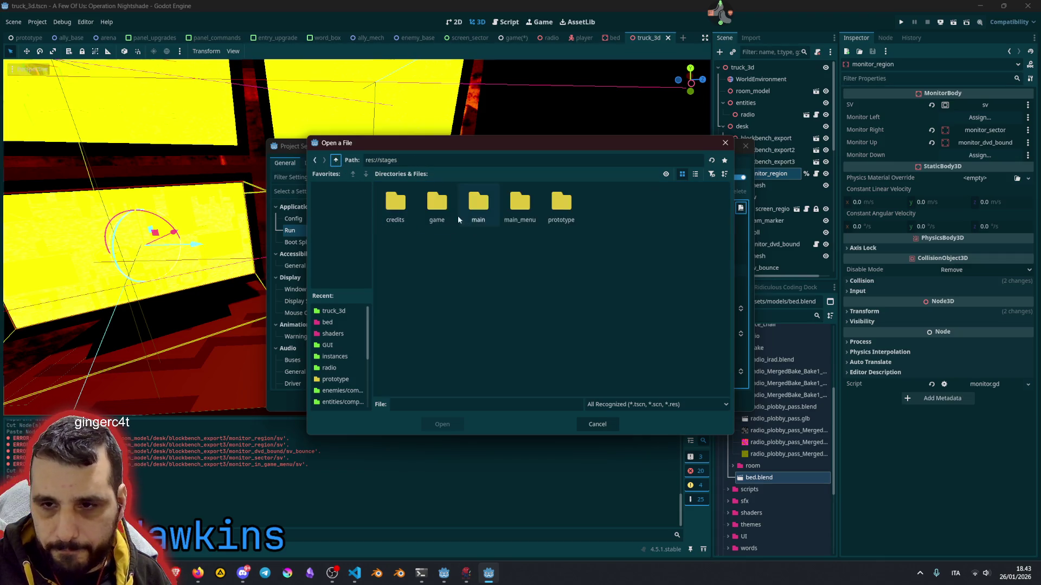
pyautogui.doubleClick(459, 212)
pyautogui.click(434, 206)
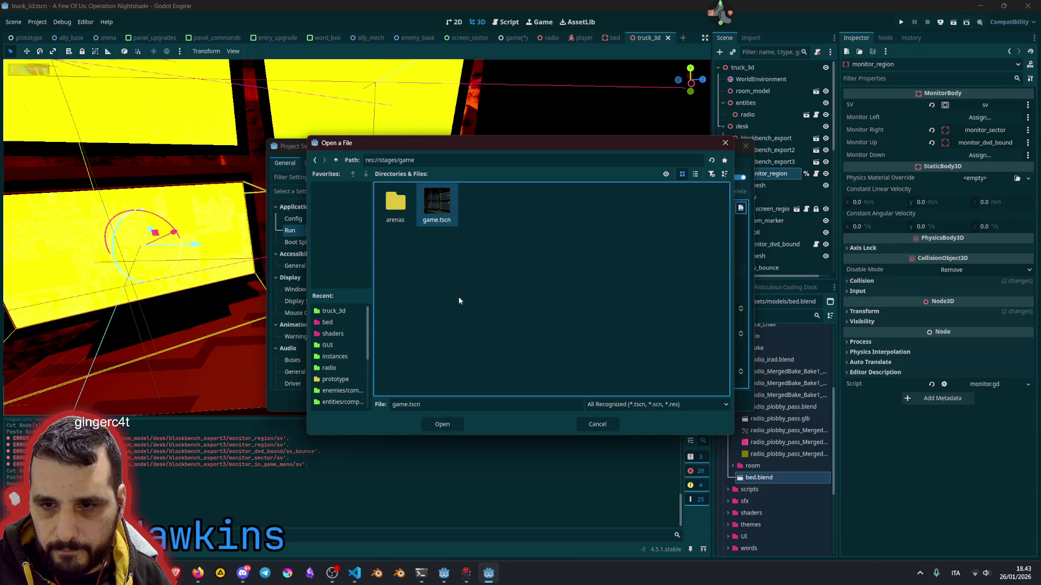
pyautogui.click(436, 426)
pyautogui.click(515, 402)
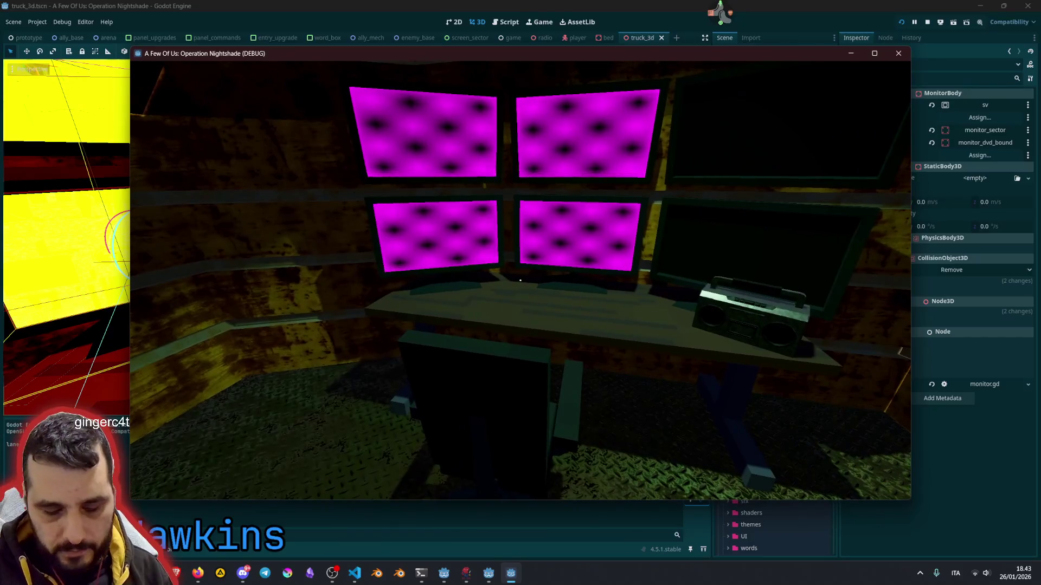
# Stop the running game and select monitor_region under blockbench_export3.
pyautogui.press('F8')
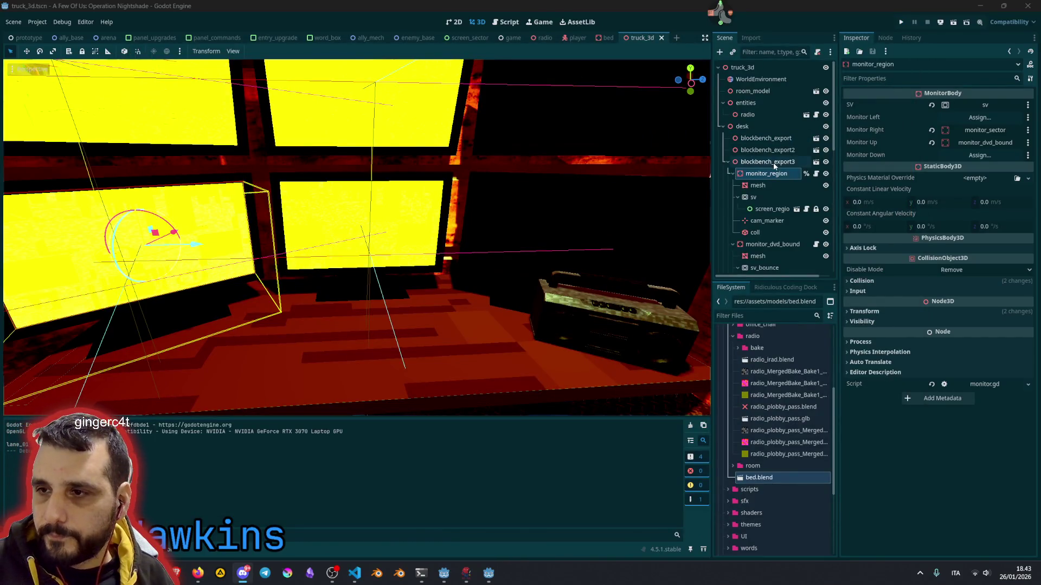
pyautogui.click(767, 161)
pyautogui.click(767, 173)
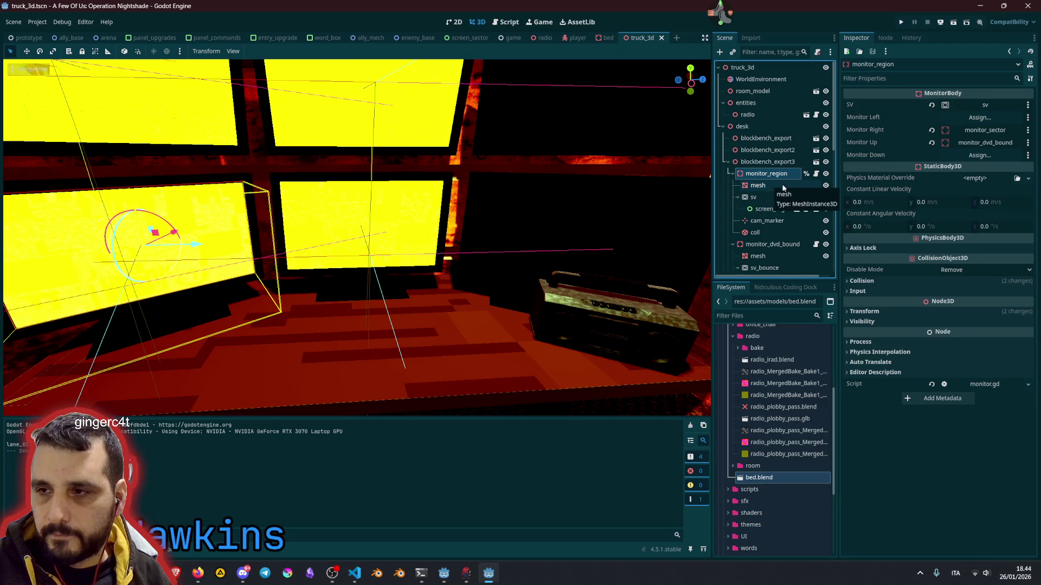
# Point monitor_region's SV property at its own sv subviewport.
pyautogui.click(984, 106)
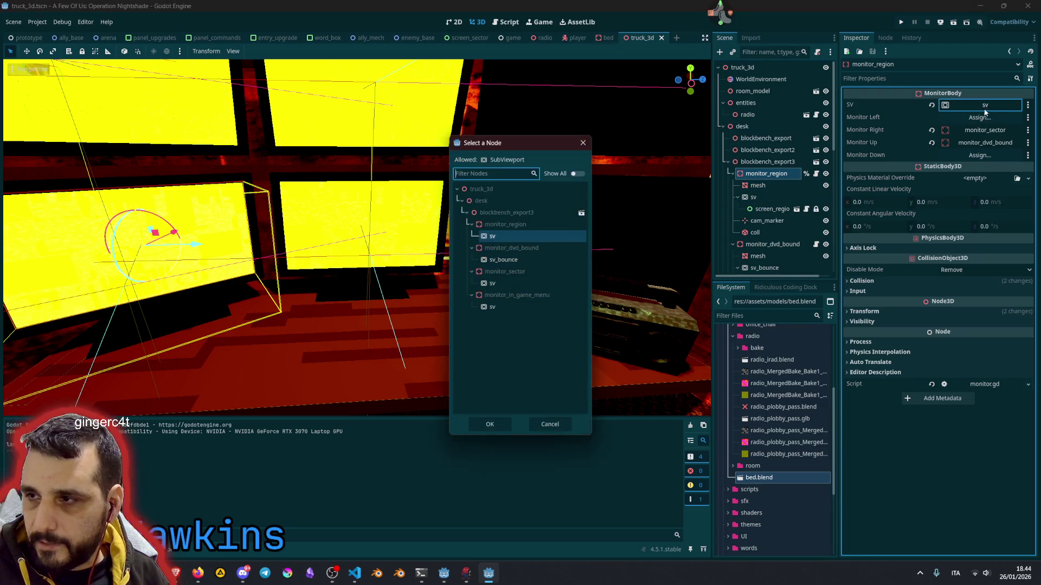
pyautogui.doubleClick(547, 236)
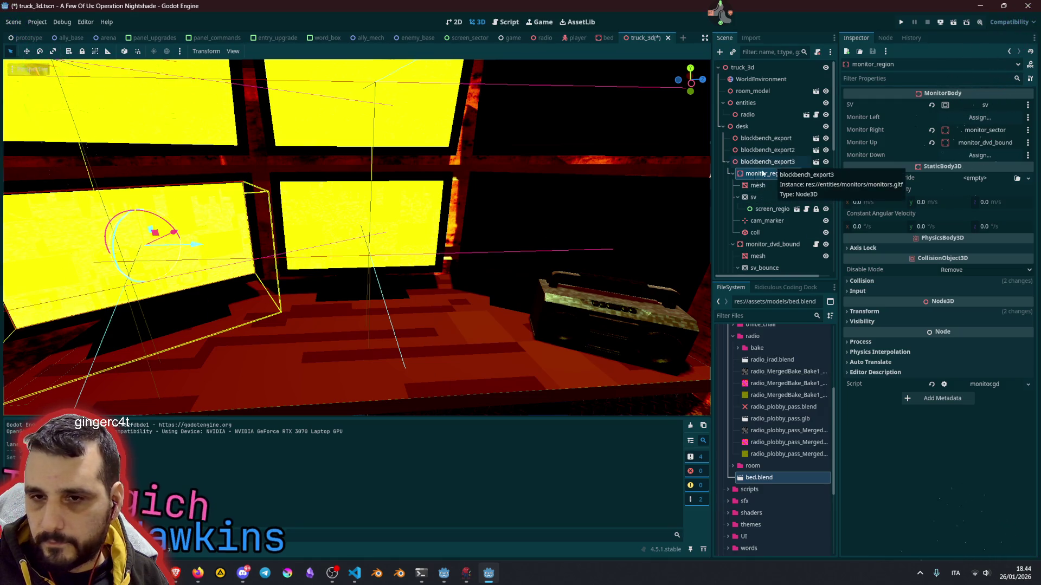
pyautogui.scroll(3, 536, 306)
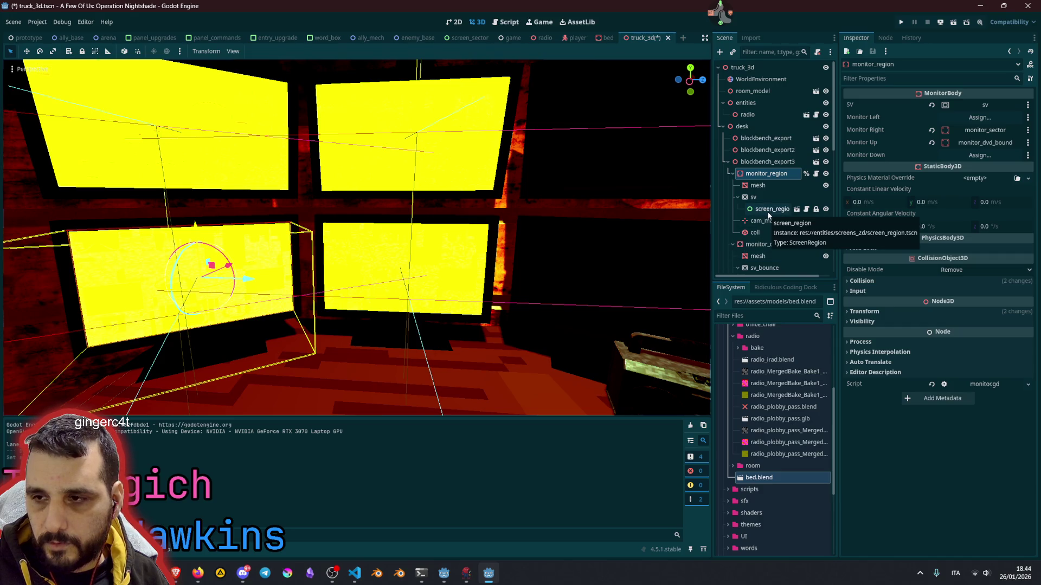
# Select monitor_region's mesh node and expand its surface material override slots.
pyautogui.click(759, 198)
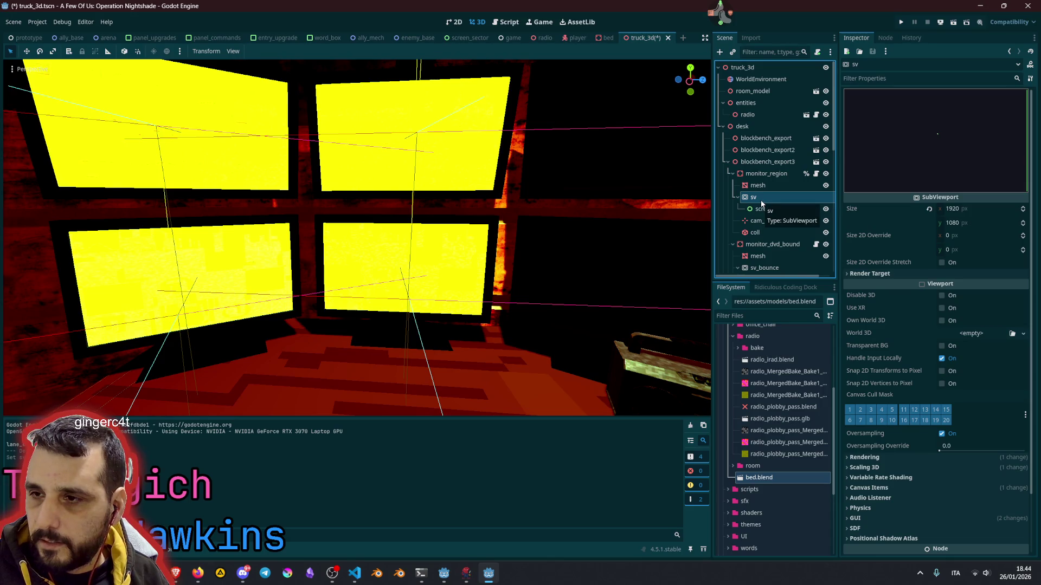
pyautogui.click(765, 174)
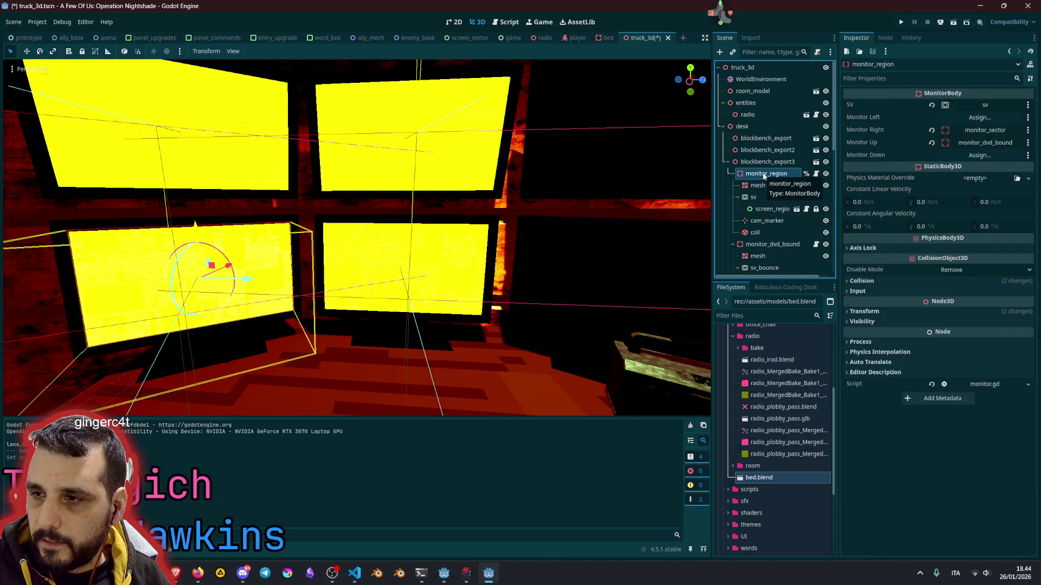
pyautogui.click(786, 184)
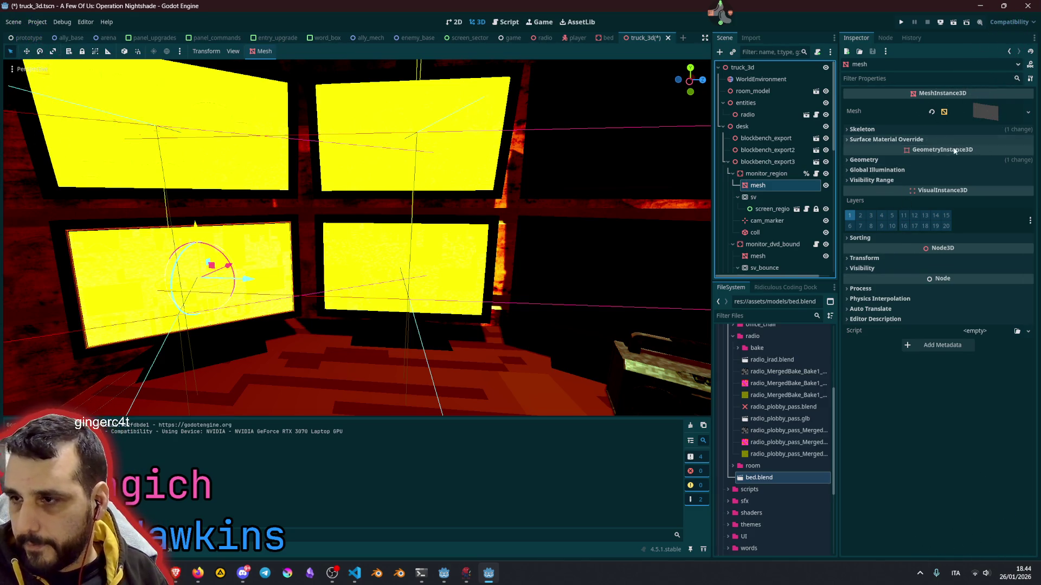
pyautogui.click(896, 139)
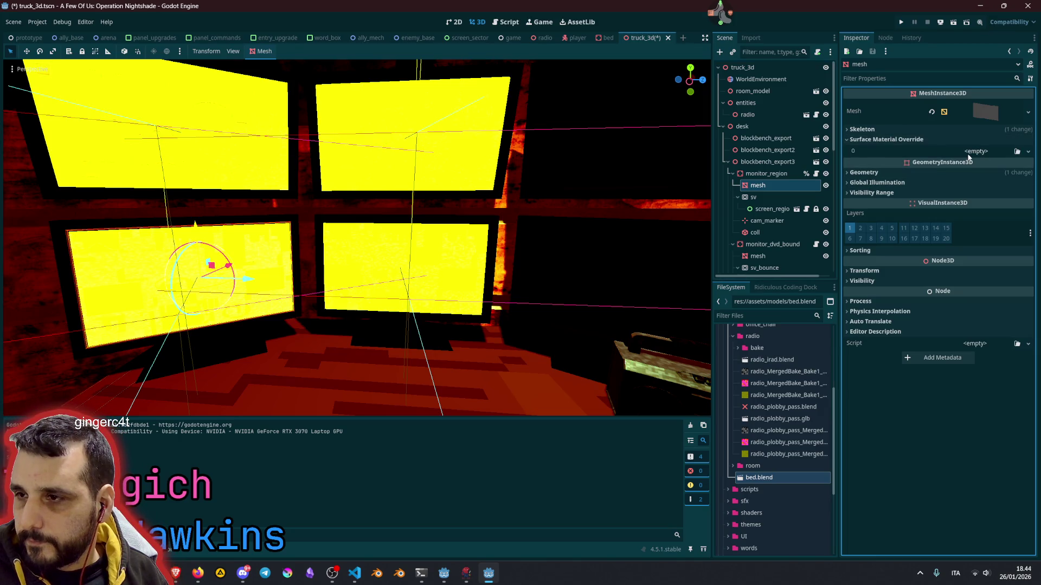
# Expand the monitor mesh's Geometry settings in the Inspector.
pyautogui.click(911, 139)
pyautogui.click(913, 130)
pyautogui.click(913, 130)
pyautogui.click(914, 130)
pyautogui.click(913, 131)
pyautogui.click(993, 106)
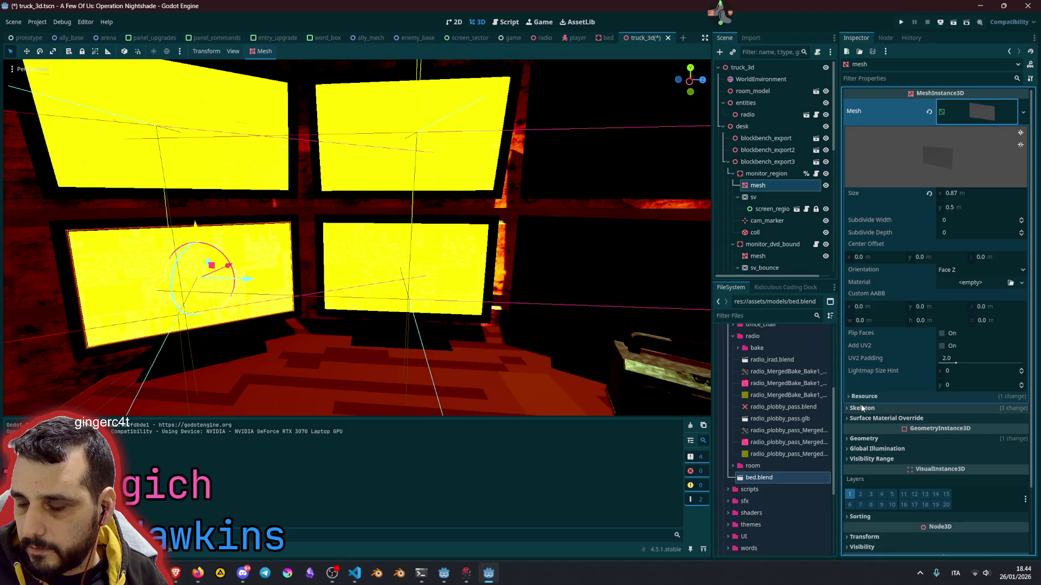
pyautogui.click(882, 438)
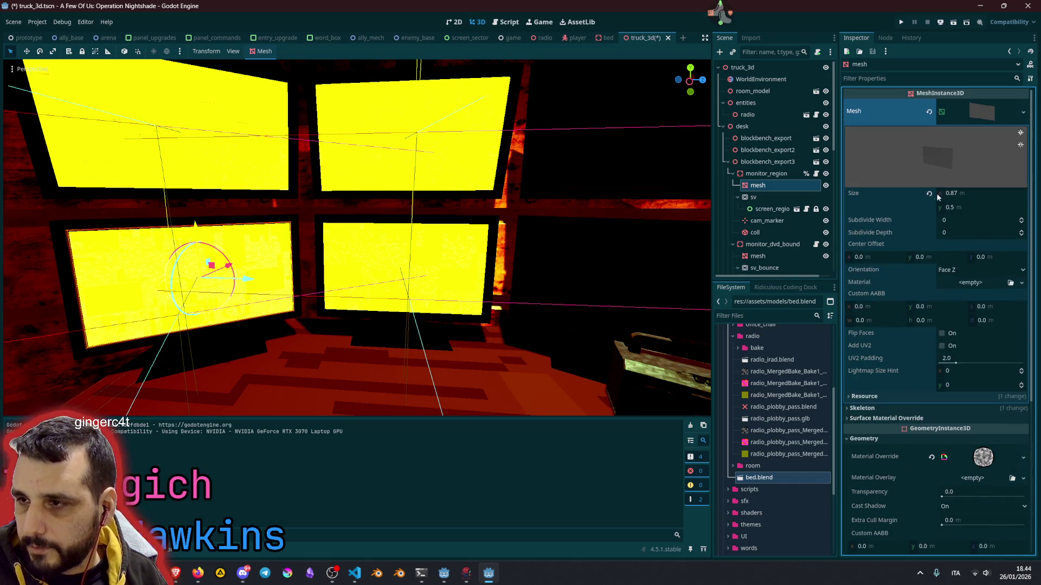
pyautogui.click(975, 122)
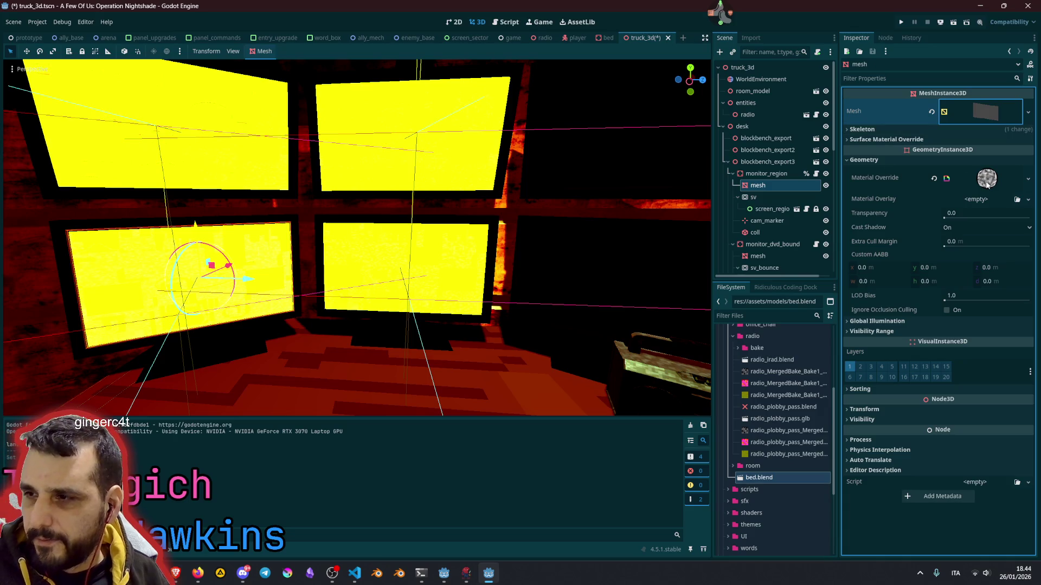
# Set the crt_monitor_spatial shader's Texture Albedo to a new ViewportTexture from monitor_region/sv.
pyautogui.click(986, 183)
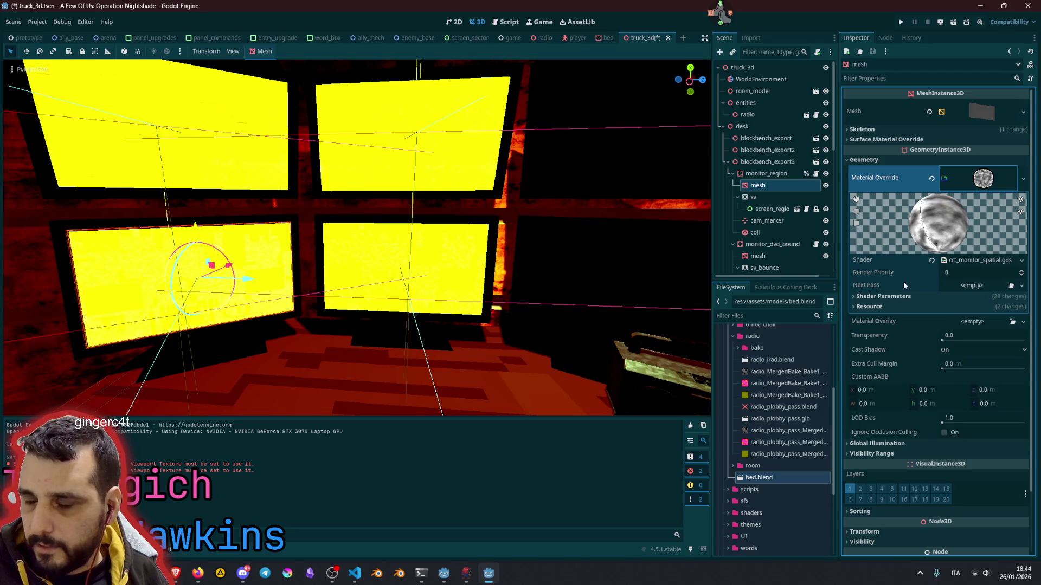
pyautogui.click(967, 260)
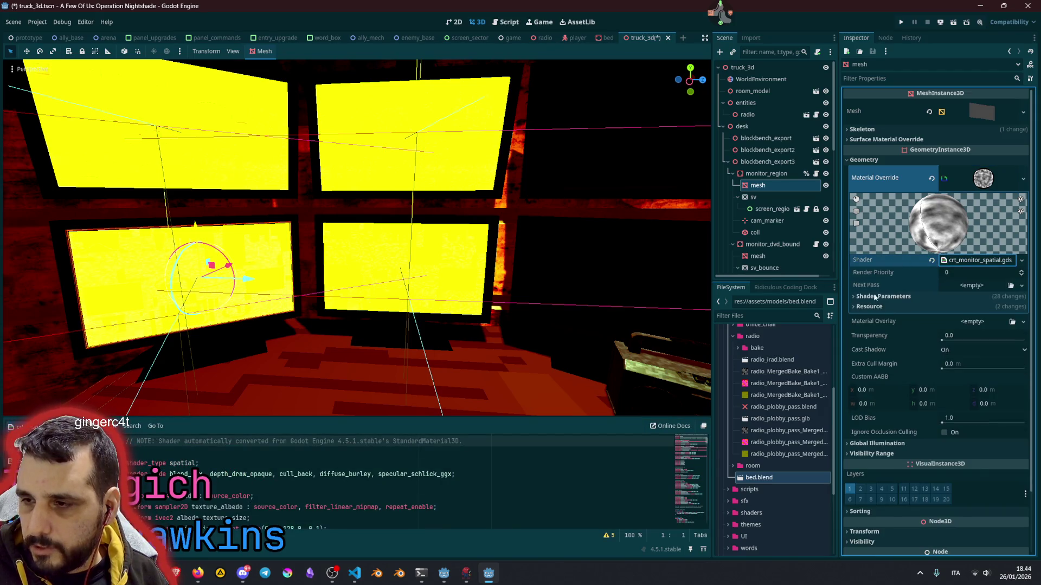
pyautogui.click(881, 296)
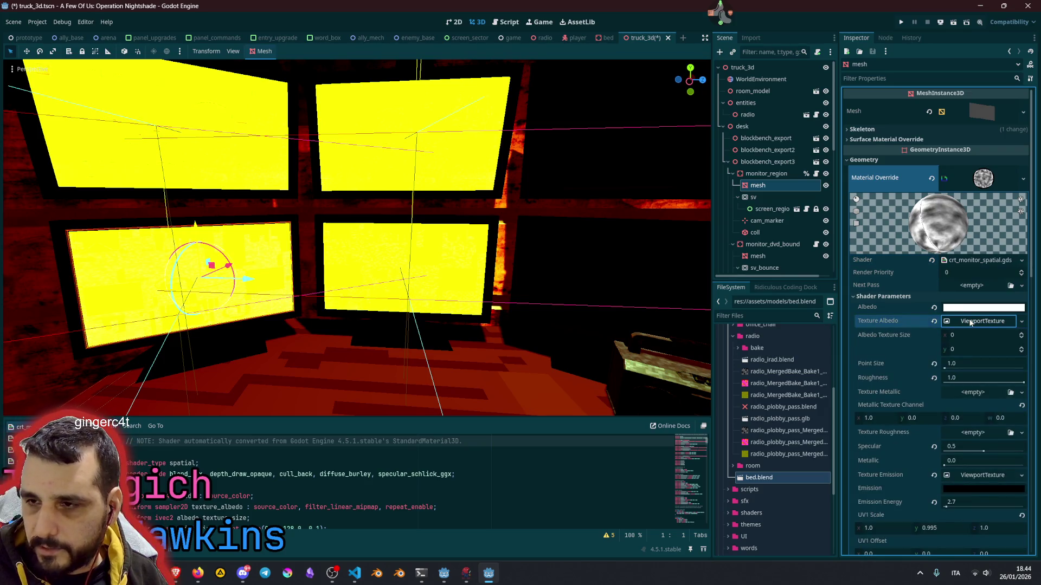
pyautogui.click(1017, 324)
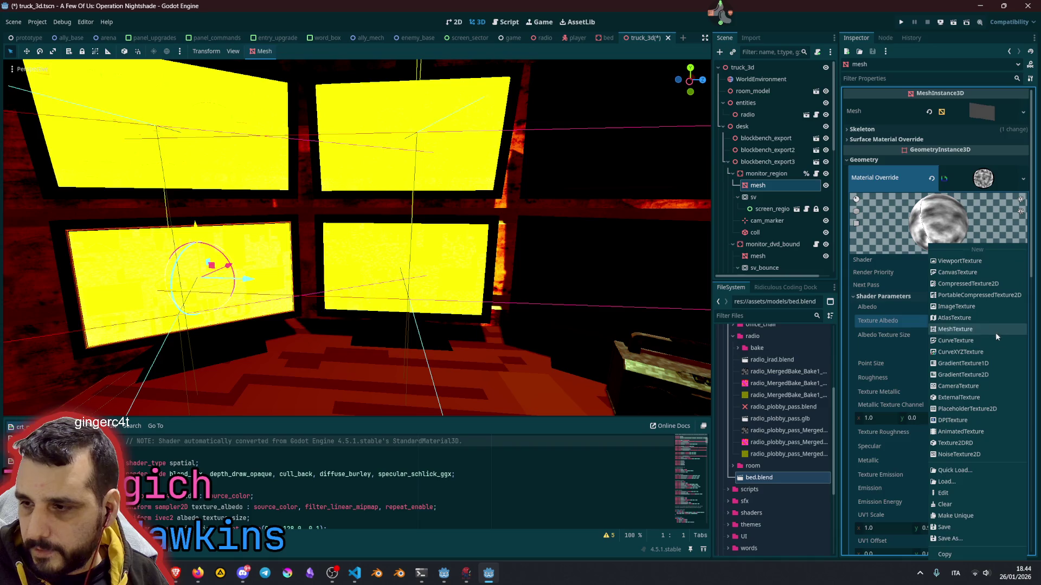
pyautogui.click(960, 261)
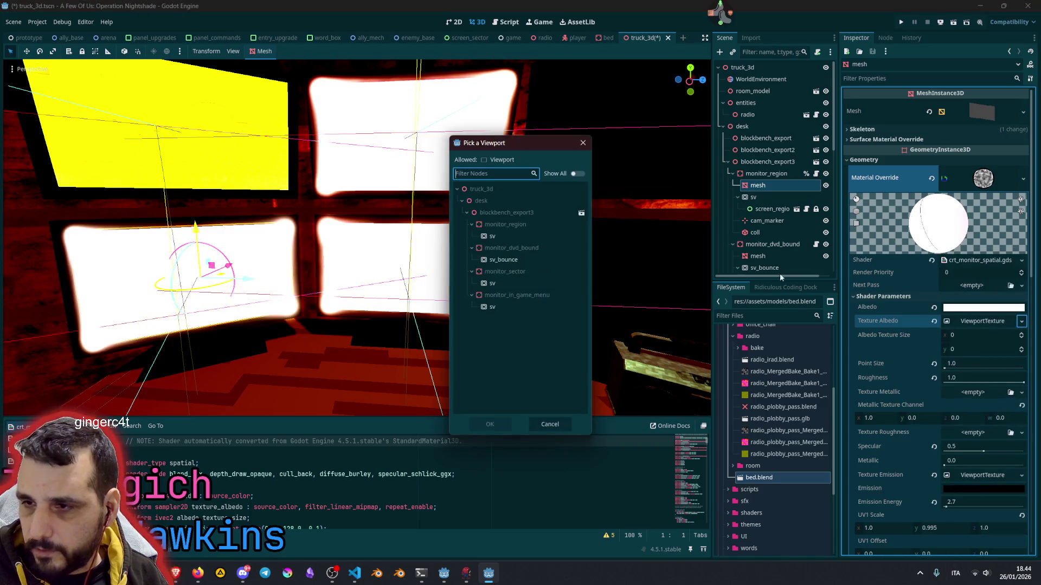
pyautogui.doubleClick(519, 236)
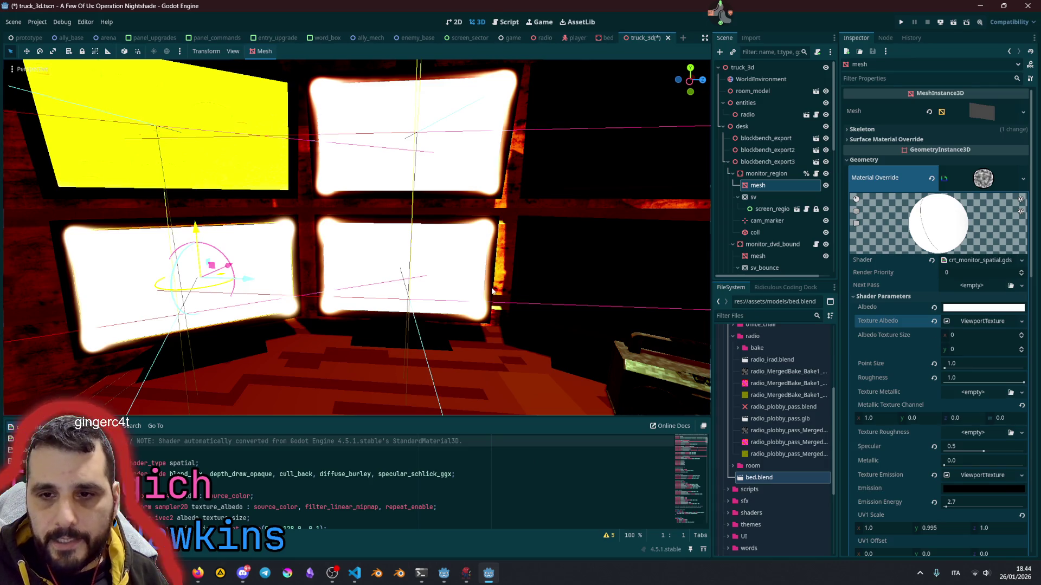
# Save the truck_3d scene and switch to the prototype scene's material override.
pyautogui.moveTo(492, 292); pyautogui.dragTo(482, 279)
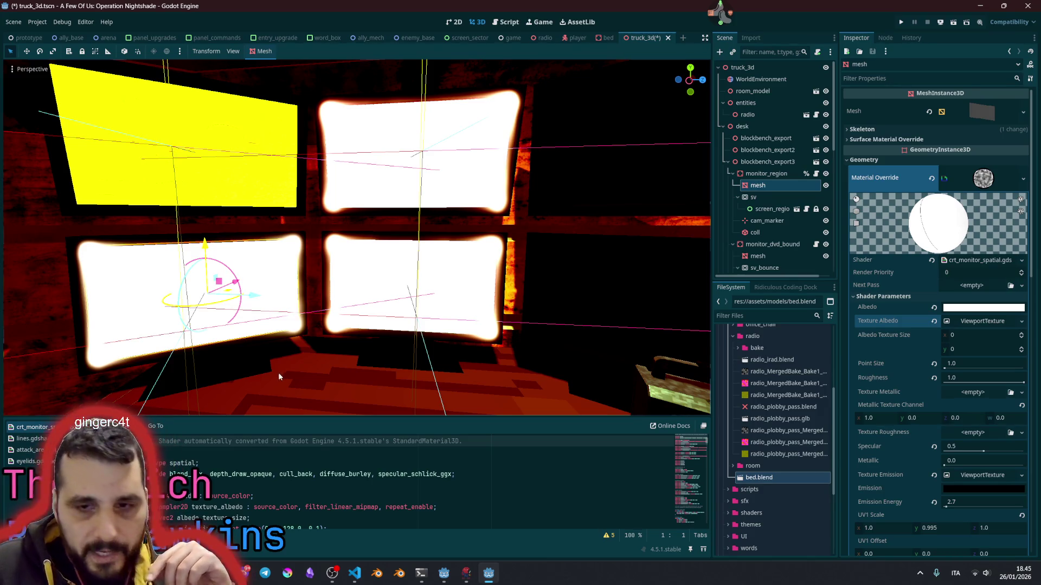
pyautogui.hotkey('ctrl', 's')
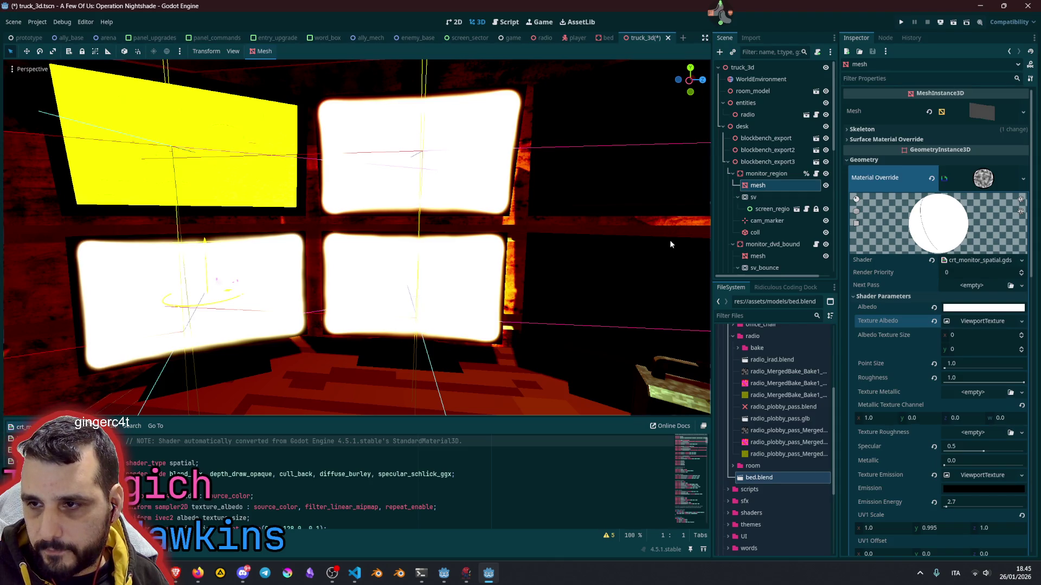
pyautogui.moveTo(696, 220); pyautogui.dragTo(696, 220)
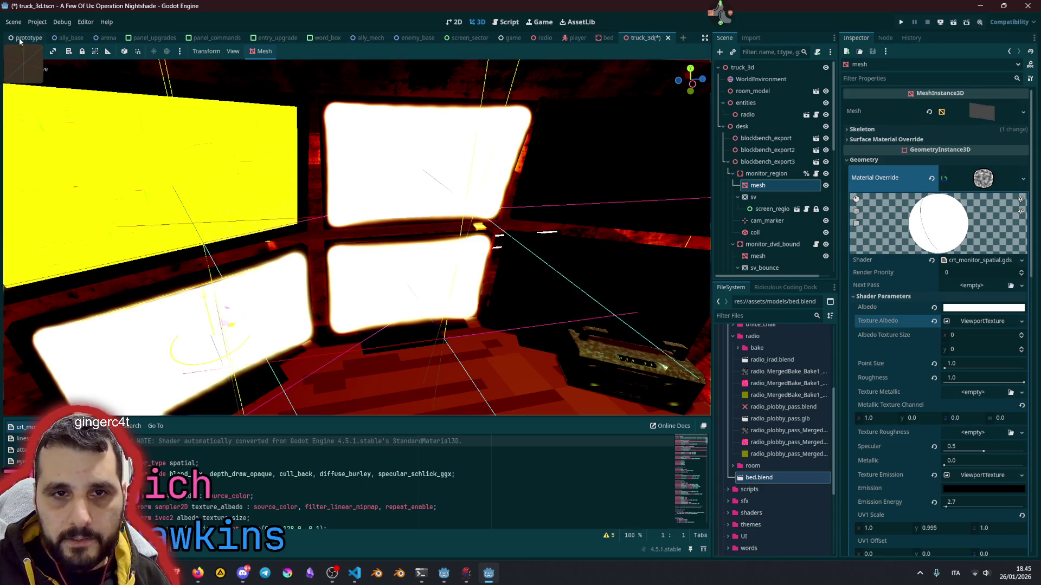
pyautogui.click(28, 37)
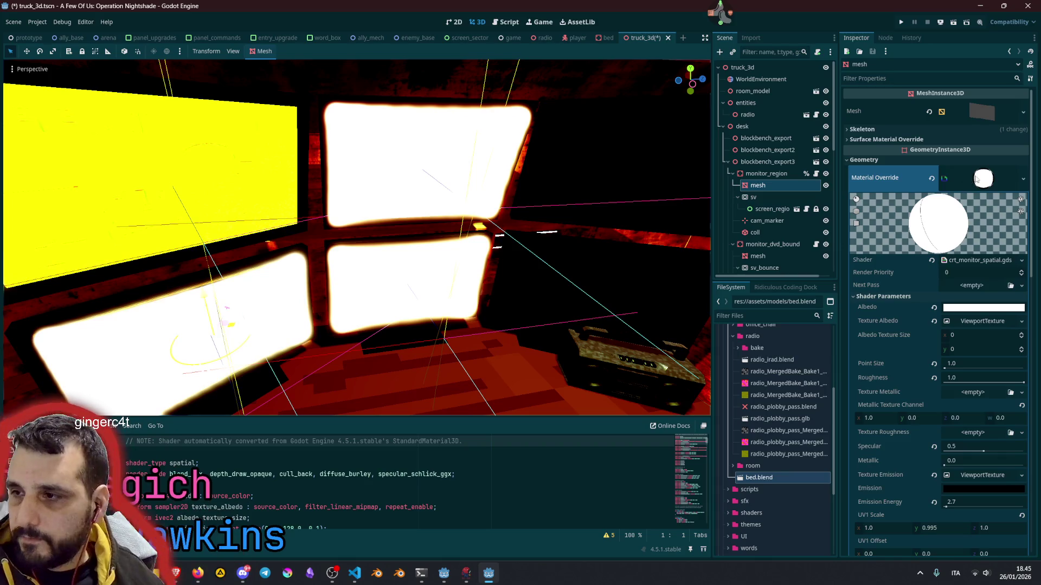
pyautogui.click(1023, 178)
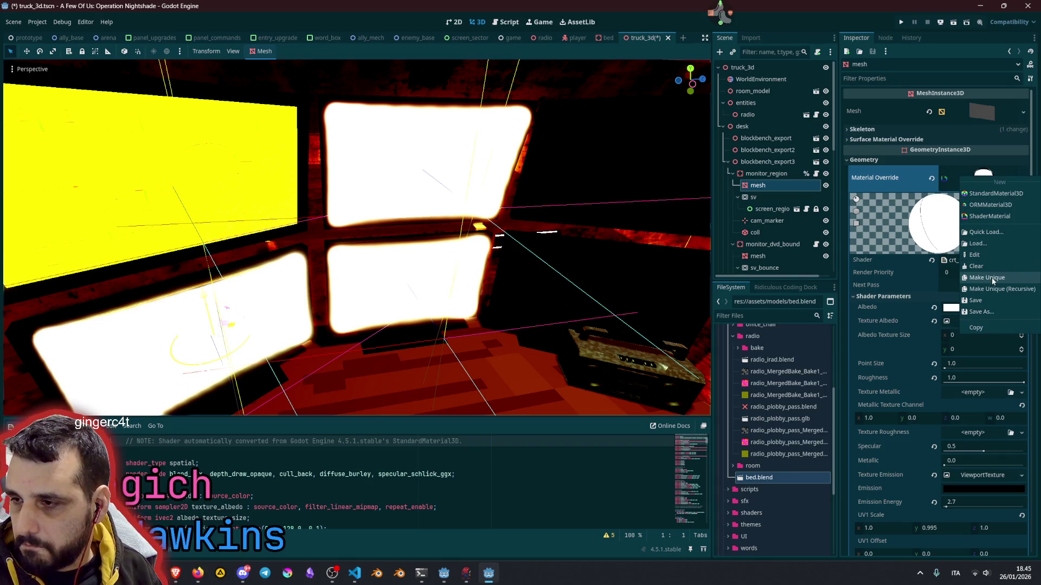
# Make the monitor's shader material unique and show its shader parameters.
pyautogui.click(990, 287)
pyautogui.click(480, 363)
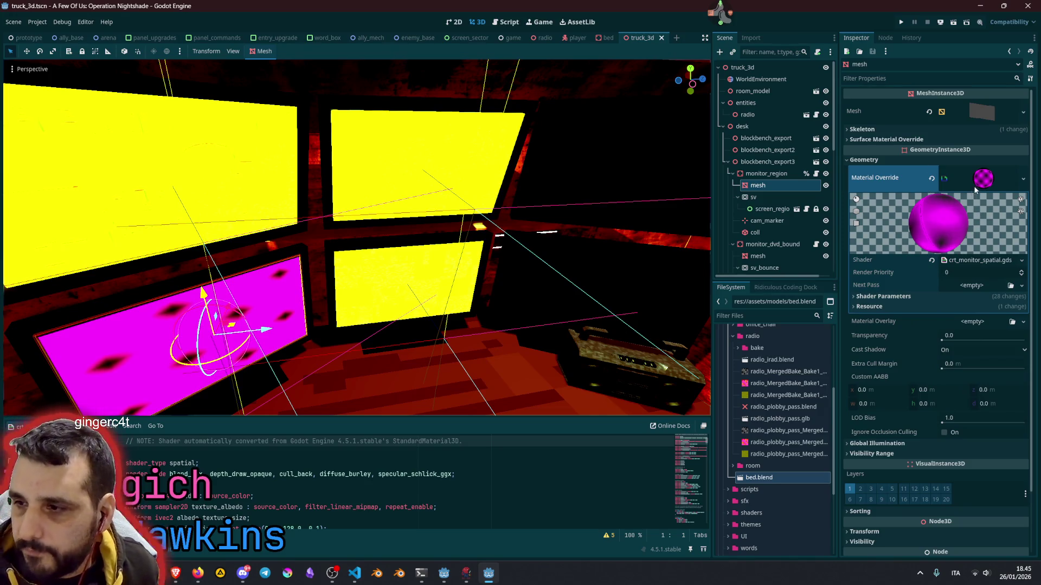
pyautogui.moveTo(305, 313); pyautogui.dragTo(975, 330)
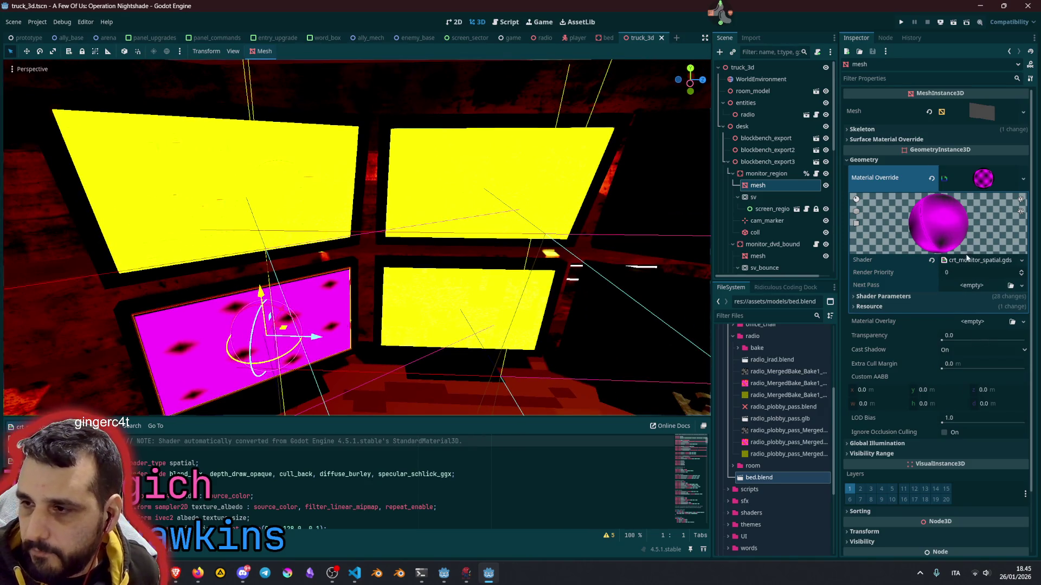
pyautogui.click(938, 297)
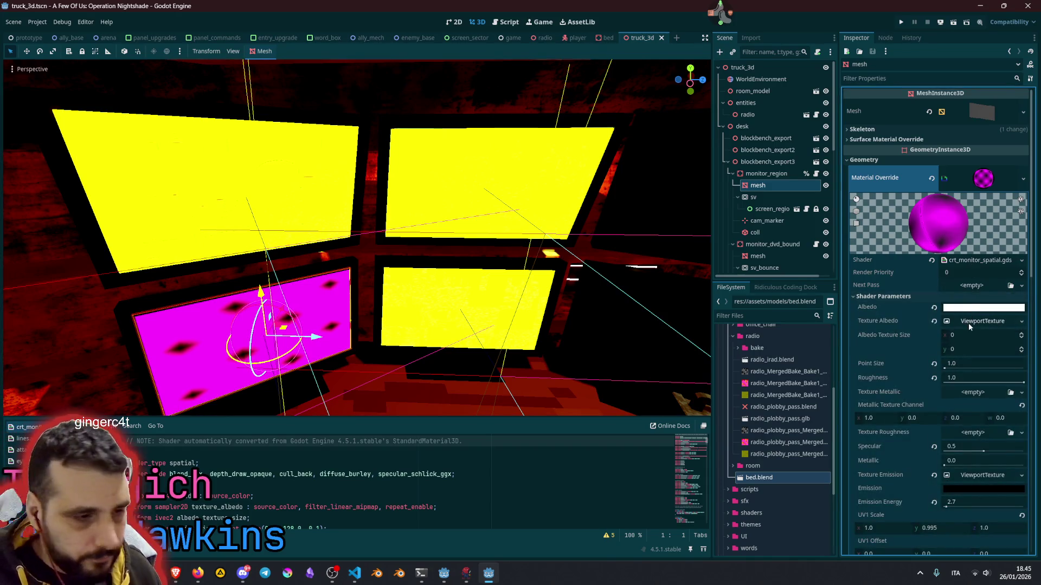
pyautogui.hotkey('alt', 'Tab')
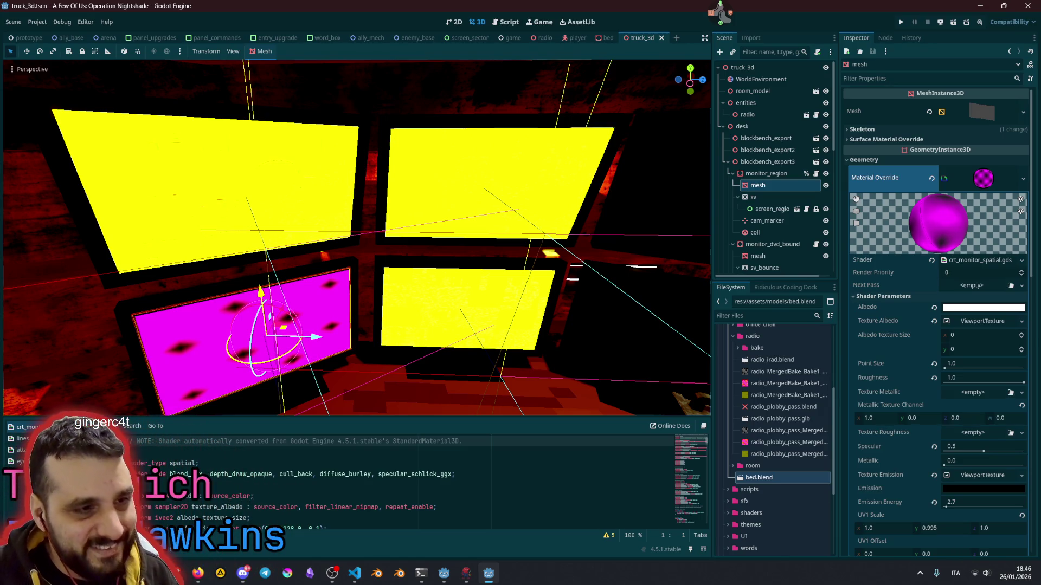
# Assign a new ViewportTexture from monitor_region's sv to Texture Albedo.
pyautogui.click(975, 322)
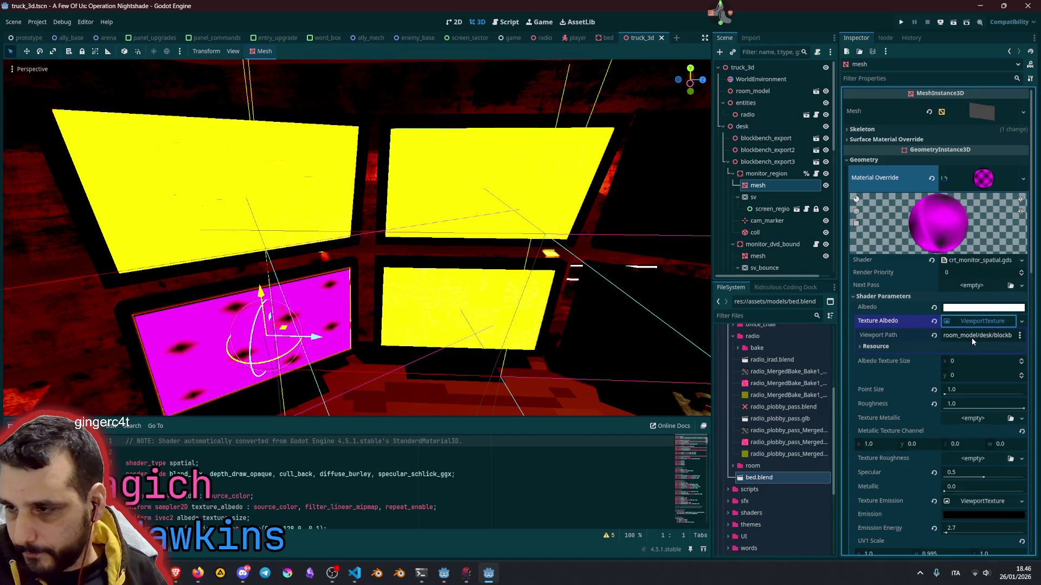
pyautogui.click(1021, 321)
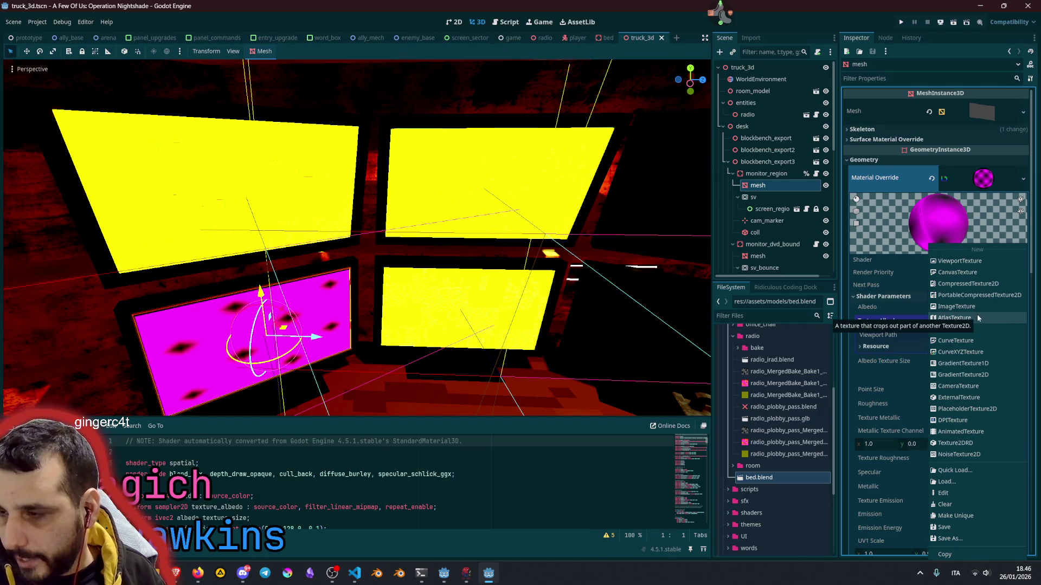
pyautogui.click(963, 263)
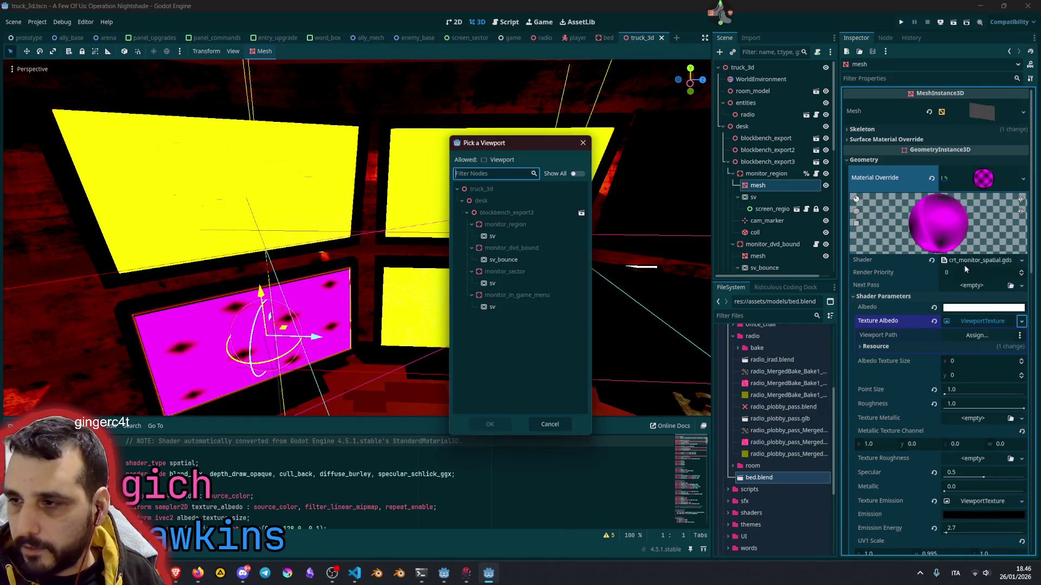
pyautogui.doubleClick(515, 237)
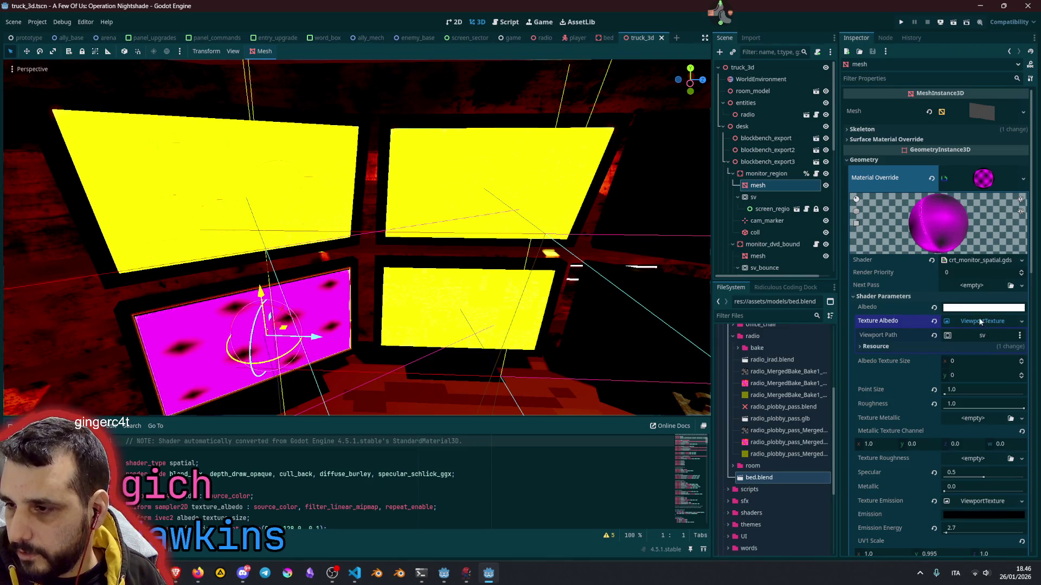
pyautogui.click(980, 335)
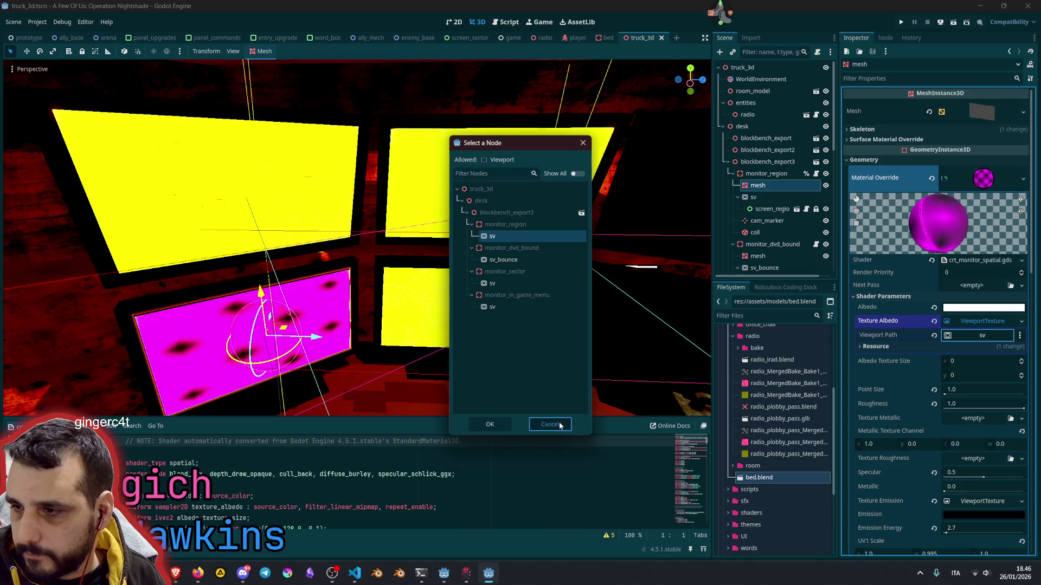
pyautogui.click(549, 424)
pyautogui.click(974, 323)
pyautogui.scroll(-5, 943, 384)
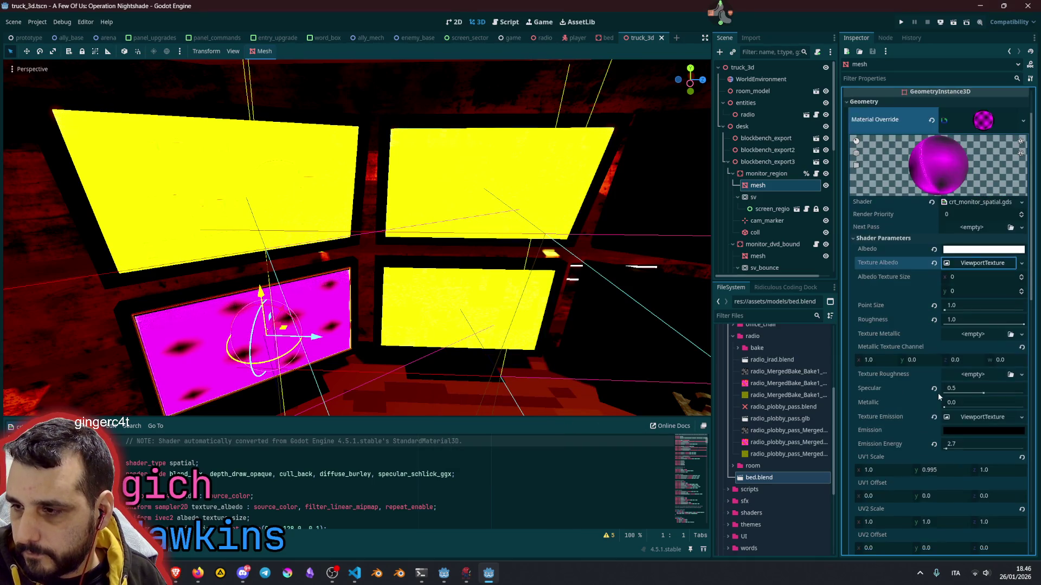
pyautogui.scroll(2, 958, 260)
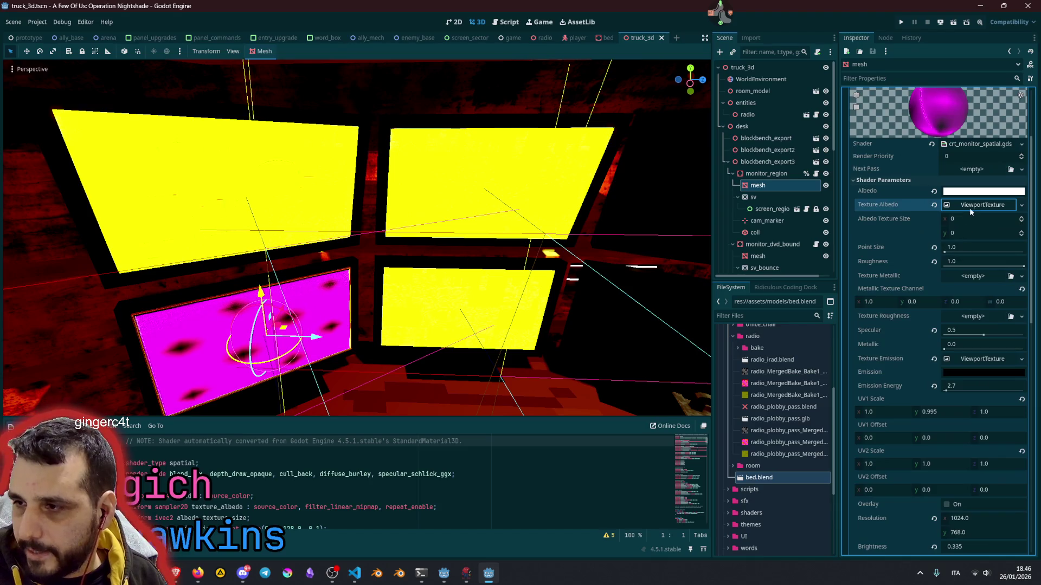
# Apply the viewport image to the lower-left screen, save, and collapse monitor_region.
pyautogui.click(981, 362)
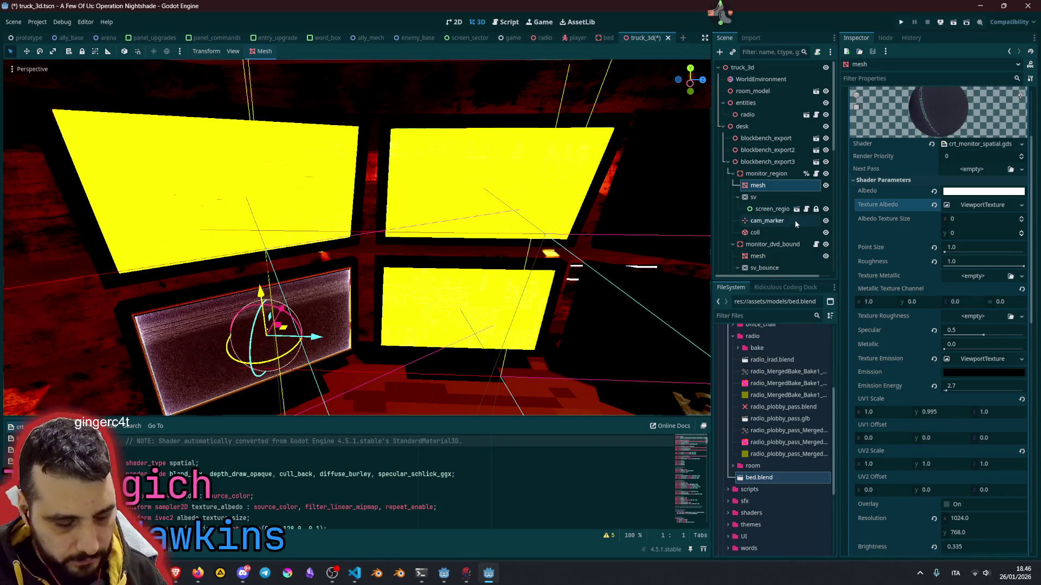
pyautogui.hotkey('ctrl', 's')
pyautogui.click(732, 173)
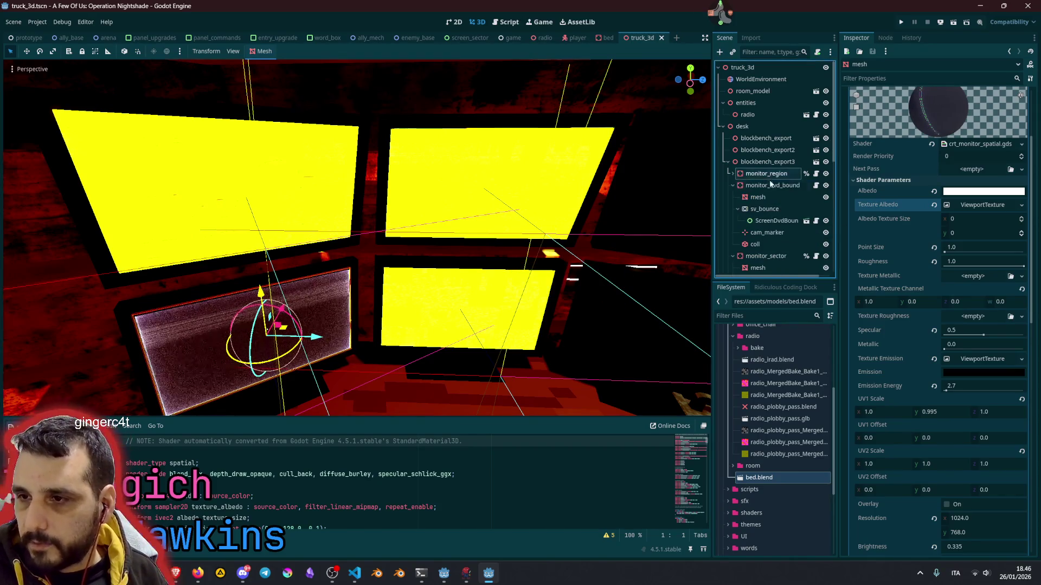
# Give the monitor_dvd_bound mesh a unique copy of its material override.
pyautogui.click(772, 185)
pyautogui.click(758, 197)
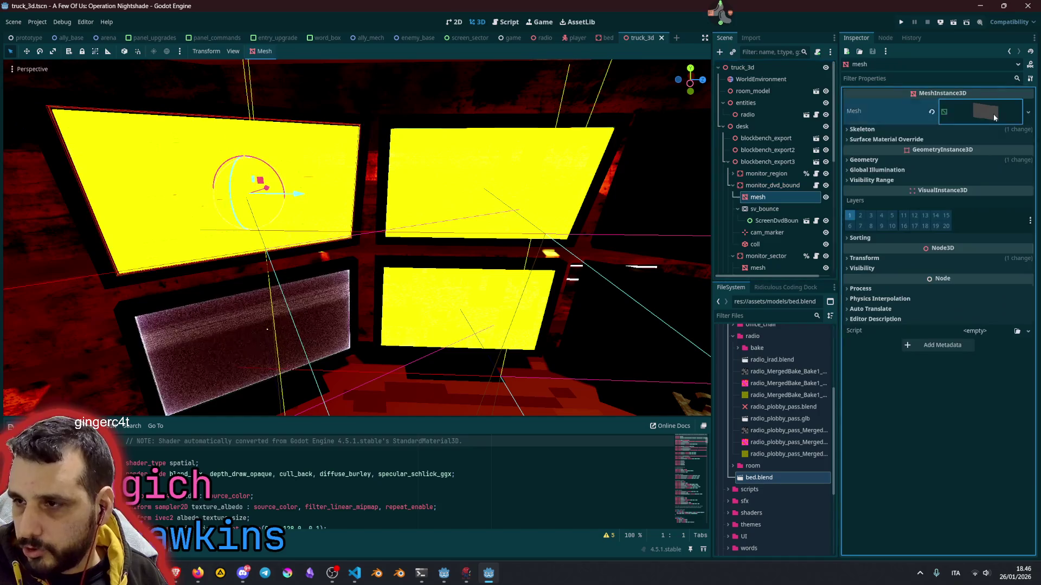
pyautogui.click(914, 158)
pyautogui.click(1027, 179)
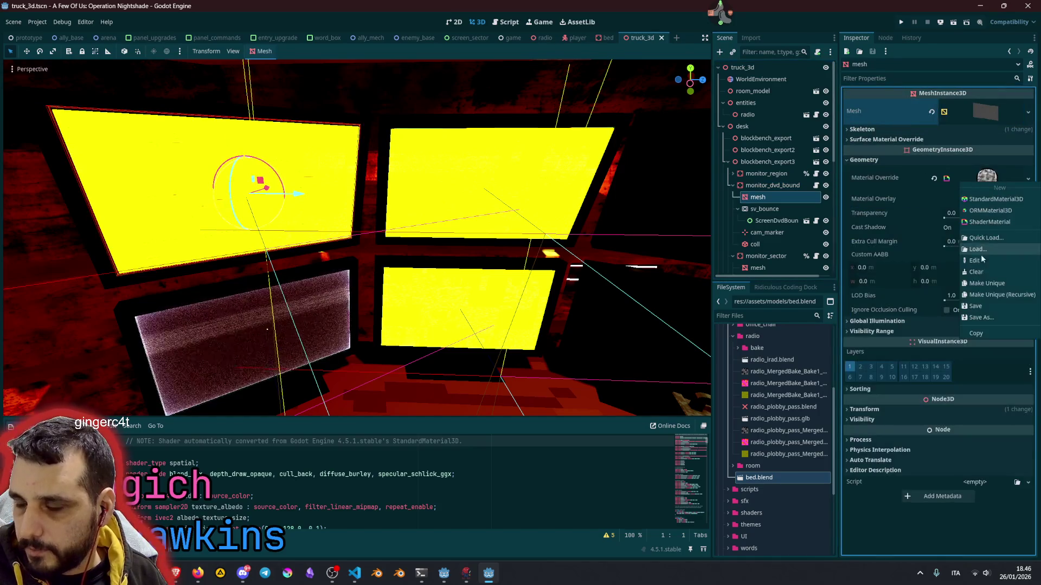
pyautogui.click(992, 295)
pyautogui.click(478, 363)
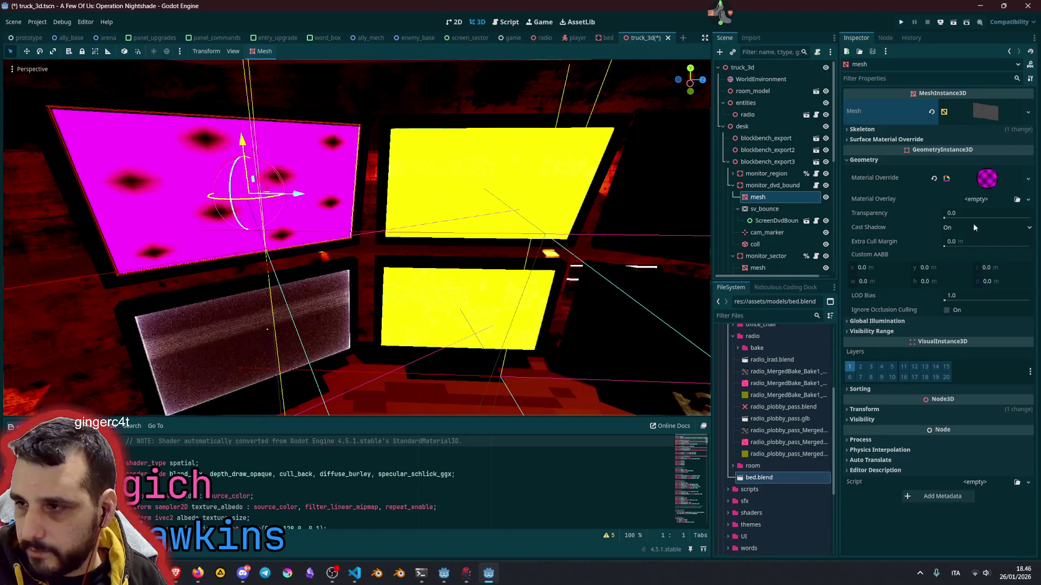
# Set its Texture Albedo to a new ViewportTexture from sv_bounce and save the scene.
pyautogui.click(986, 178)
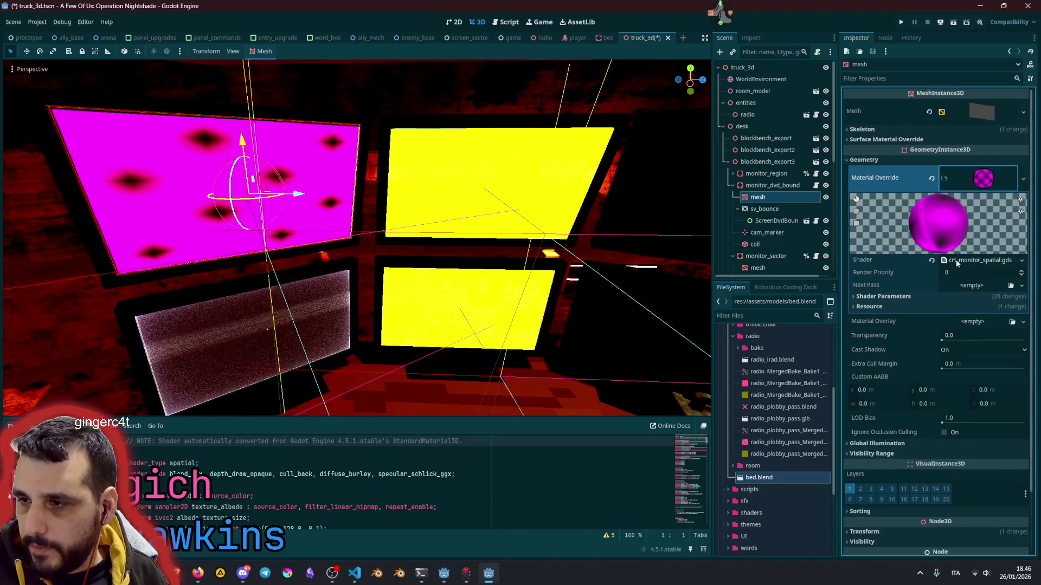
pyautogui.click(884, 296)
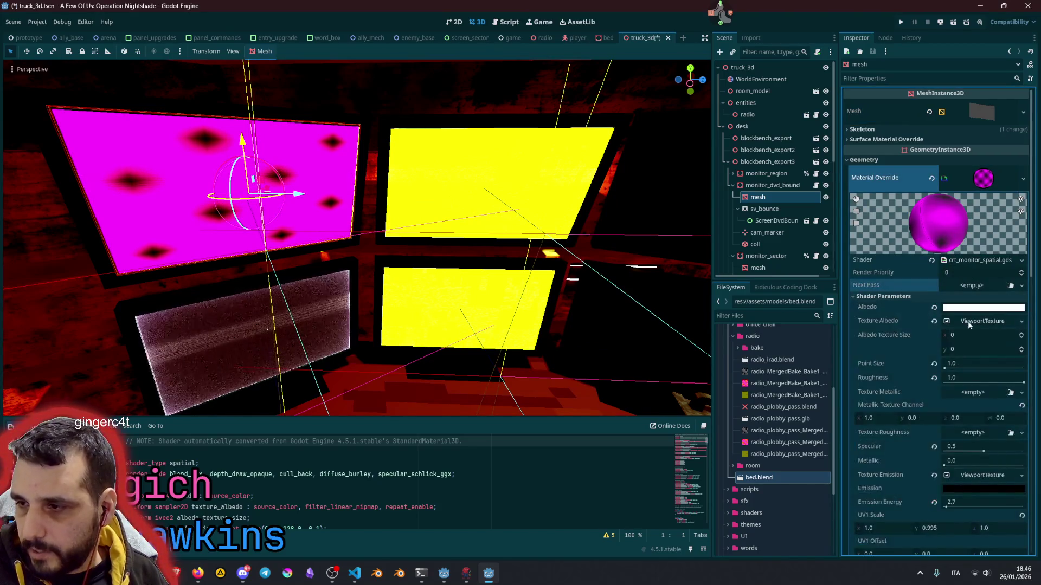
pyautogui.click(1022, 322)
pyautogui.click(973, 268)
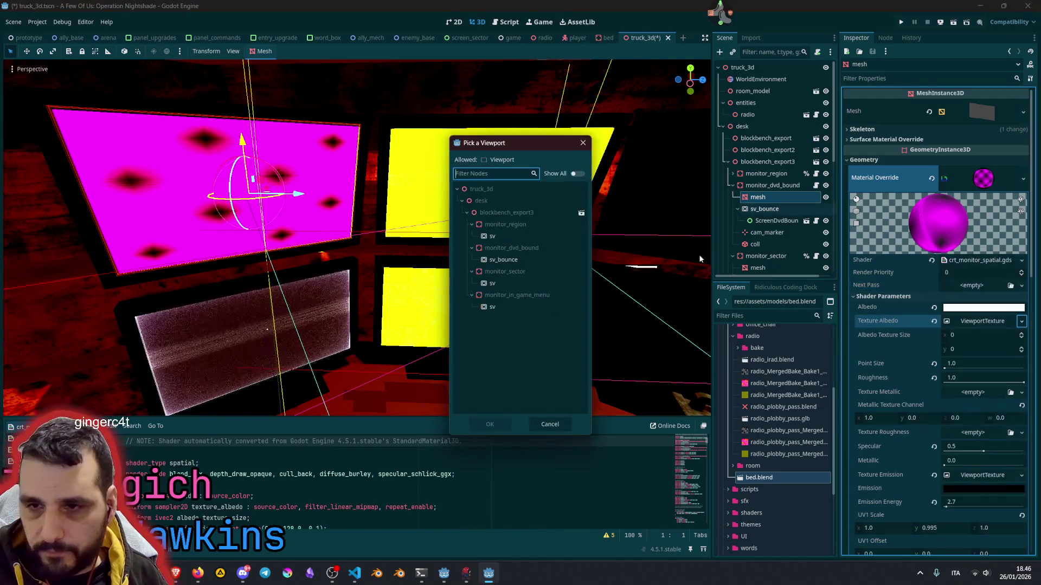
pyautogui.click(505, 261)
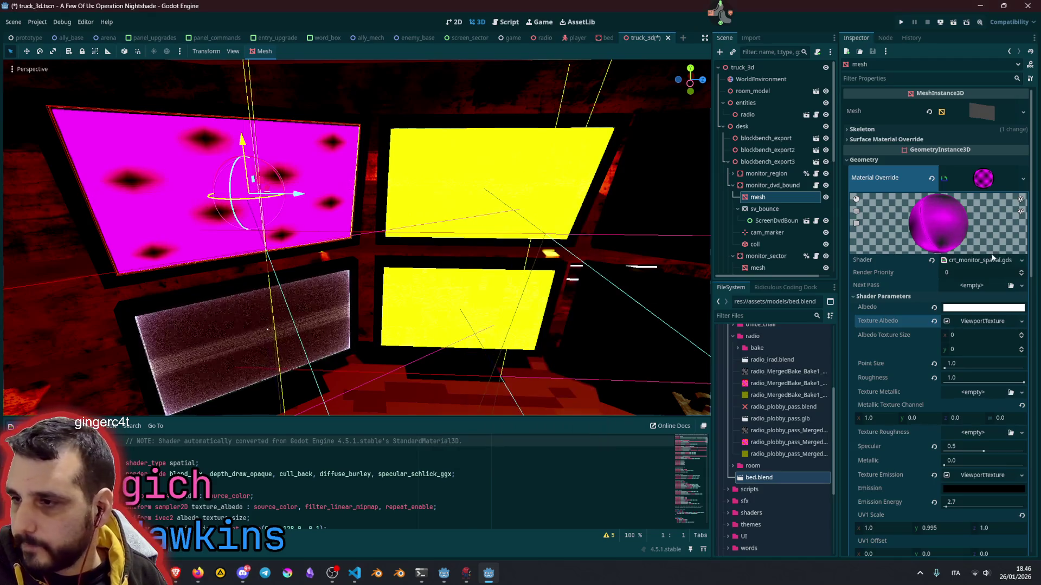
pyautogui.moveTo(973, 324); pyautogui.dragTo(964, 476)
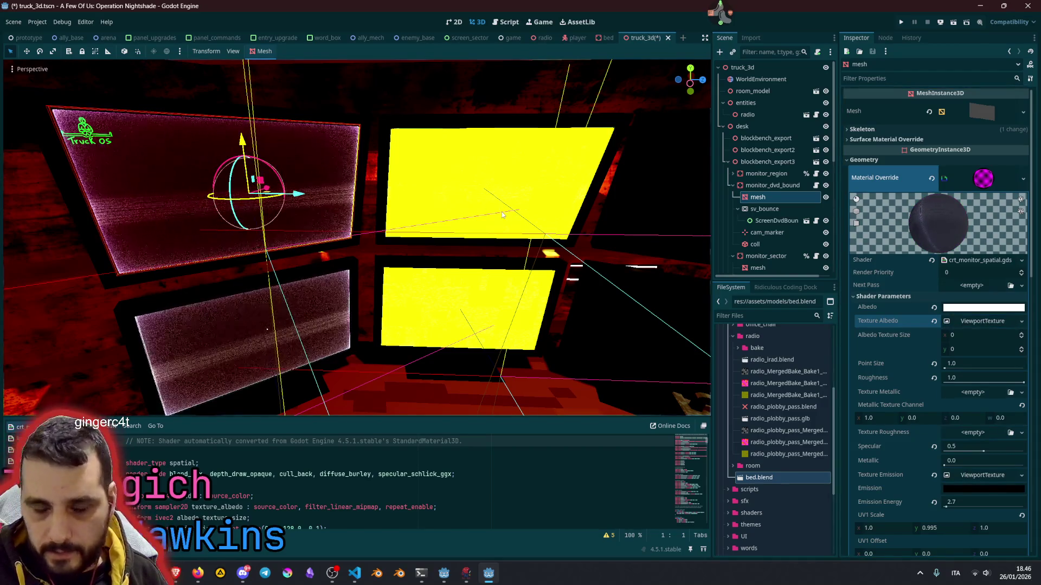
pyautogui.hotkey('ctrl', 's')
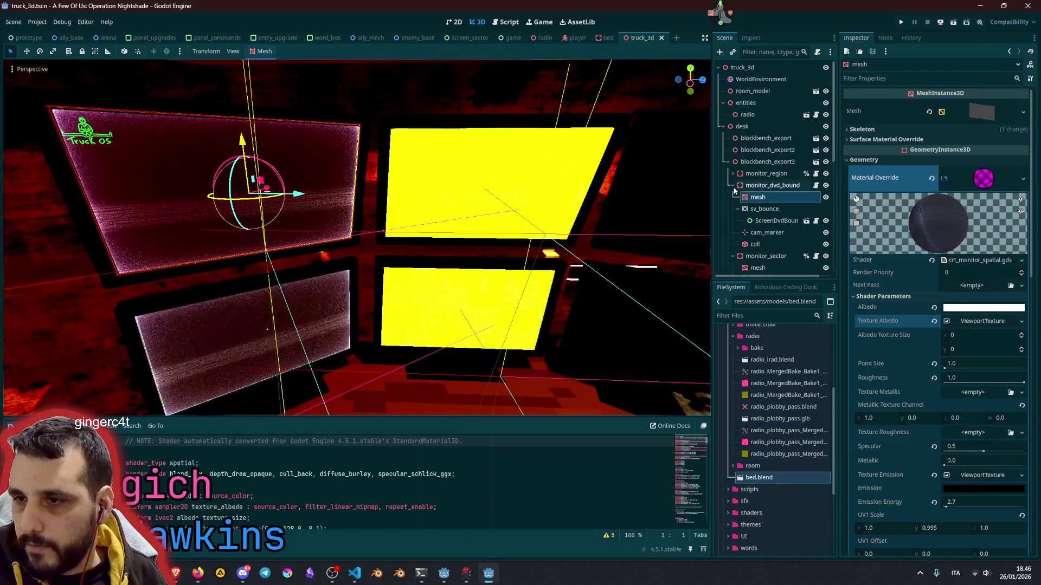
pyautogui.click(733, 185)
# Make the monitor_sector mesh's material override unique, including its sub-resources.
pyautogui.click(754, 209)
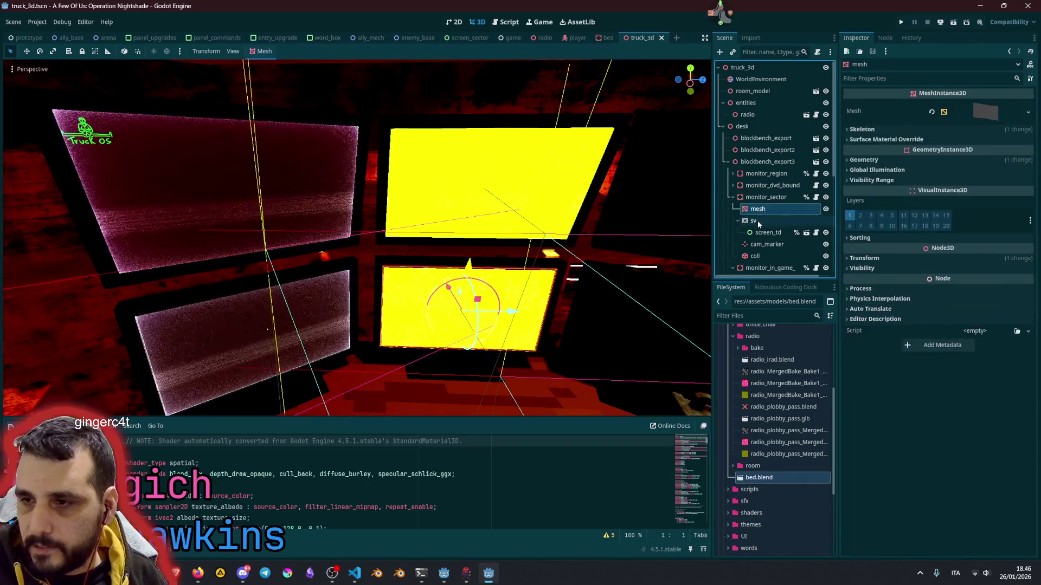
pyautogui.click(757, 220)
pyautogui.click(758, 209)
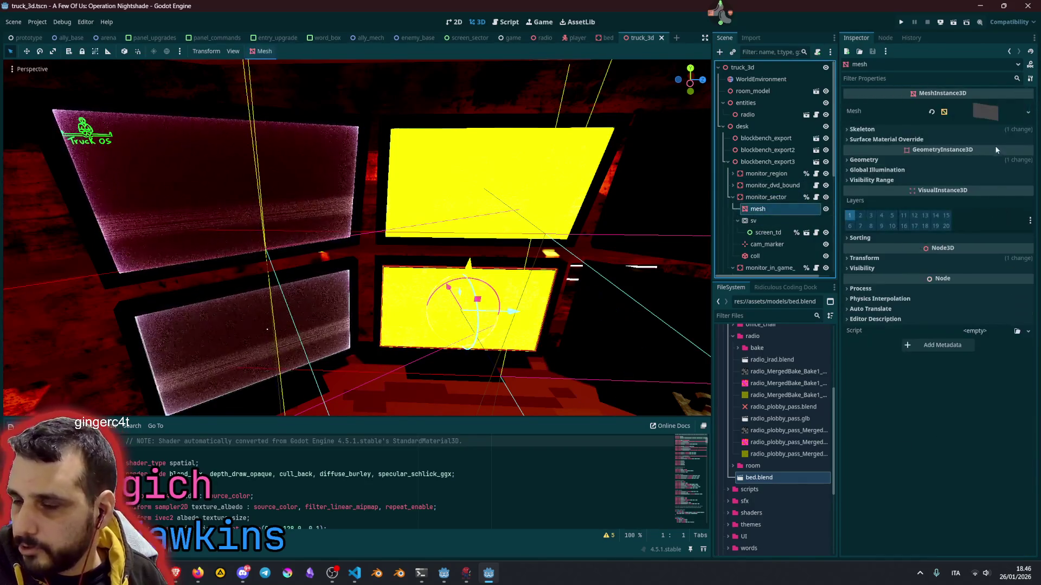
pyautogui.click(1000, 160)
pyautogui.rightClick(993, 187)
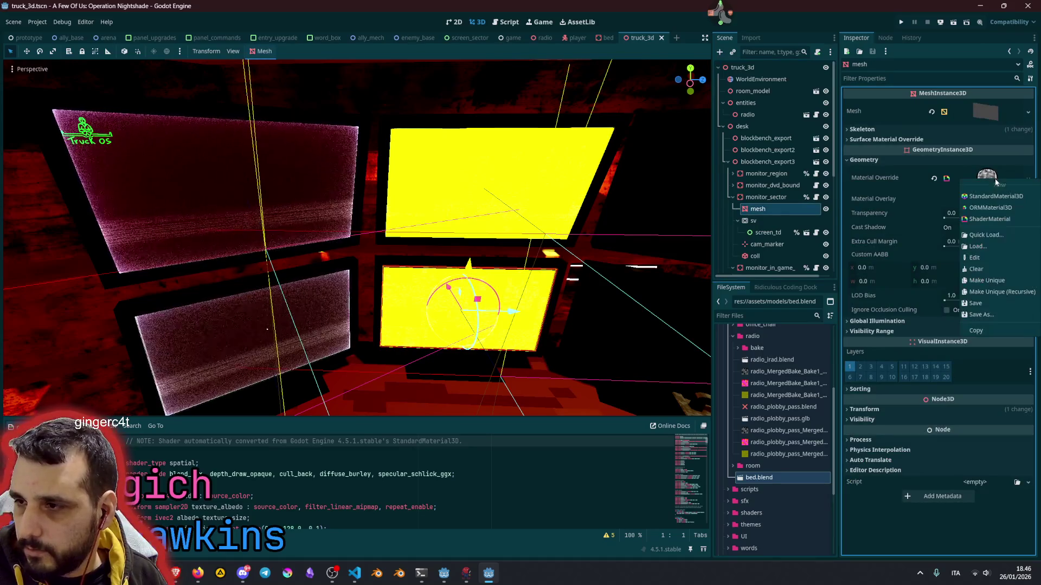
pyautogui.click(1008, 294)
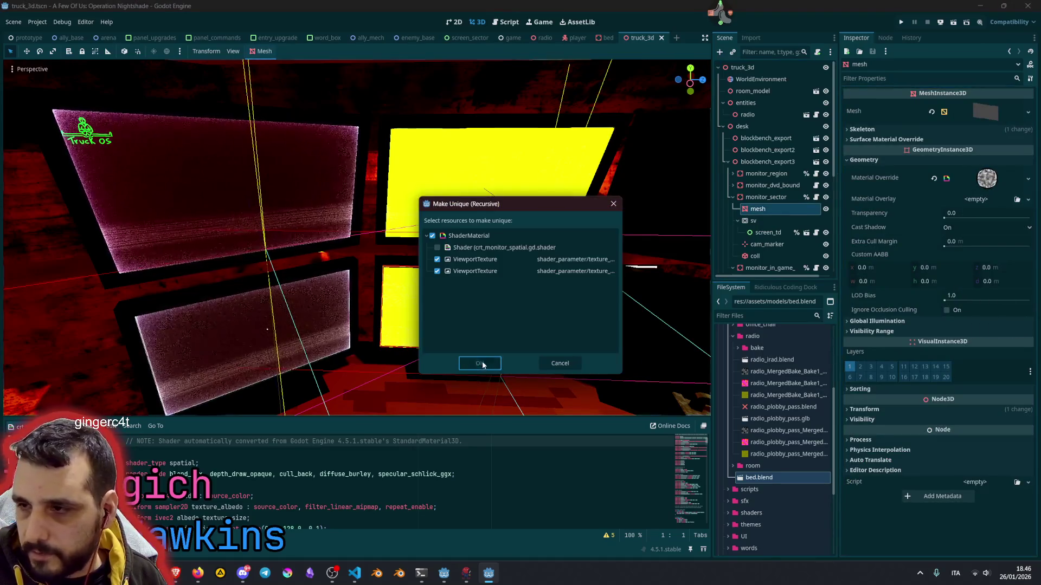
pyautogui.click(482, 365)
pyautogui.click(983, 179)
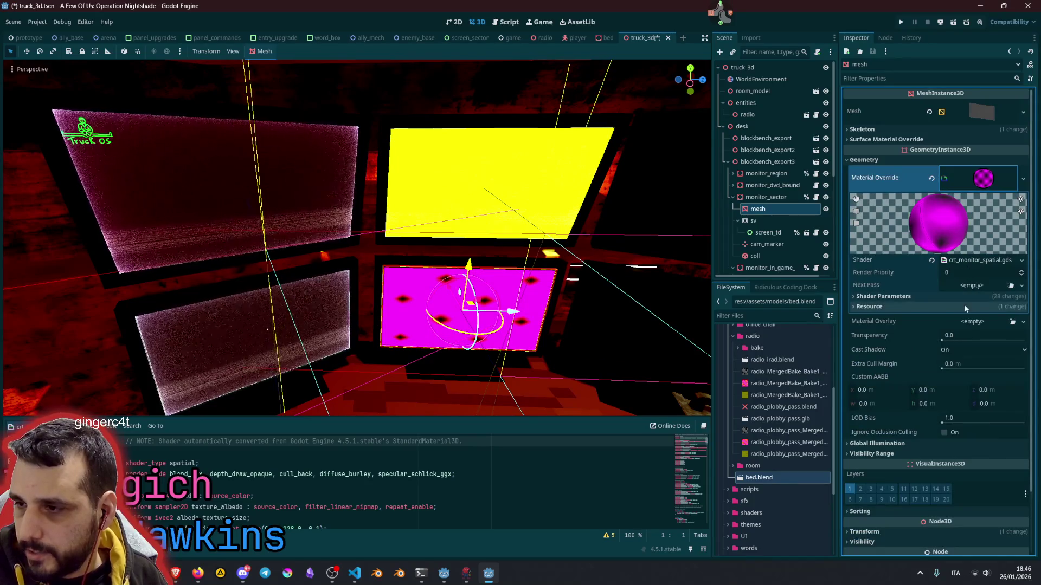
# Point its albedo ViewportTexture's viewport path to sv and save the scene.
pyautogui.click(931, 294)
pyautogui.click(978, 321)
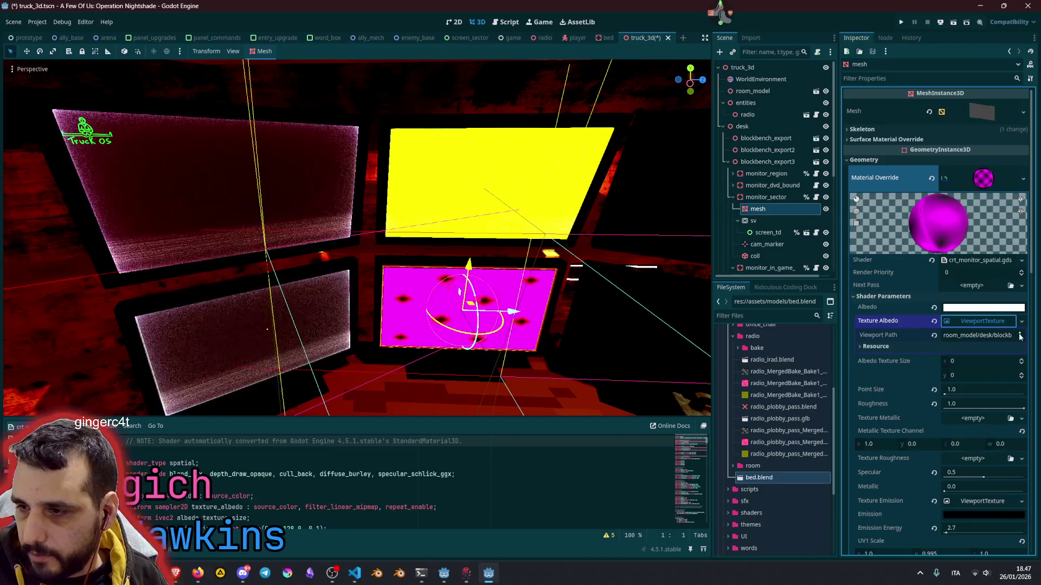
pyautogui.click(996, 336)
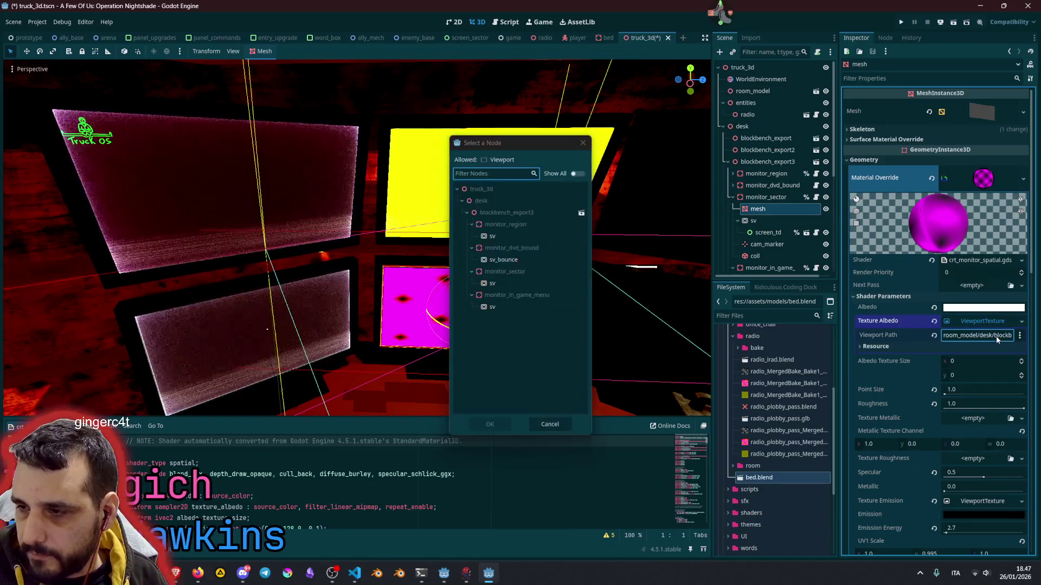
pyautogui.doubleClick(502, 284)
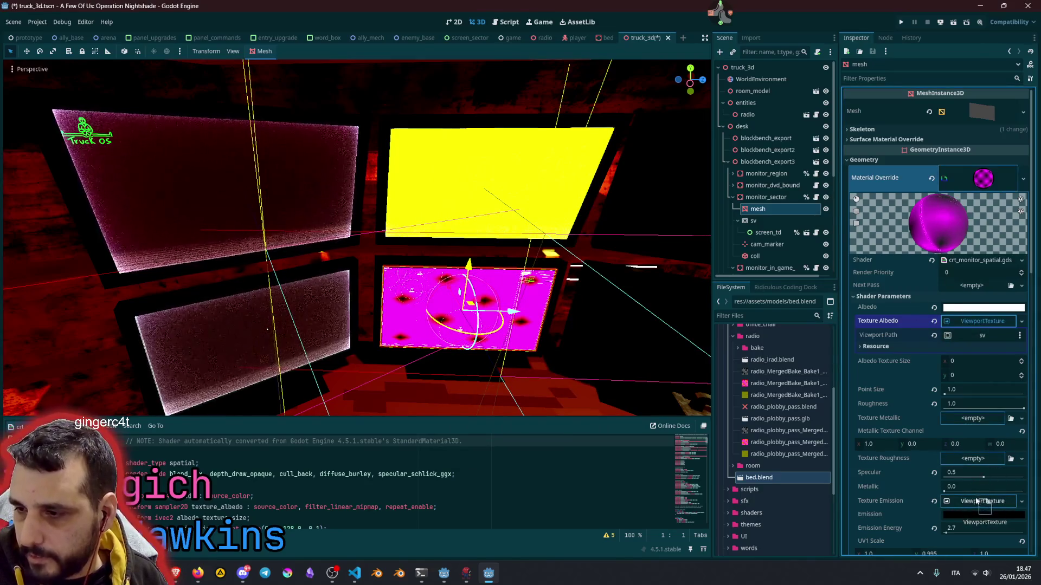
pyautogui.hotkey('ctrl', 's')
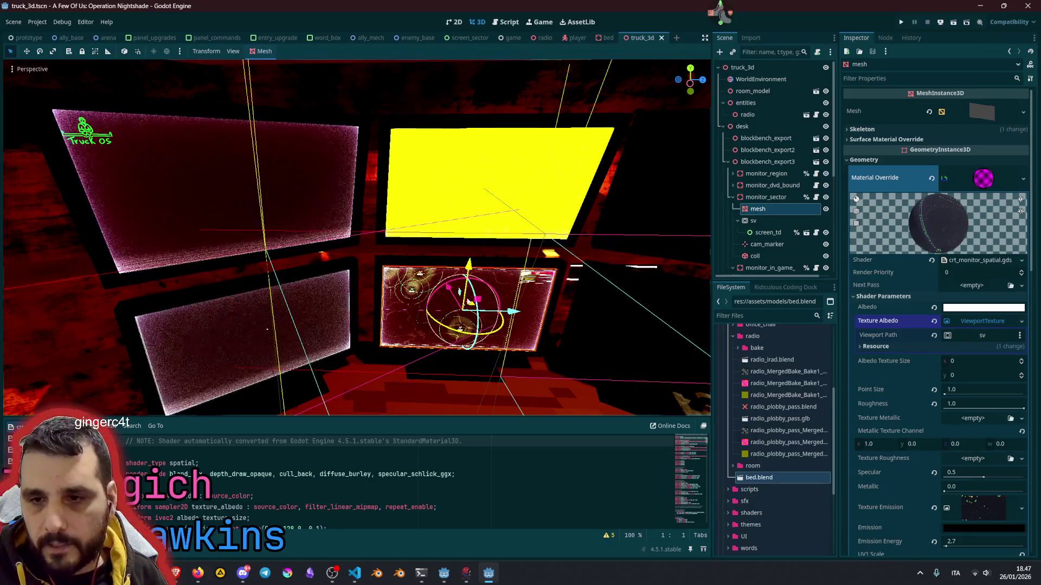
pyautogui.click(733, 197)
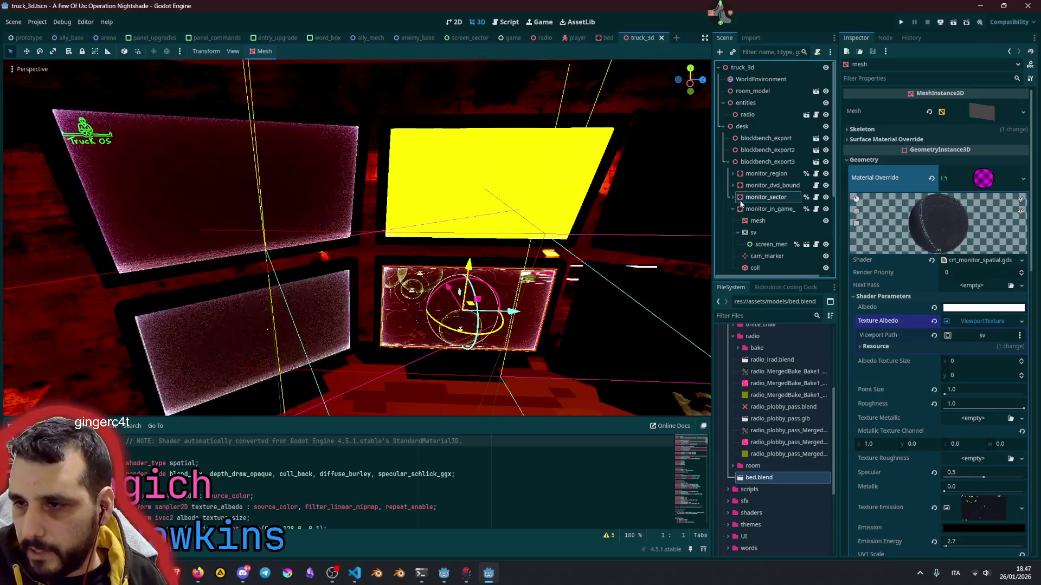
# Select the monitor_in_game_menu mesh and make its material override unique.
pyautogui.click(761, 209)
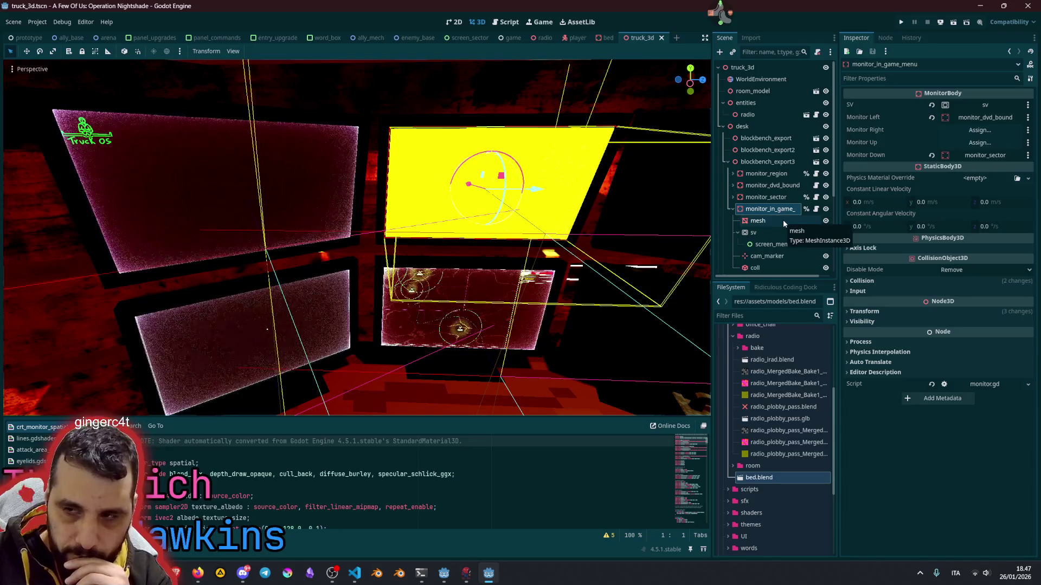
pyautogui.click(783, 220)
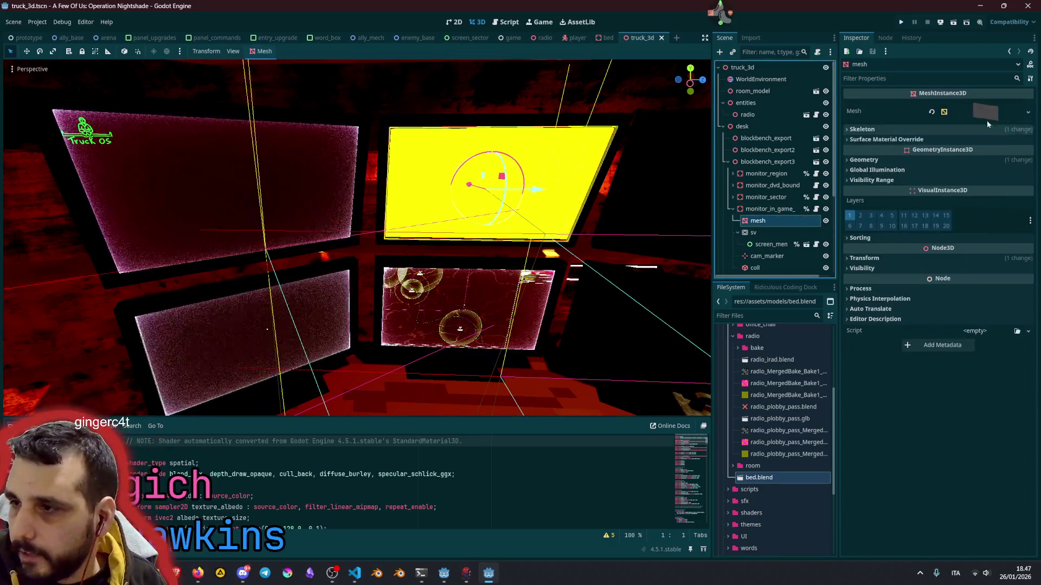
pyautogui.click(927, 161)
pyautogui.click(1028, 179)
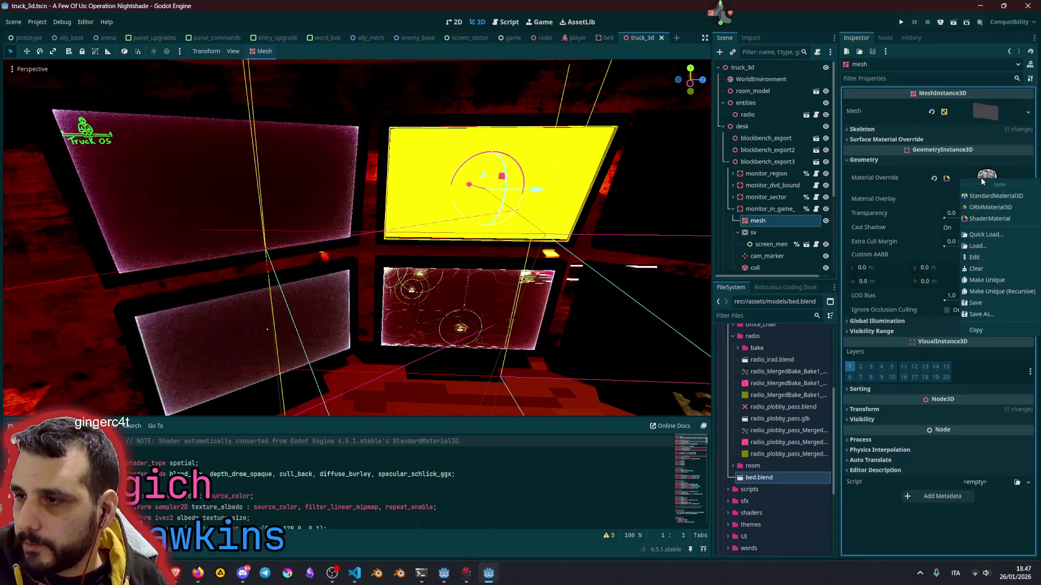
pyautogui.click(997, 292)
pyautogui.click(485, 363)
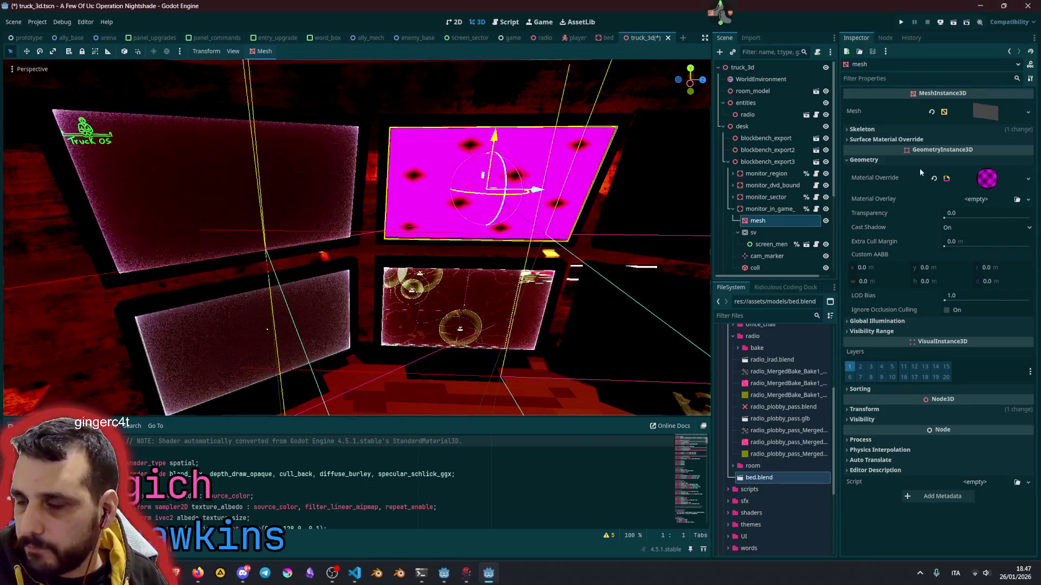
pyautogui.click(987, 178)
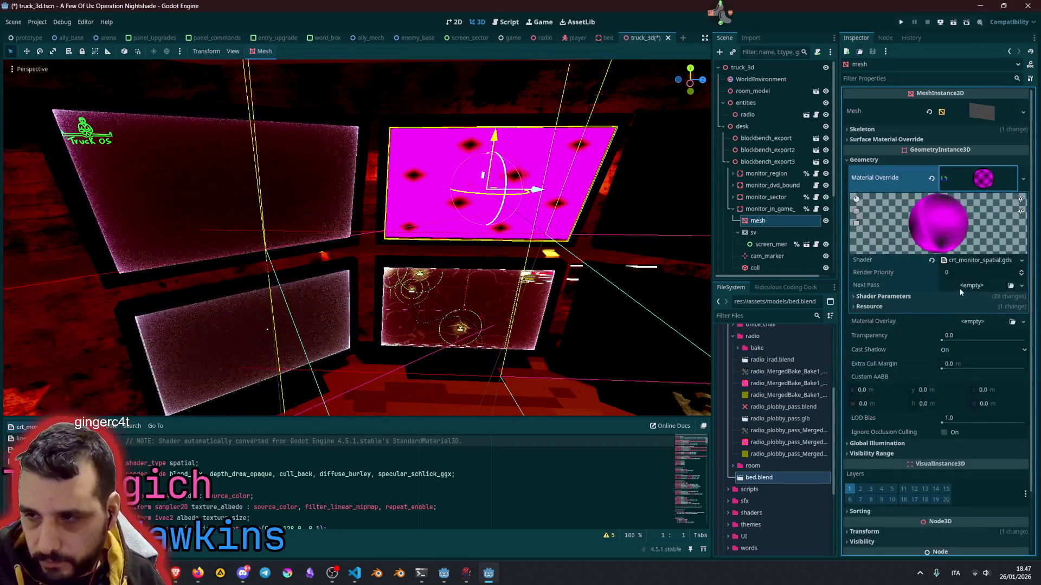
# Set the Texture Albedo ViewportTexture's viewport path to sv.
pyautogui.click(927, 296)
pyautogui.click(984, 322)
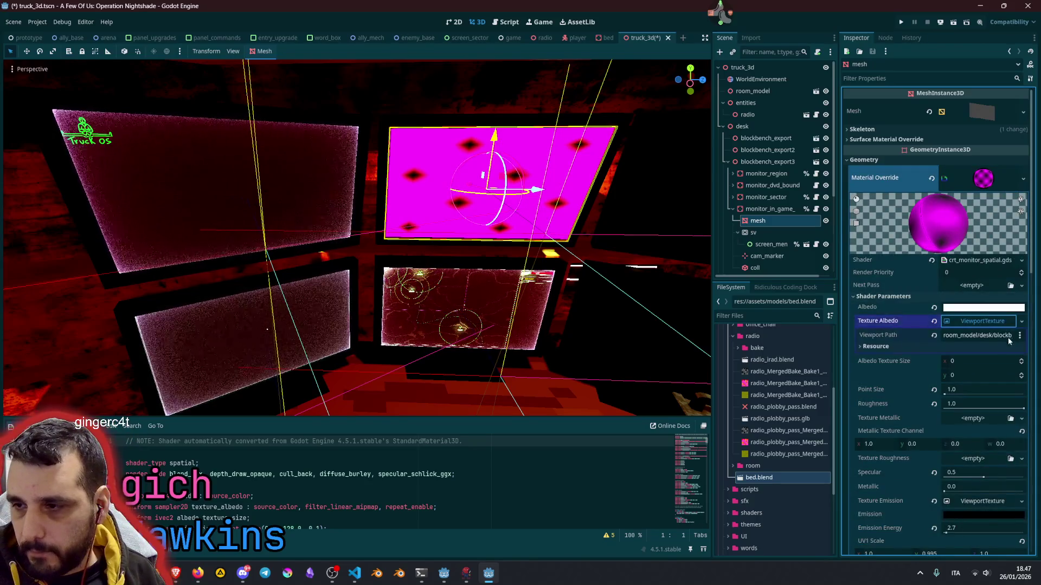
pyautogui.click(1020, 336)
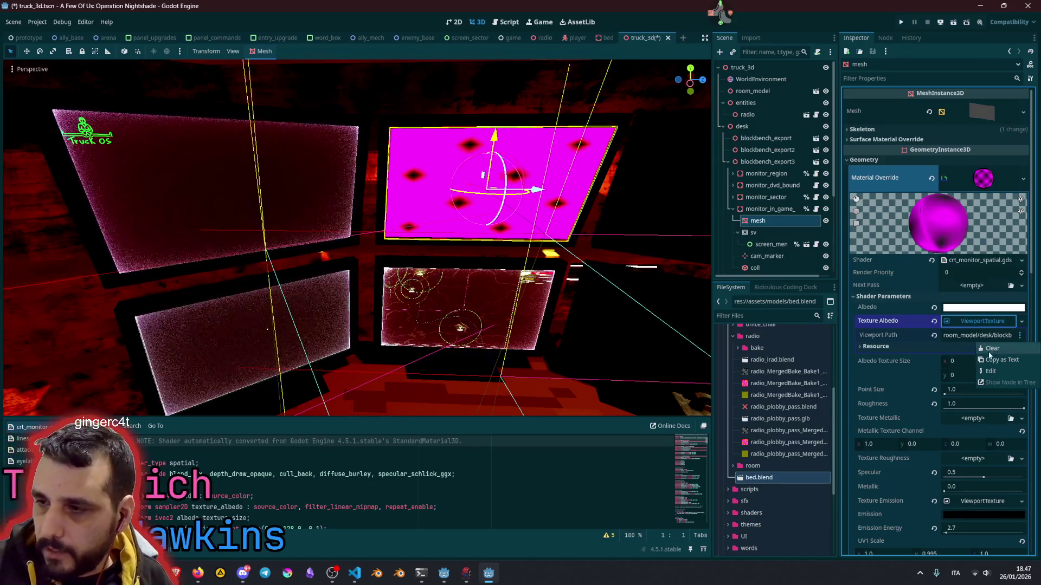
pyautogui.click(988, 371)
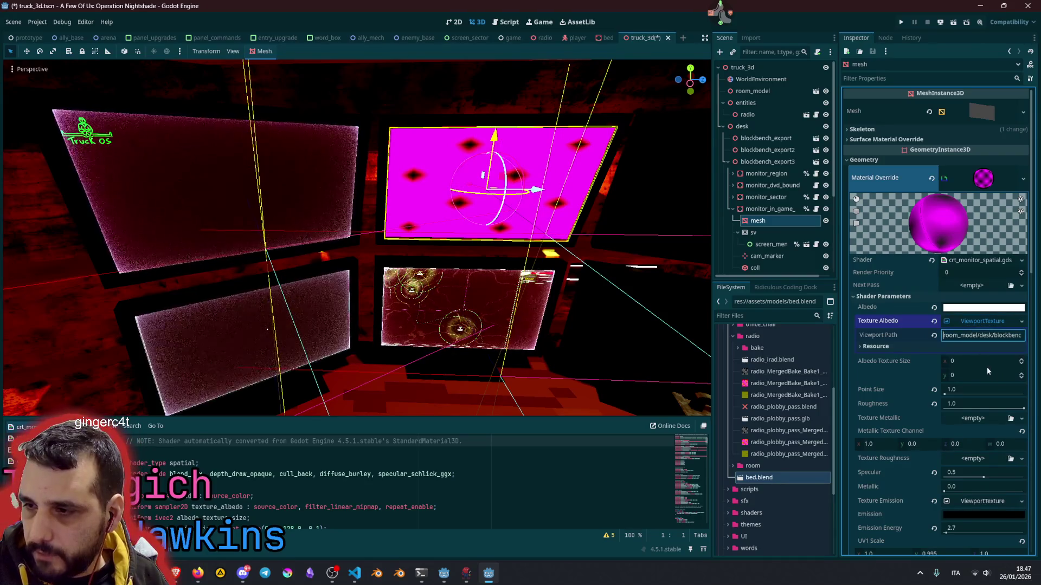
pyautogui.click(974, 321)
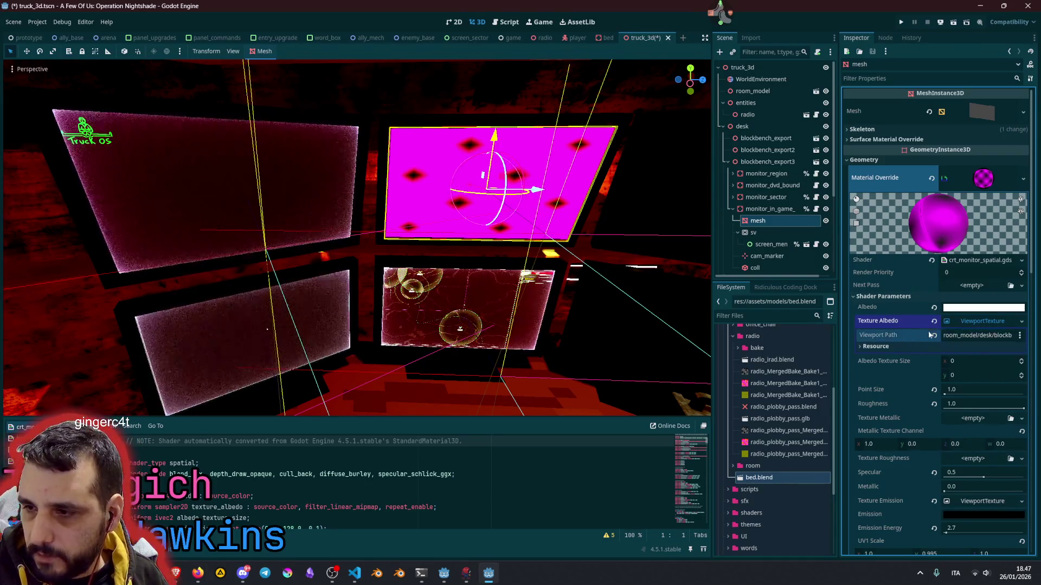
pyautogui.click(978, 321)
pyautogui.click(990, 336)
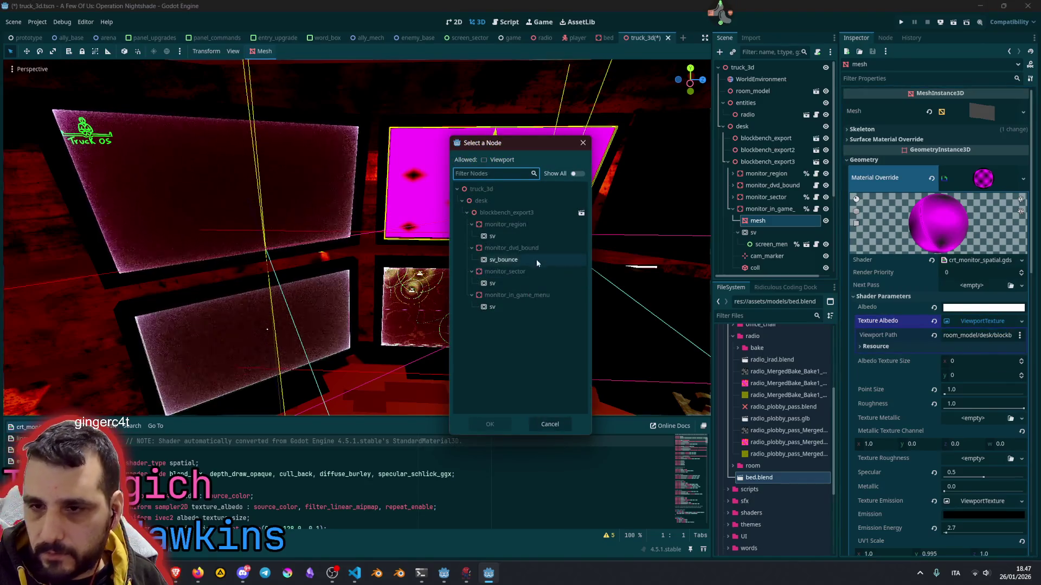
pyautogui.doubleClick(494, 307)
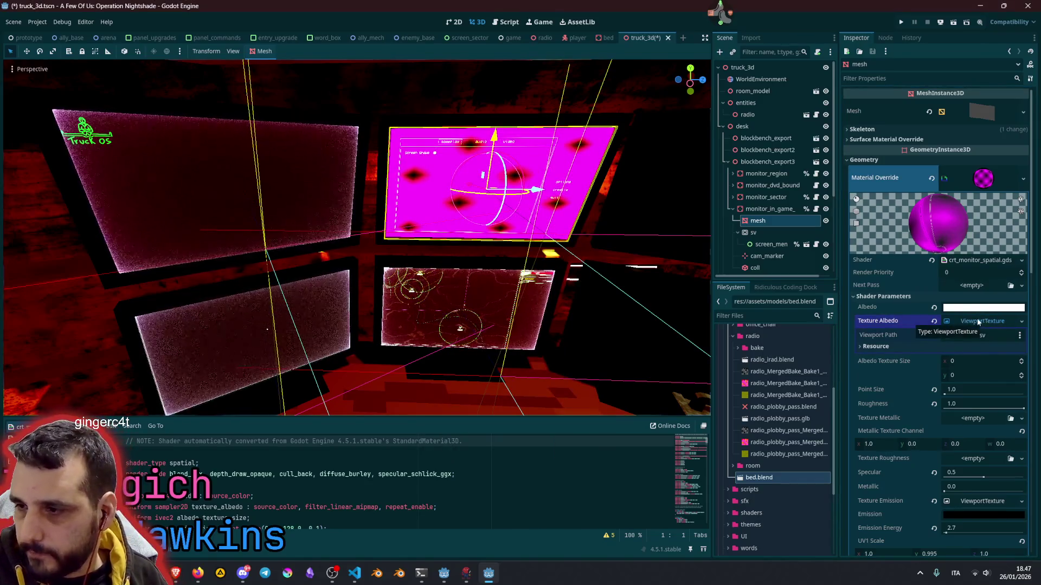
# Reuse the same viewport texture for Texture Emission, then save and launch the game.
pyautogui.moveTo(984, 320)
pyautogui.mouseDown()
pyautogui.moveTo(970, 494)
pyautogui.moveTo(981, 501)
pyautogui.mouseUp()
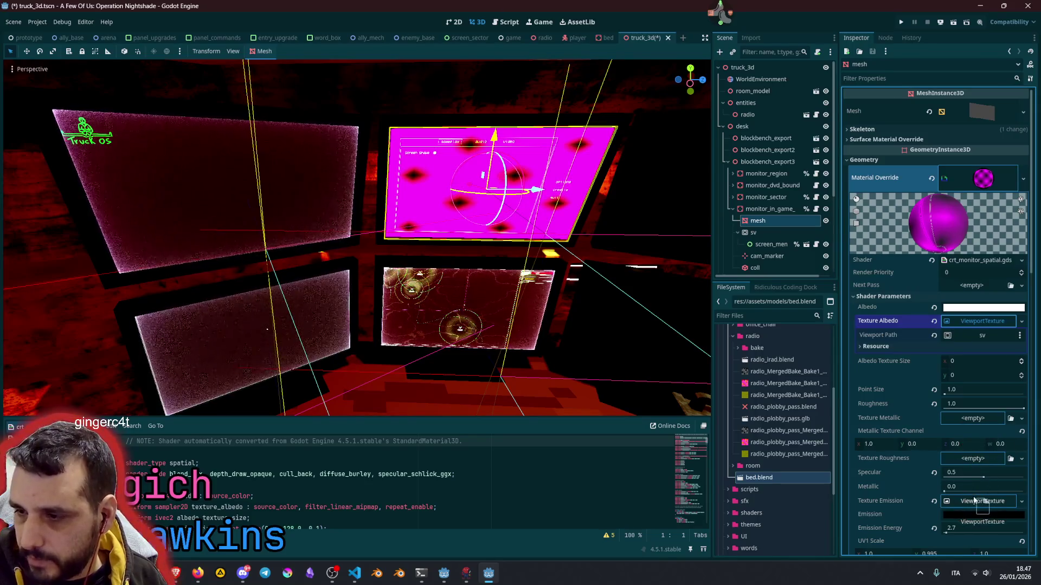
pyautogui.click(778, 172)
pyautogui.press('F5')
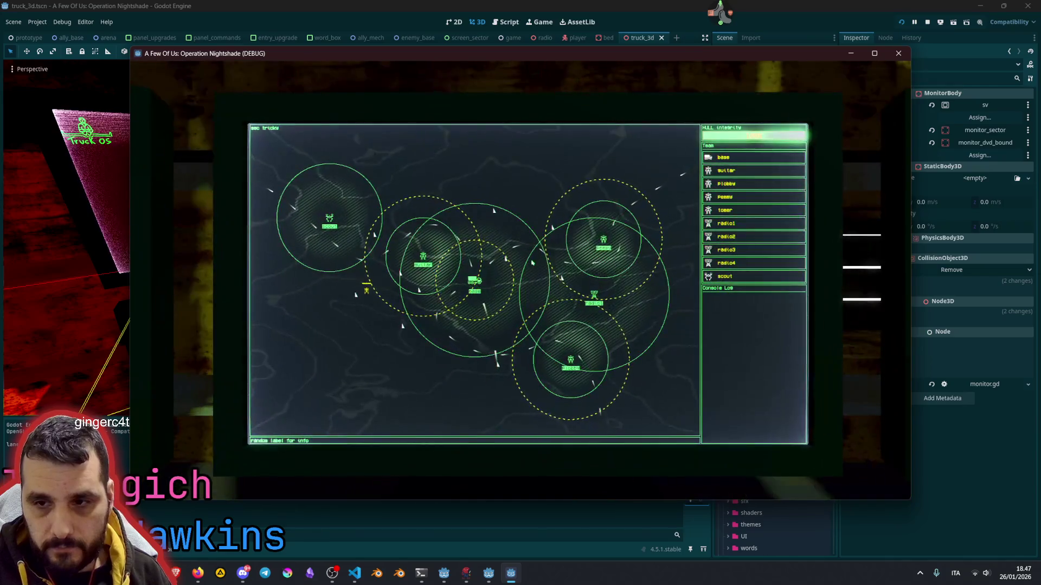
# Cycle the game camera among radar, sector map and top screen with arrow keys, then stop the game.
pyautogui.press('Down')
pyautogui.press('Left')
pyautogui.press('Right')
pyautogui.press('Up')
pyautogui.press('Down')
pyautogui.press('Left')
pyautogui.press('Up')
pyautogui.press('Down')
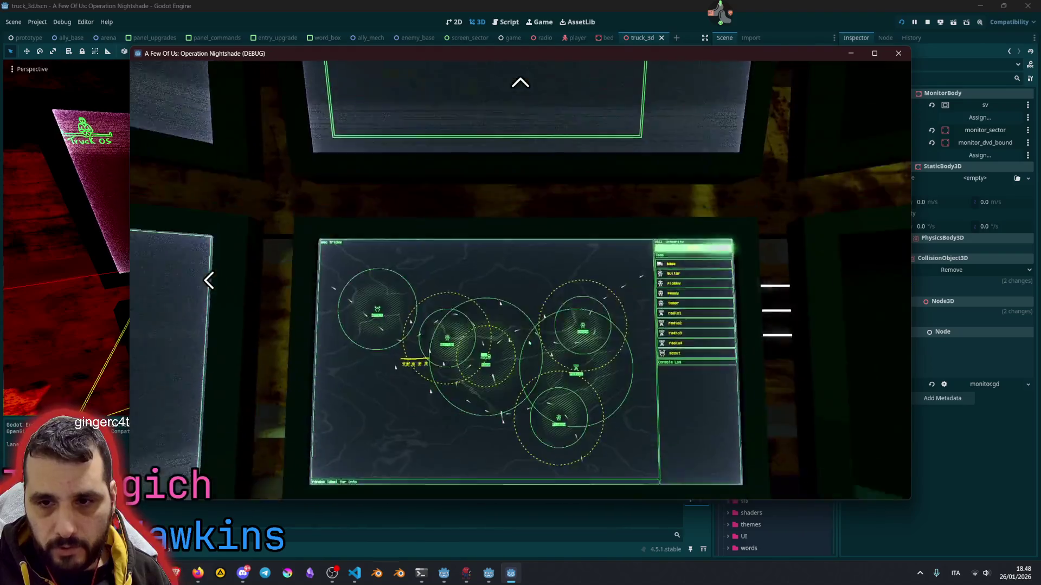
pyautogui.press('Left')
pyautogui.press('Right')
pyautogui.press('Left')
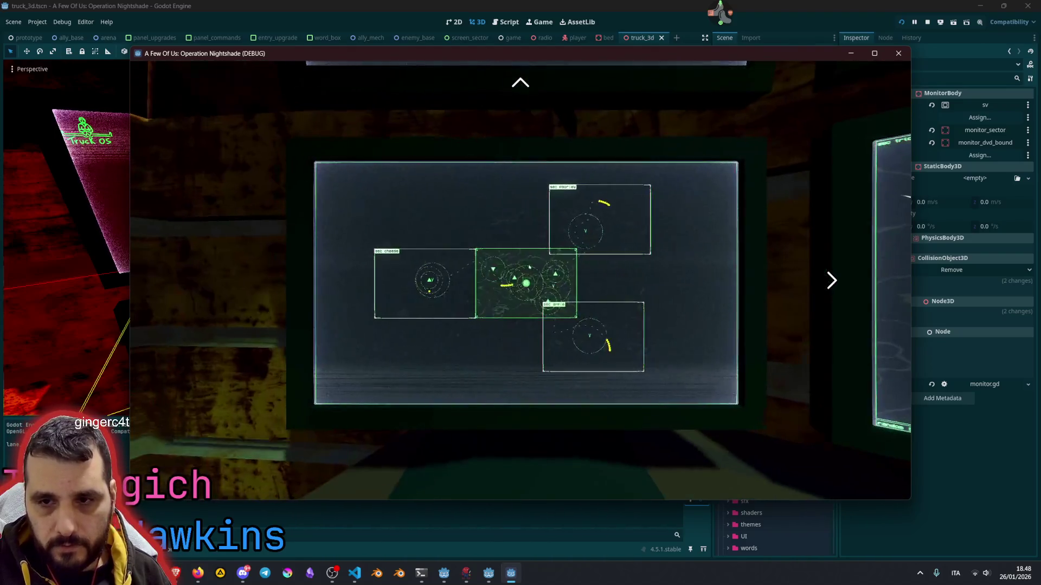
pyautogui.press('Up')
pyautogui.press('Down')
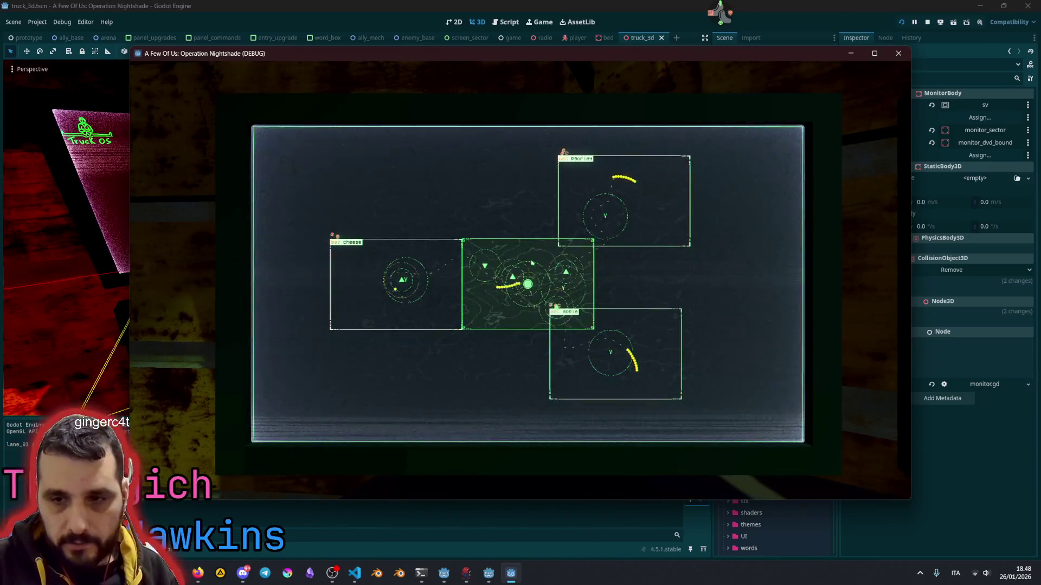
pyautogui.press('Left')
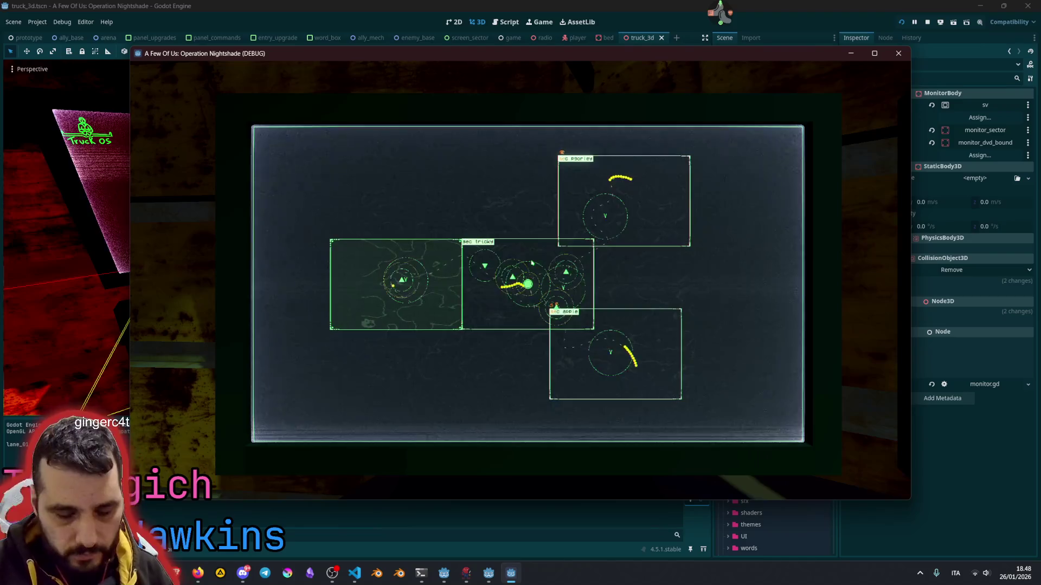
pyautogui.press('Right')
pyautogui.press('F8')
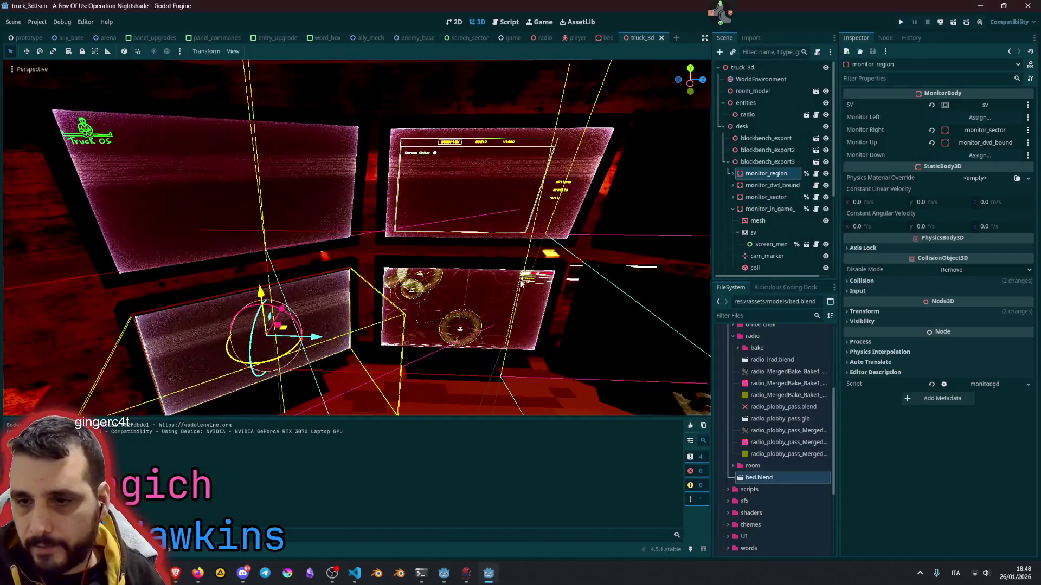
# Instance bed.tscn under the truck_3d root by searching 'bed' in Select Scene.
pyautogui.click(723, 126)
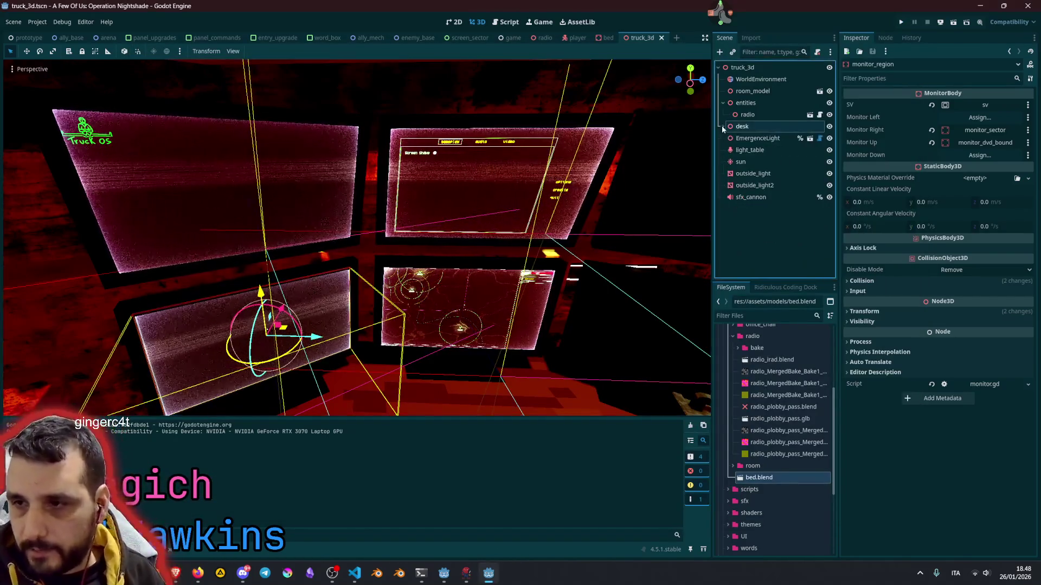
pyautogui.click(754, 69)
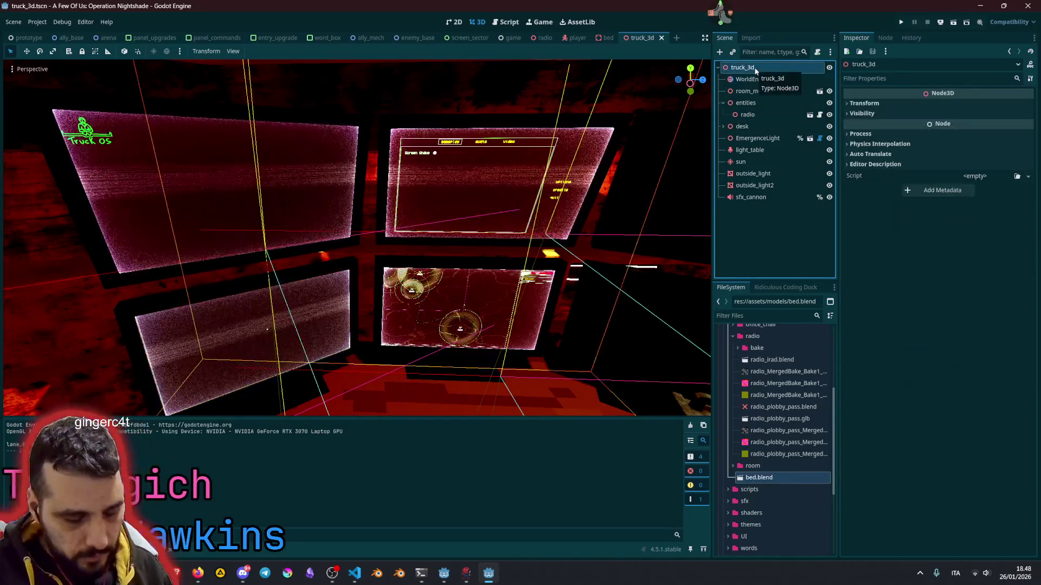
pyautogui.hotkey('ctrl', 'shift', 'a')
pyautogui.write('besd')
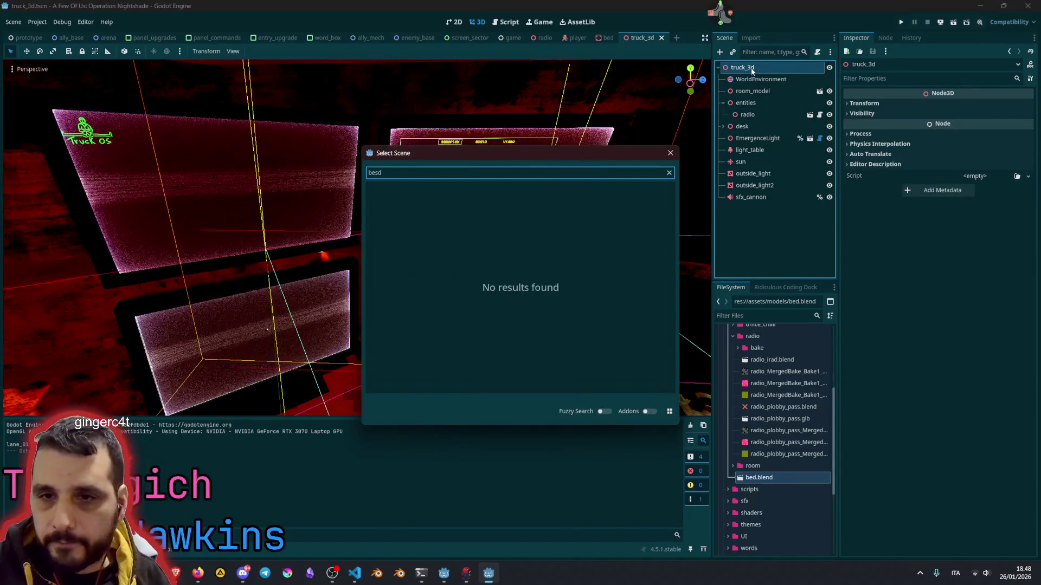
pyautogui.press('BackSpace')
pyautogui.press('BackSpace')
pyautogui.write('d')
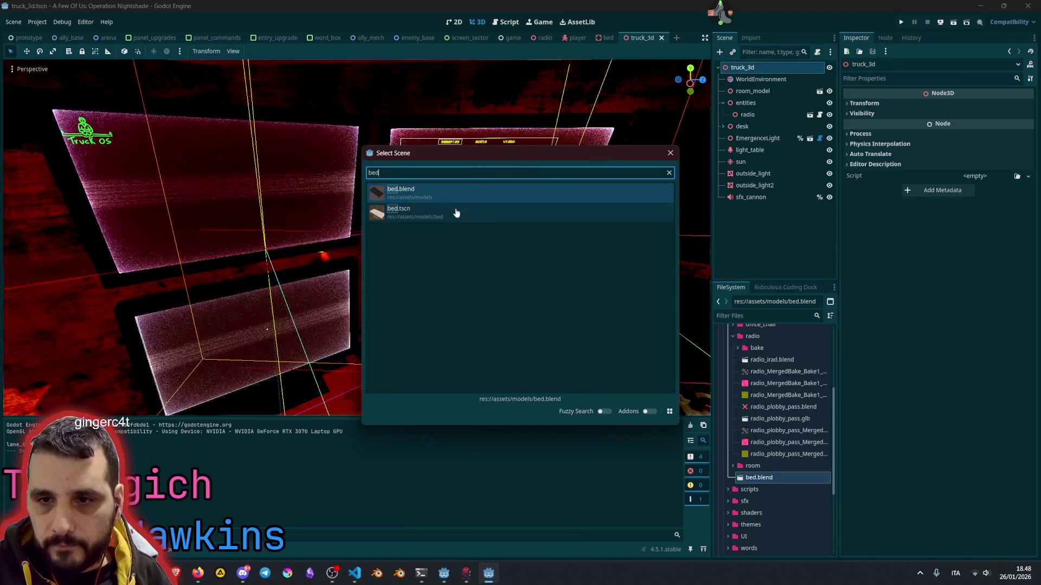
pyautogui.press('Return')
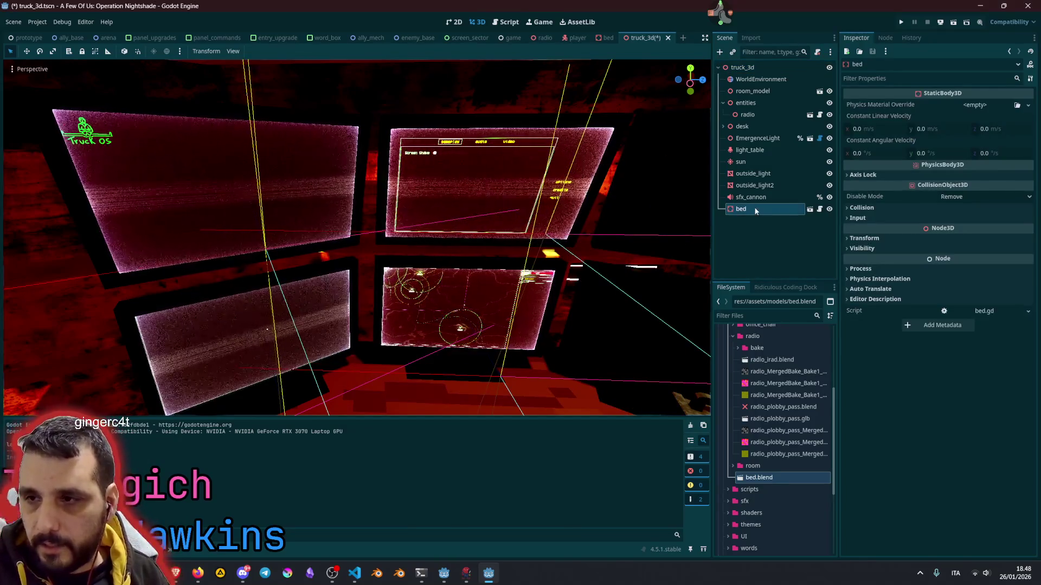
# Move the bed node under entities below radio and frame it in the 3D view.
pyautogui.moveTo(756, 208); pyautogui.dragTo(772, 124)
pyautogui.press('f')
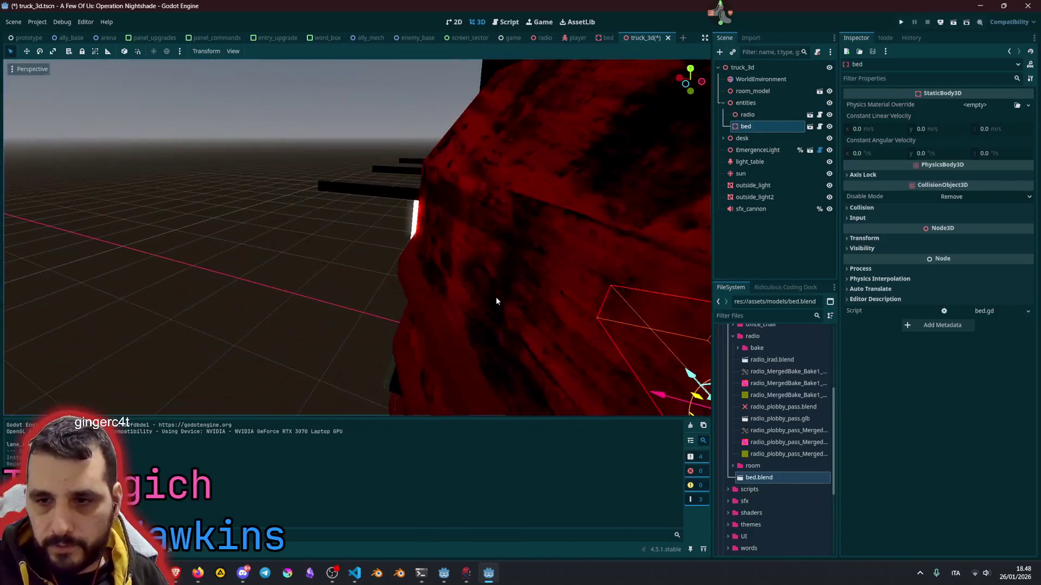
pyautogui.doubleClick(746, 126)
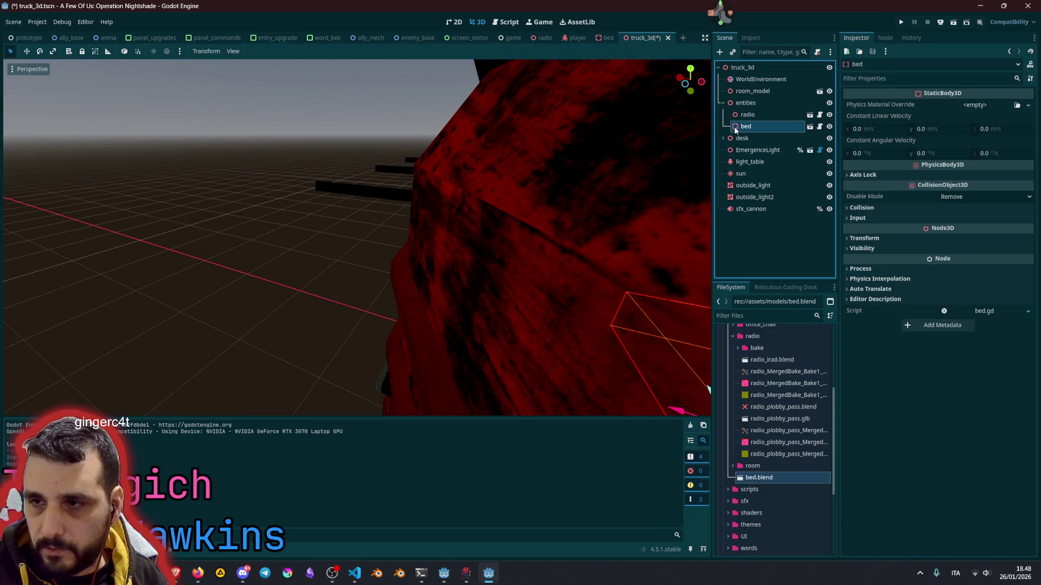
pyautogui.scroll(-5, 473, 223)
pyautogui.moveTo(473, 222)
pyautogui.mouseDown()
pyautogui.moveTo(522, 258)
pyautogui.moveTo(688, 275)
pyautogui.moveTo(578, 248)
pyautogui.moveTo(503, 244)
pyautogui.mouseUp()
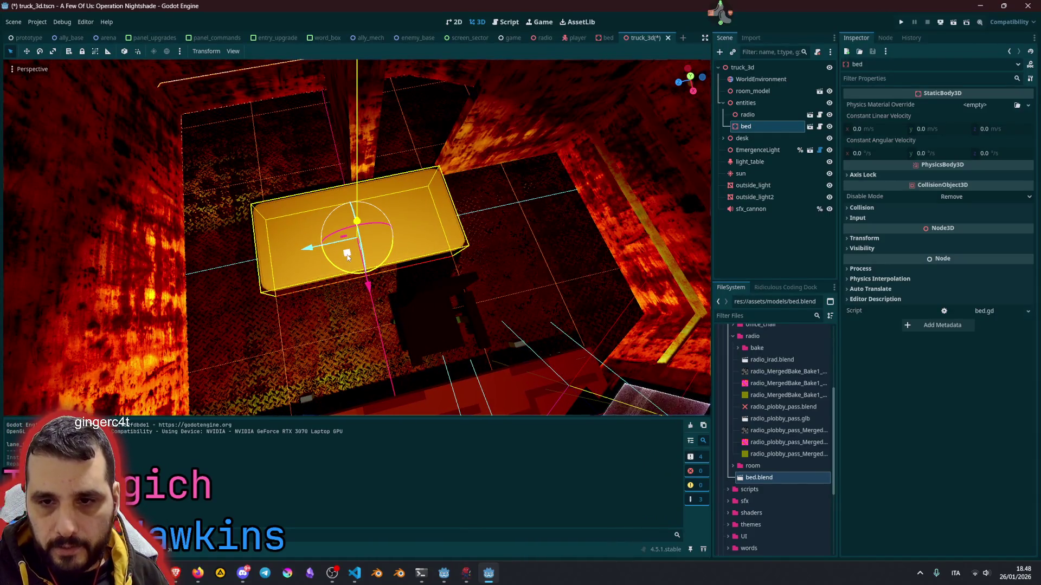
# Move the bed across the truck floor into place, rotated about 25 degrees.
pyautogui.moveTo(347, 256)
pyautogui.mouseDown()
pyautogui.moveTo(245, 183)
pyautogui.moveTo(254, 137)
pyautogui.mouseUp()
pyautogui.press('f')
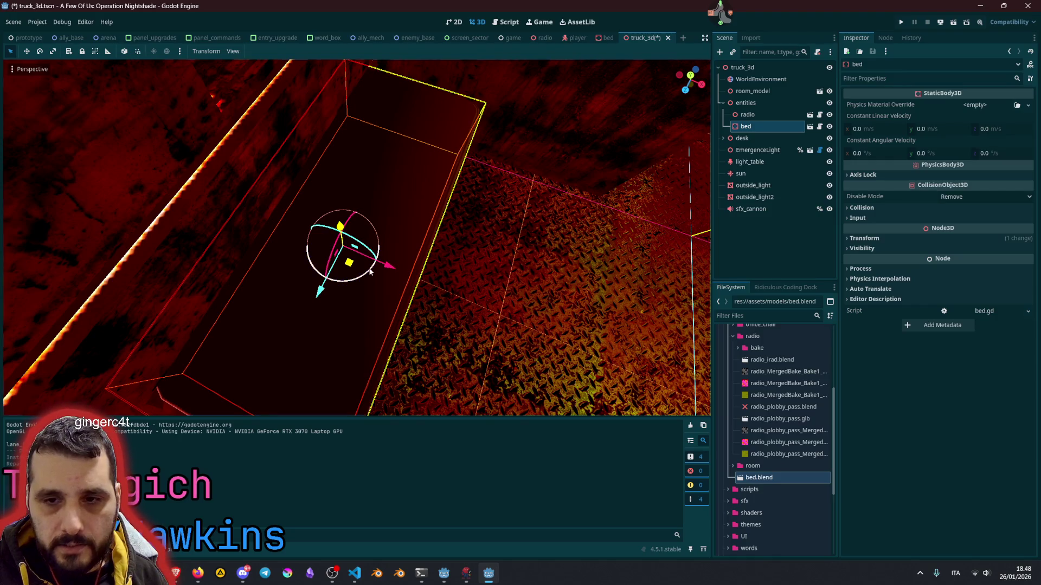
pyautogui.moveTo(400, 264)
pyautogui.mouseDown()
pyautogui.moveTo(504, 298)
pyautogui.moveTo(415, 288)
pyautogui.mouseUp()
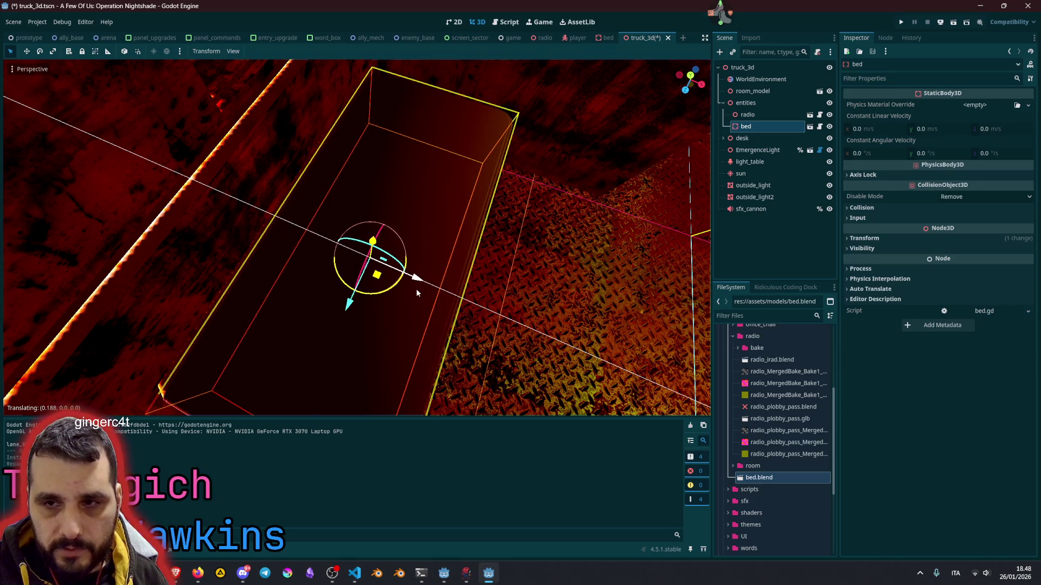
pyautogui.scroll(-3, 606, 226)
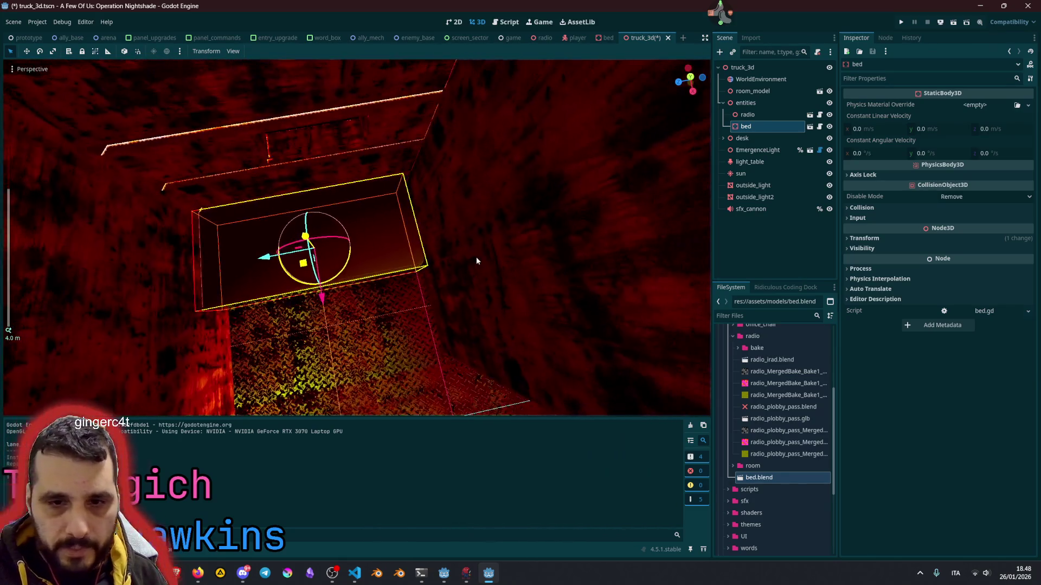
pyautogui.scroll(5, 370, 306)
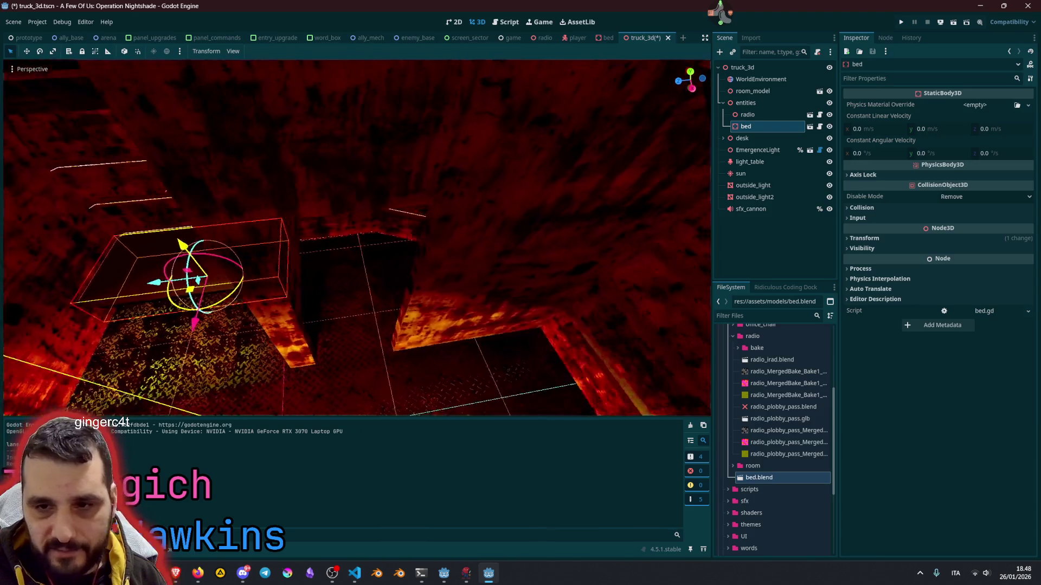
pyautogui.moveTo(190, 337)
pyautogui.mouseDown()
pyautogui.moveTo(372, 315)
pyautogui.moveTo(435, 288)
pyautogui.mouseUp()
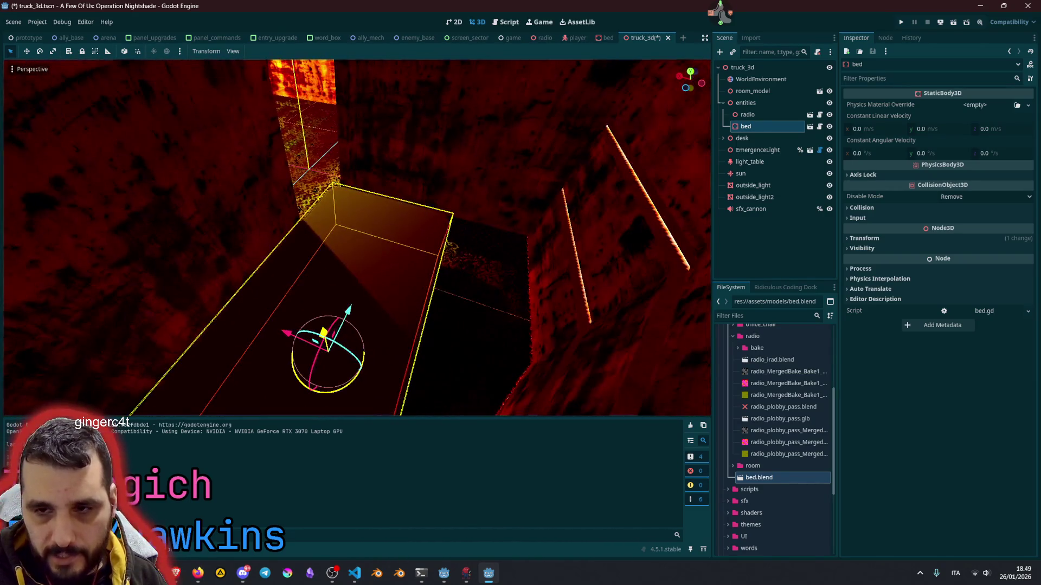
pyautogui.moveTo(391, 264); pyautogui.dragTo(351, 276)
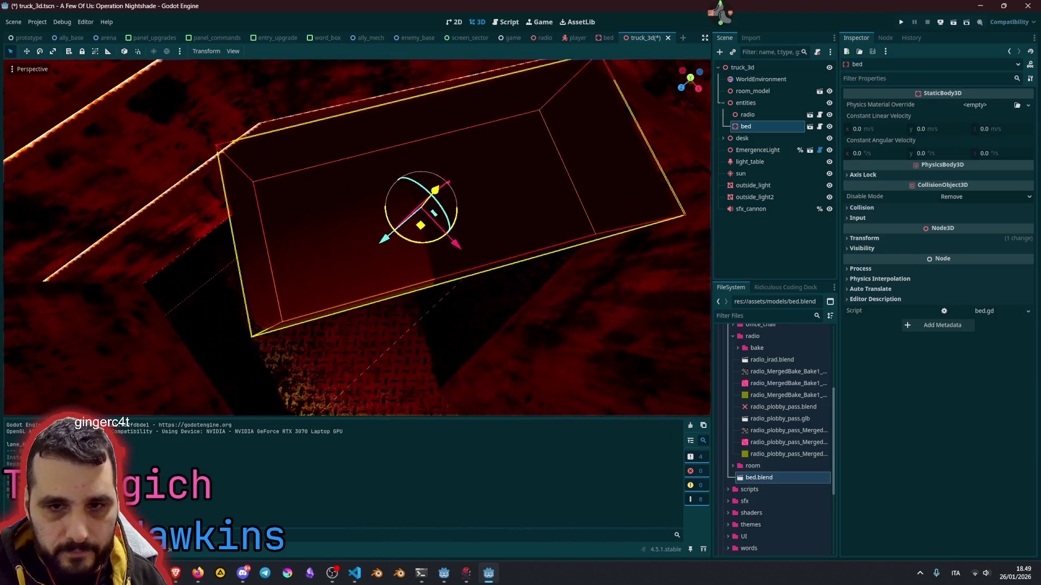
pyautogui.moveTo(420, 235); pyautogui.dragTo(436, 261)
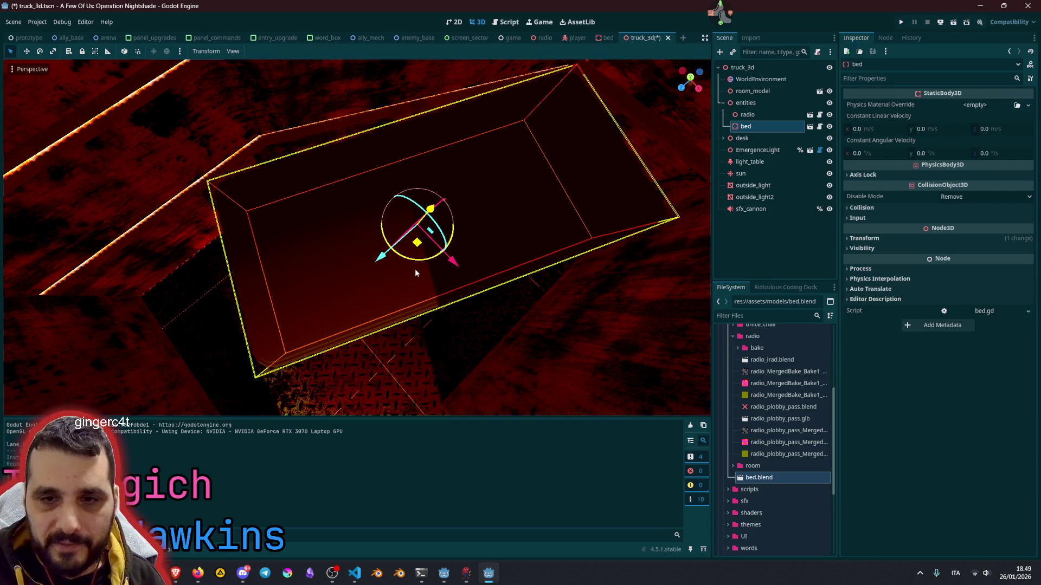
# Fly the view camera in close over the bed, then save truck_3d.tscn.
pyautogui.rightClick(411, 265)
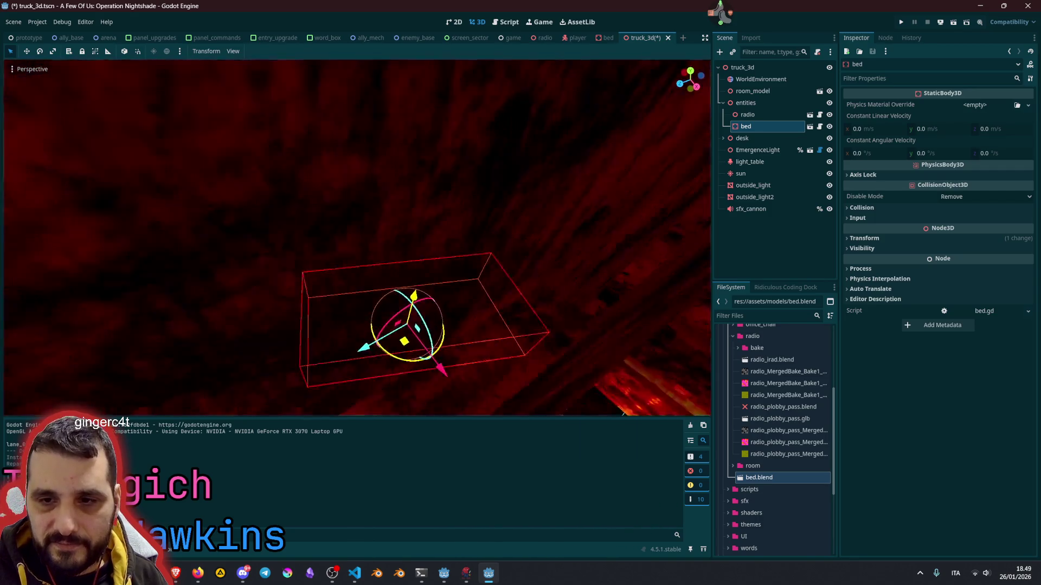
pyautogui.press('w')
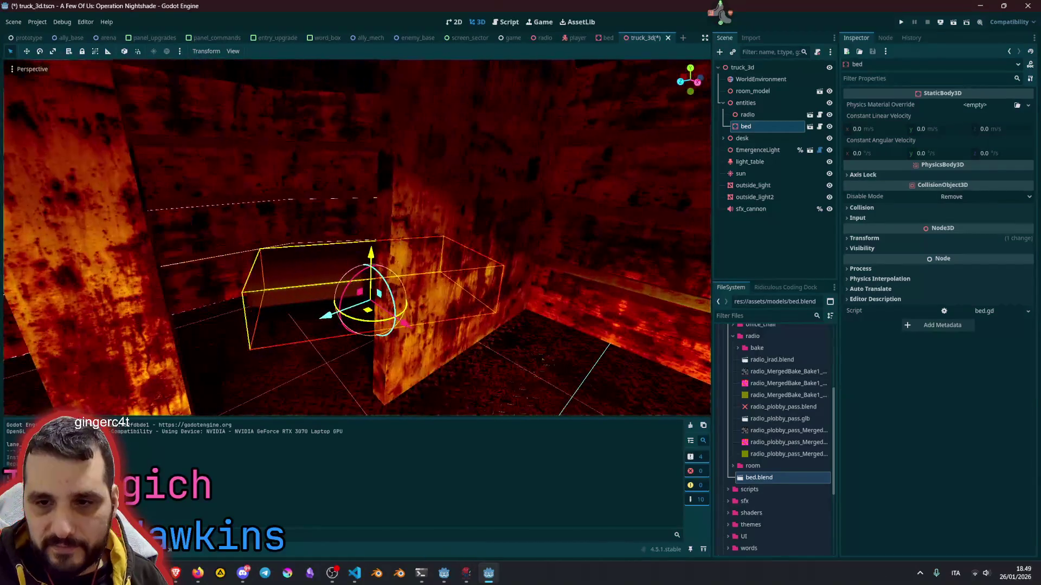
pyautogui.press('s')
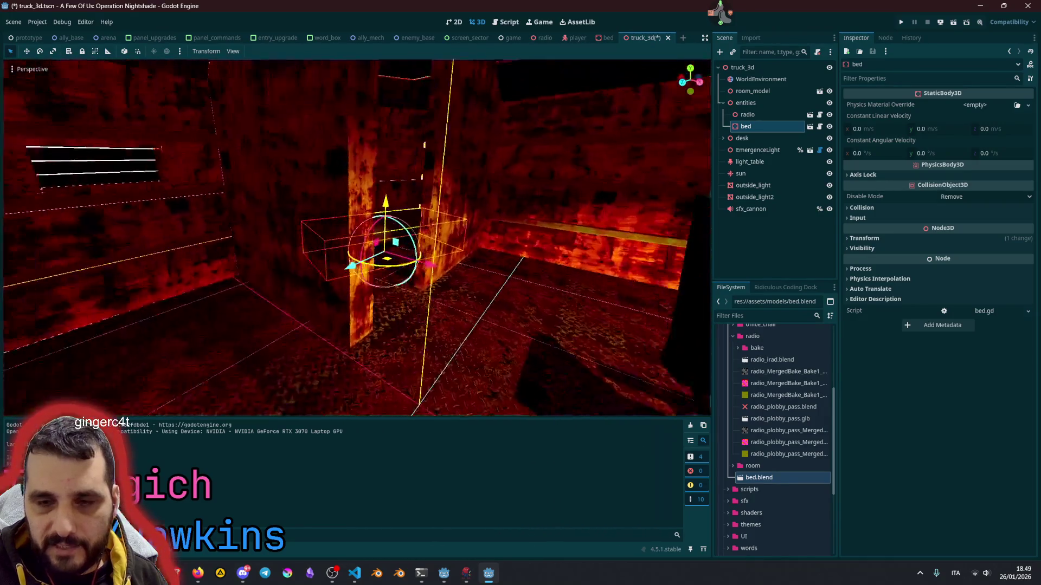
pyautogui.press('w')
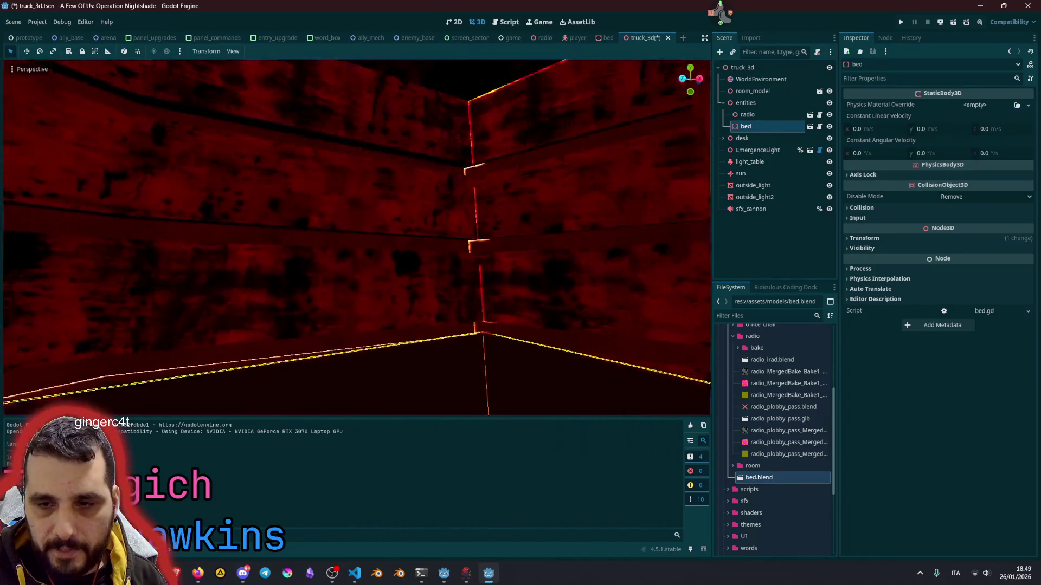
pyautogui.press('s')
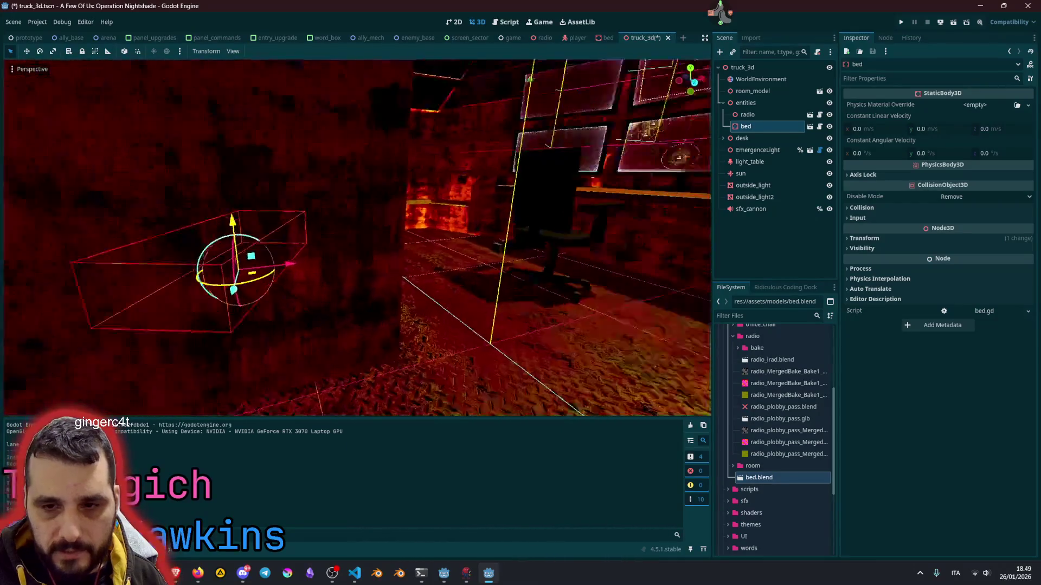
pyautogui.press('w')
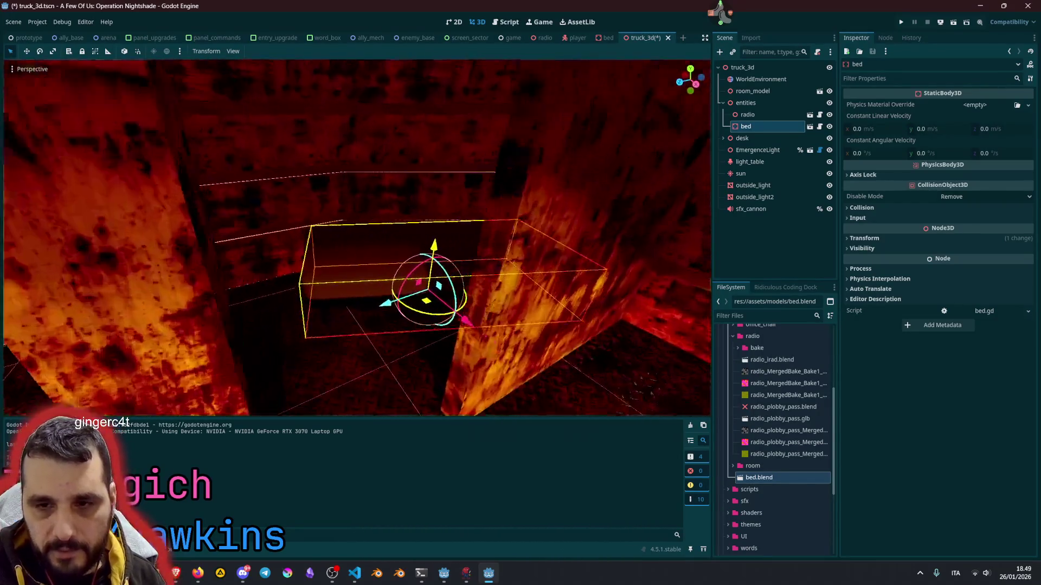
pyautogui.press('d')
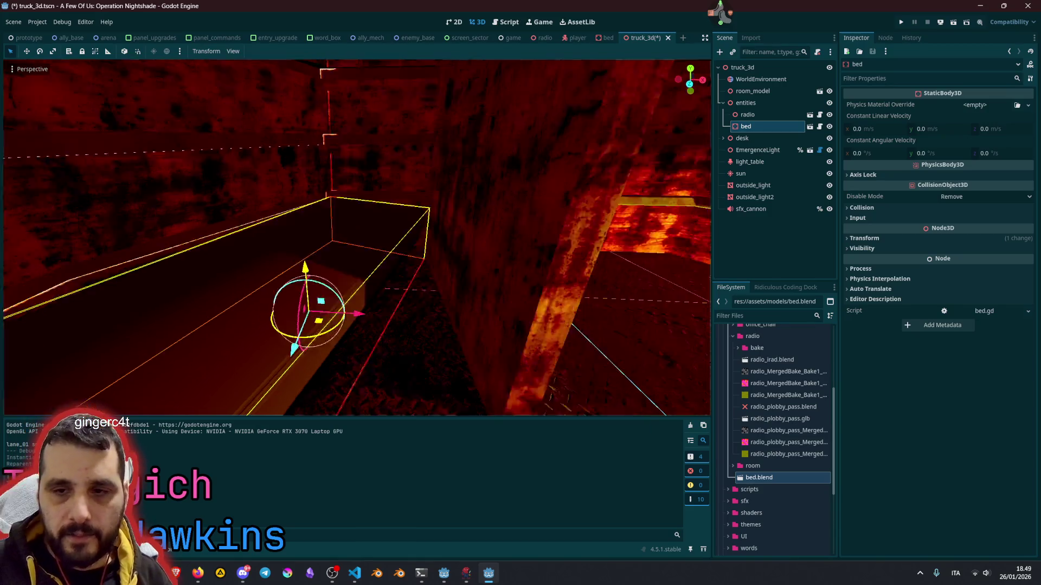
pyautogui.hotkey('ctrl', 's')
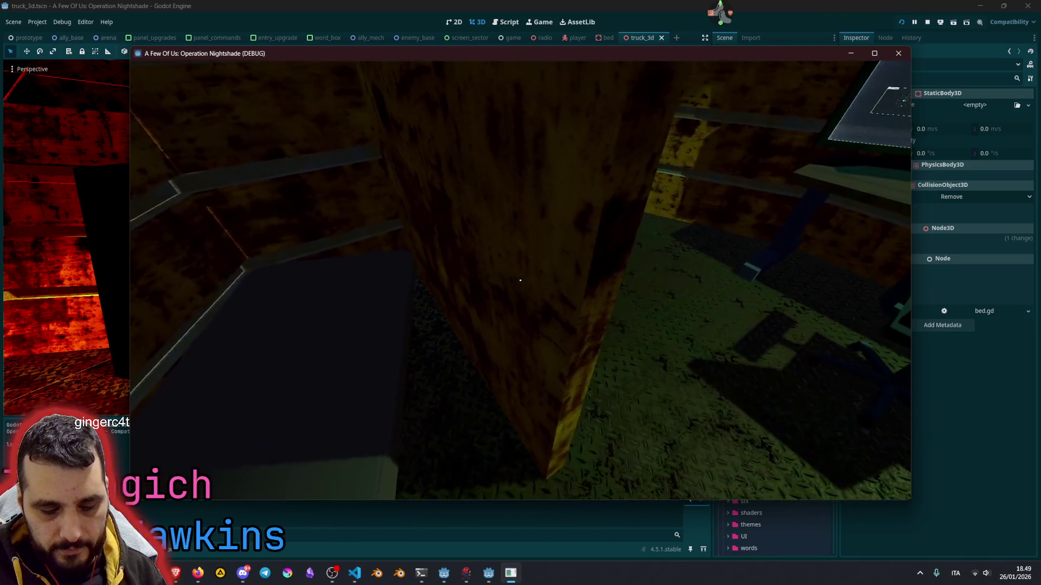
# Stop the test run with F8 and return to the truck_3d scene editor.
pyautogui.press('F8')
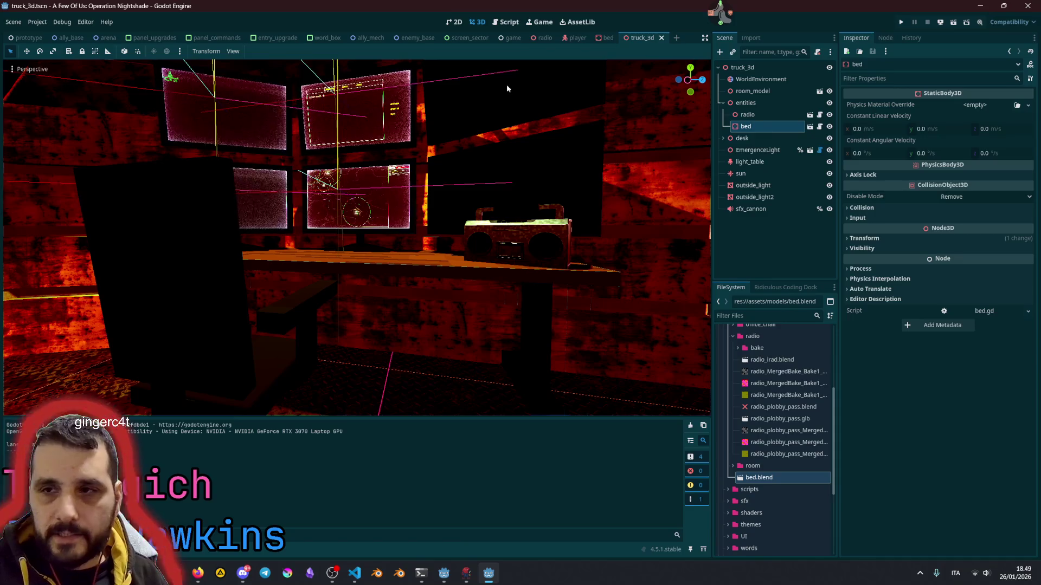
# Enable collision layer 2 on the bed instance and in bed.tscn, leaving mask bit 2 off.
pyautogui.click(883, 209)
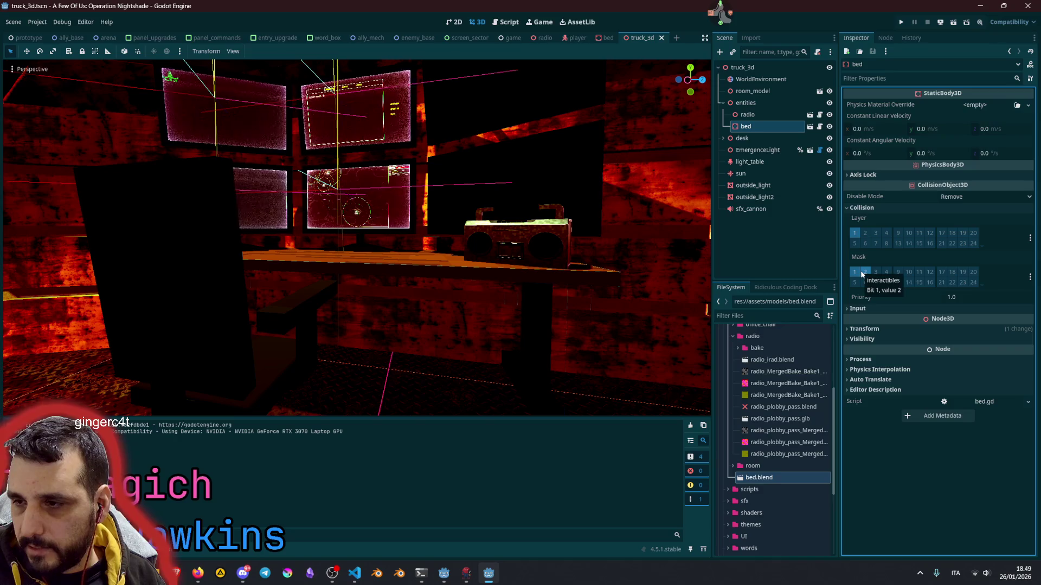
pyautogui.click(865, 233)
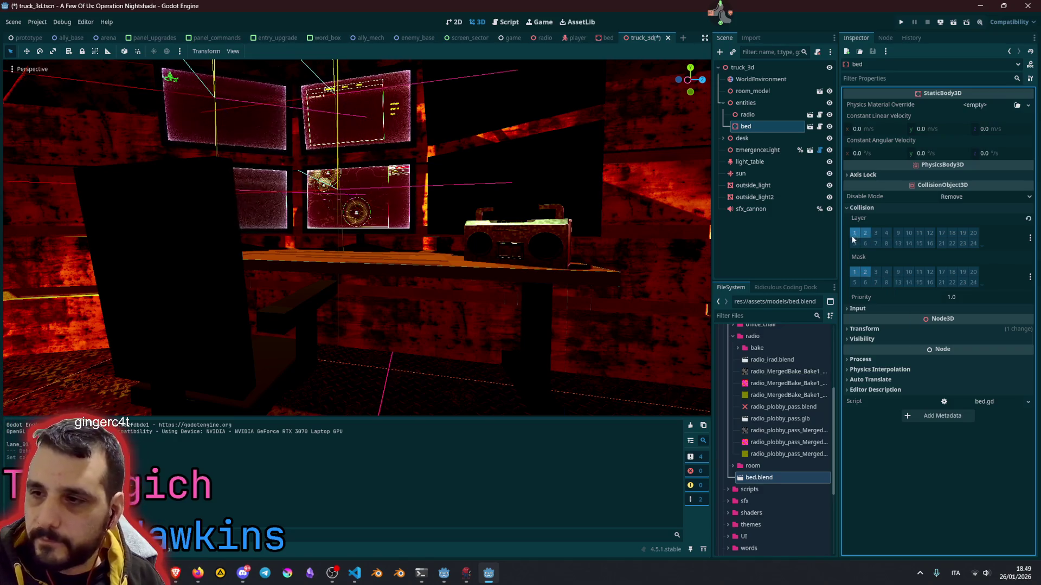
pyautogui.click(865, 272)
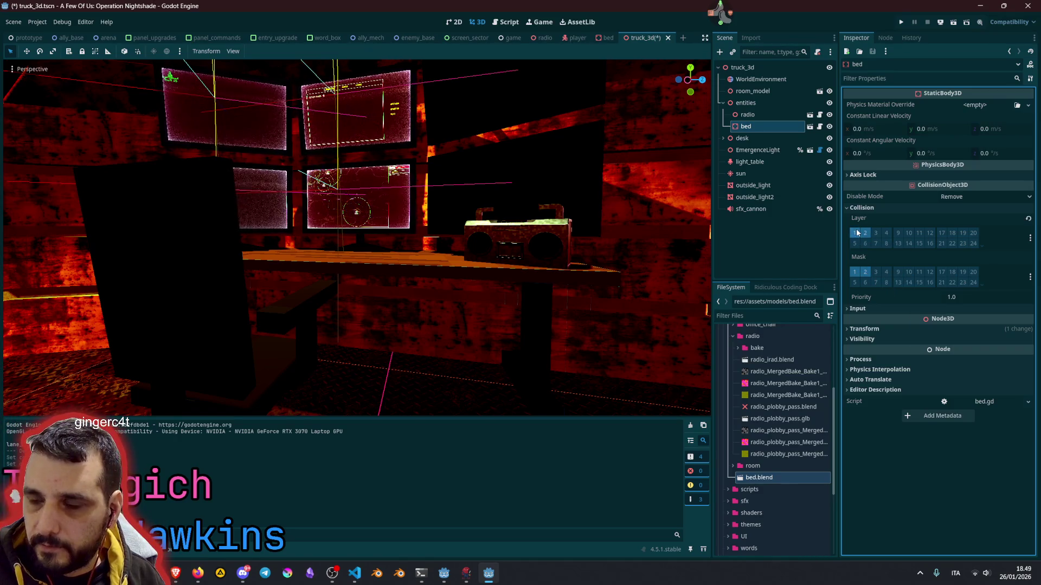
pyautogui.click(866, 273)
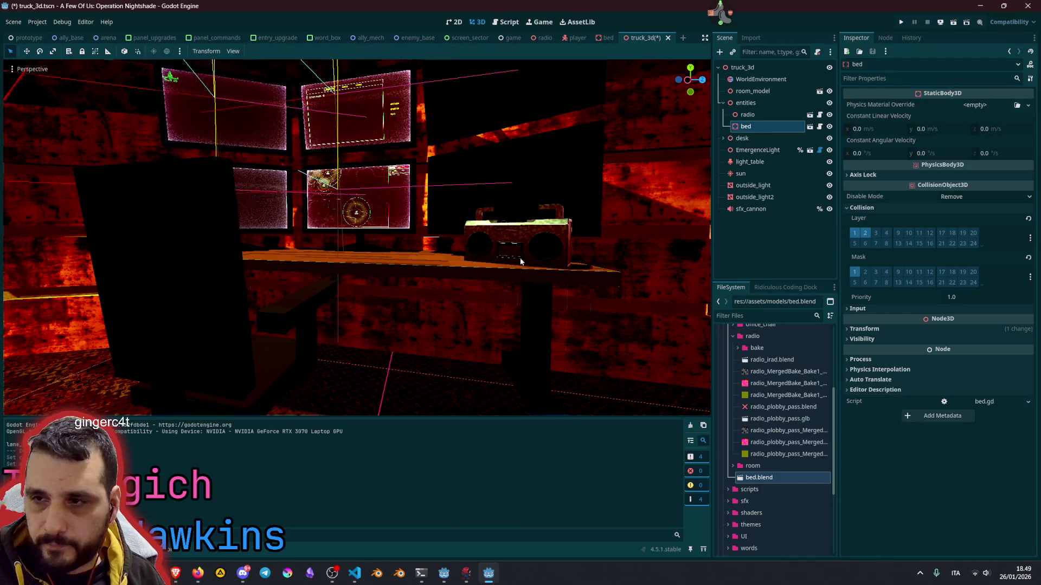
pyautogui.click(810, 126)
pyautogui.click(865, 233)
# Run the game with F5 to check the bed's collision layer change, then stop it with F8.
pyautogui.press('F5')
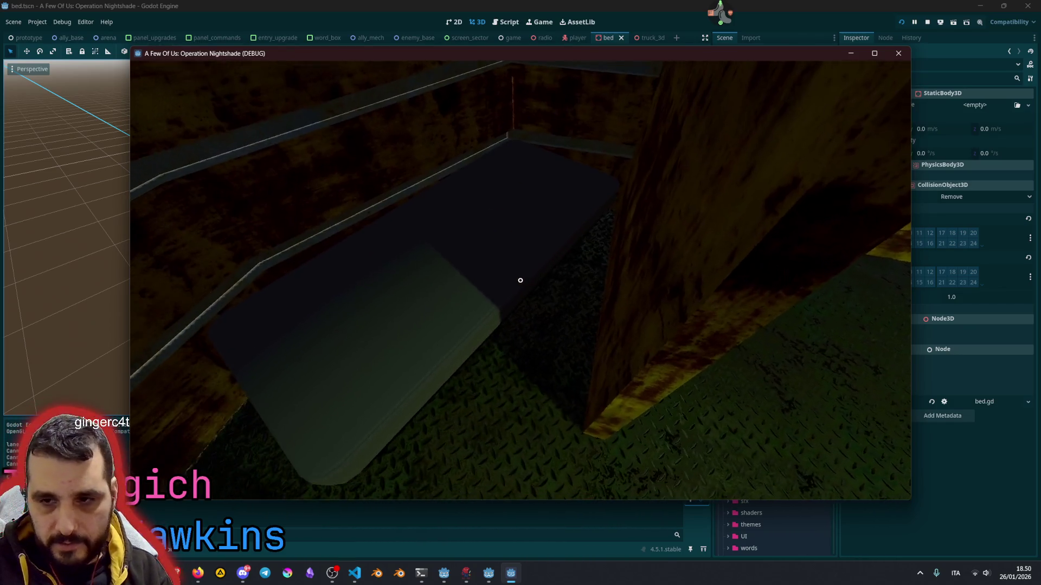
pyautogui.press('F8')
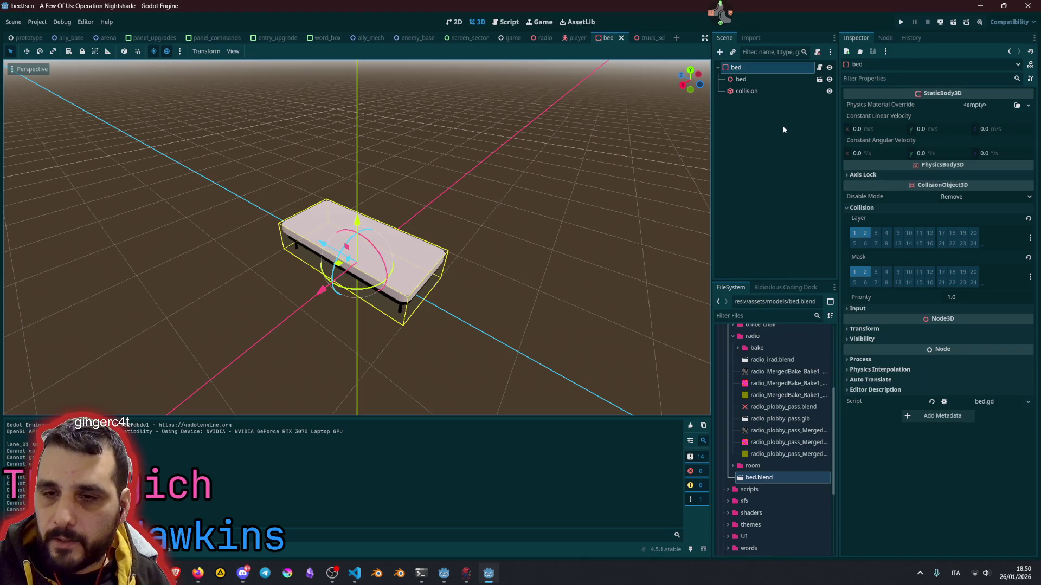
# Change can_go_to_bed from false to true in bed.gd and run the game.
pyautogui.click(819, 67)
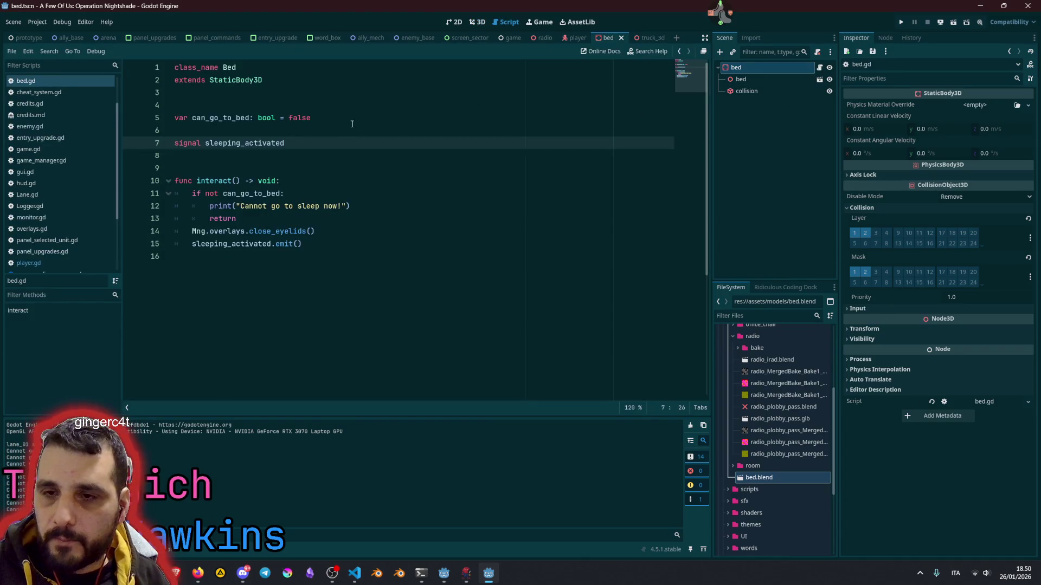
pyautogui.moveTo(289, 118); pyautogui.dragTo(346, 121)
pyautogui.write('true')
pyautogui.press('F5')
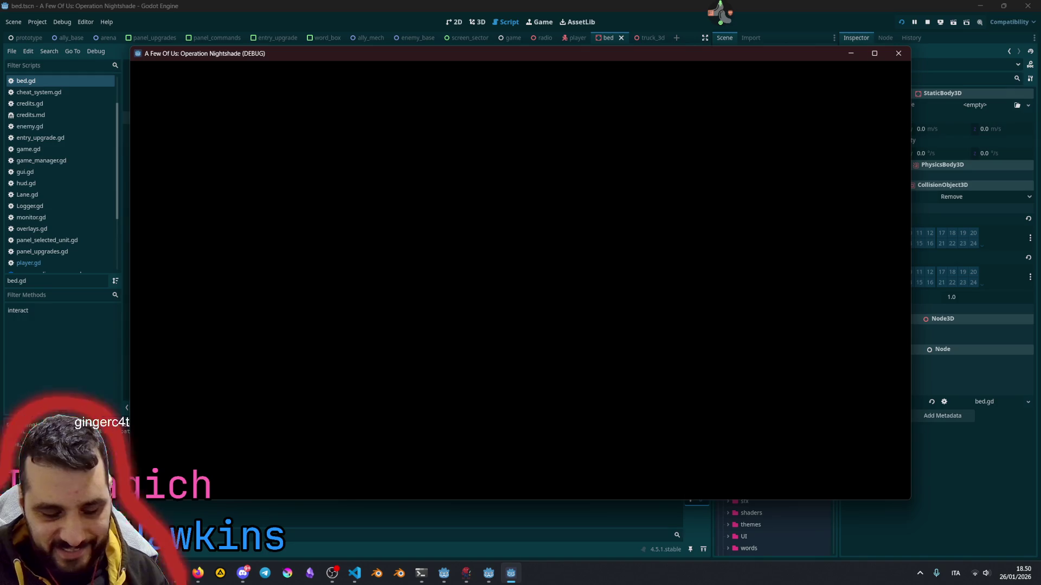
# Stop the running game and unmute the microphone.
pyautogui.press('F8')
pyautogui.click(346, 206)
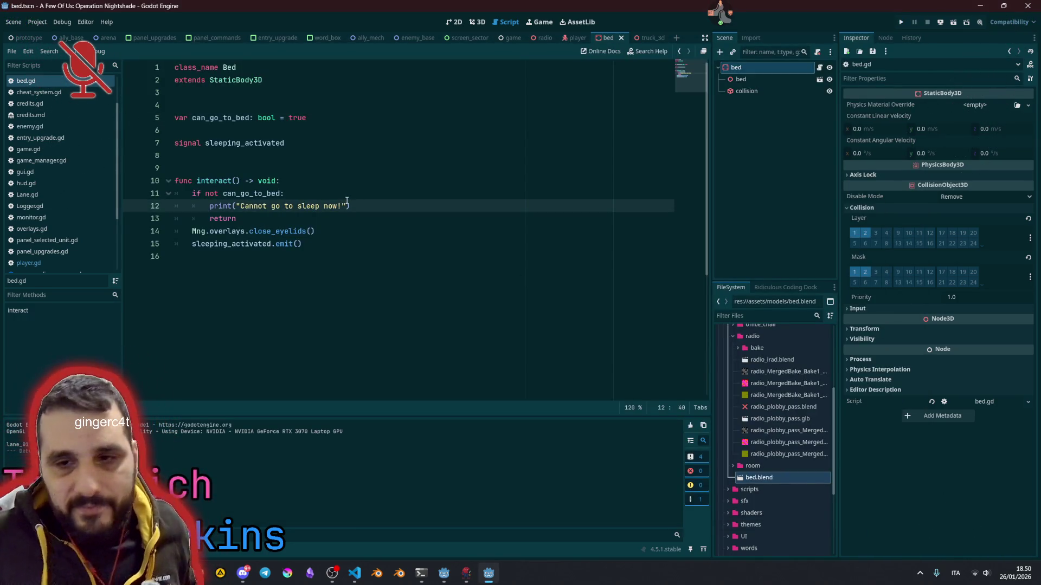
pyautogui.moveTo(731, 16)
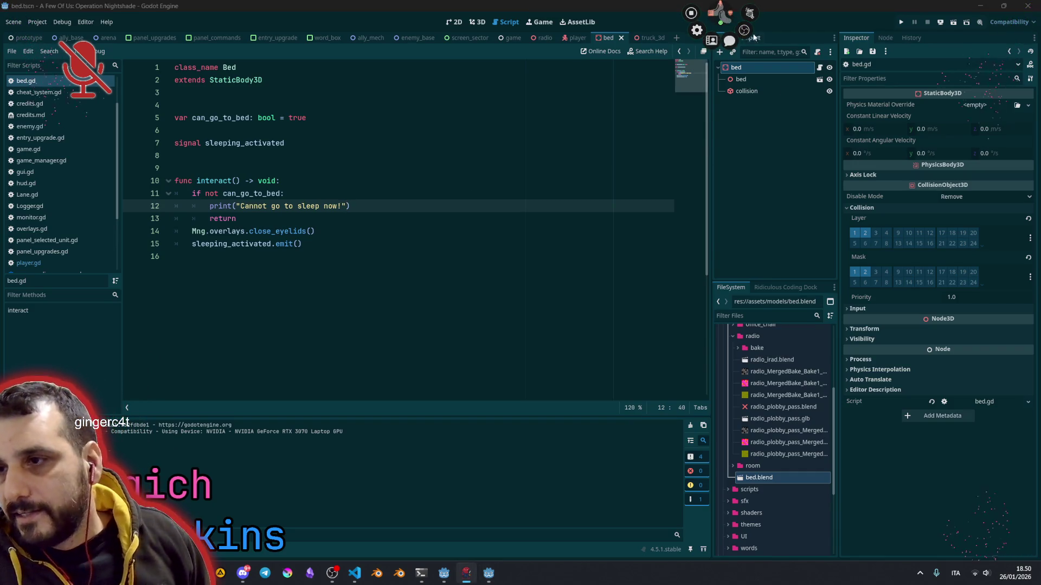
pyautogui.click(780, 62)
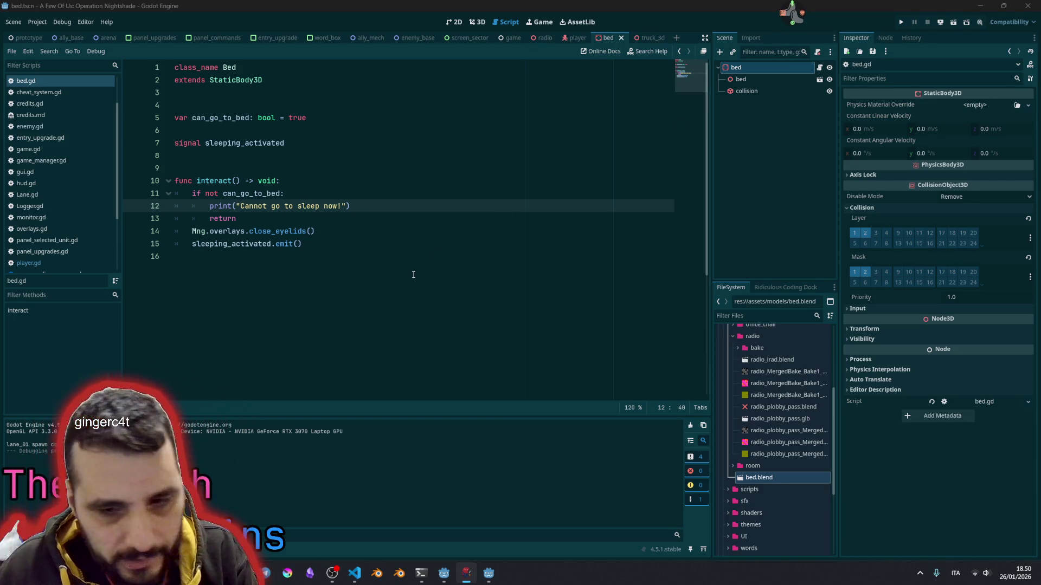
# Set can_go_to_bed back to false in bed.gd and save the script.
pyautogui.click(413, 274)
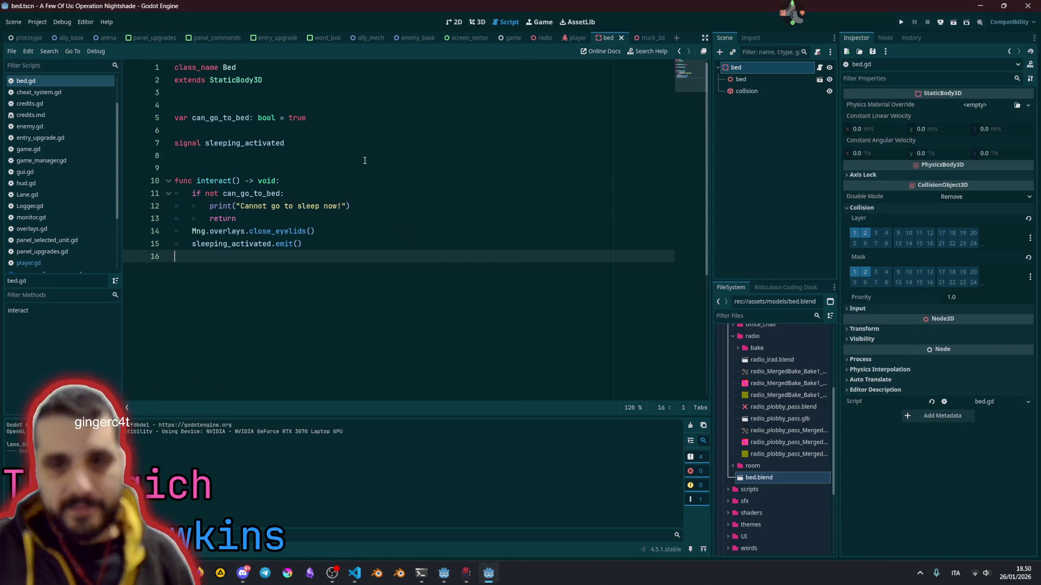
pyautogui.doubleClick(297, 118)
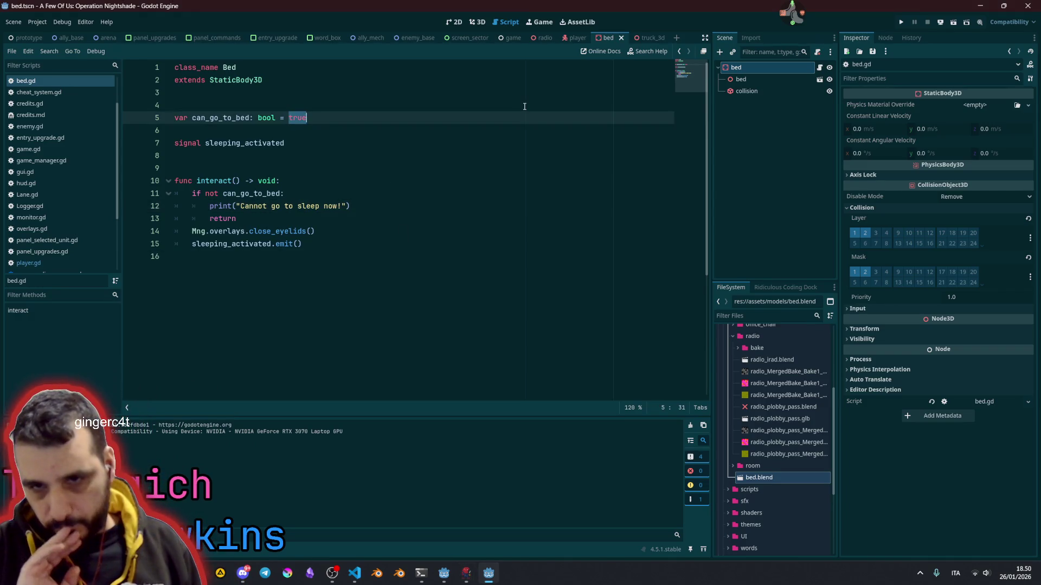
pyautogui.write('fals')
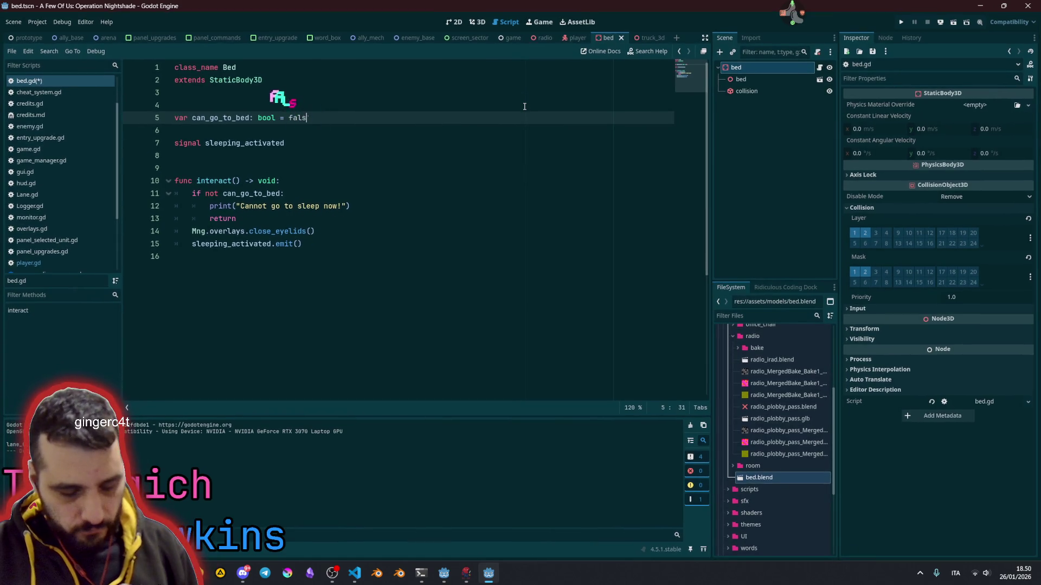
pyautogui.press('Return')
pyautogui.click(524, 106)
pyautogui.hotkey('ctrl', 's')
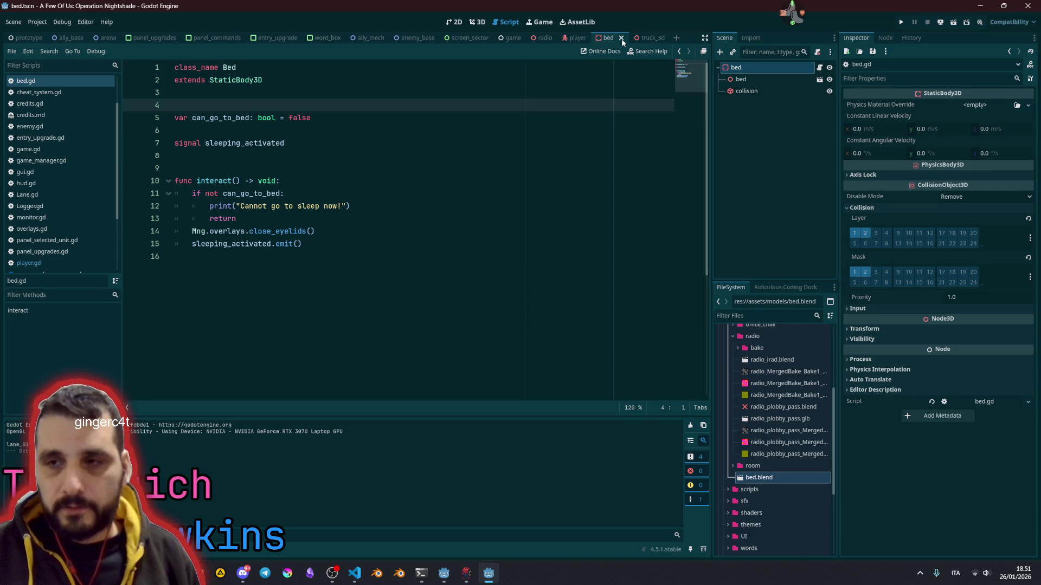
# Attach a new truck_3d.gd script to the truck_3d root node.
pyautogui.click(649, 38)
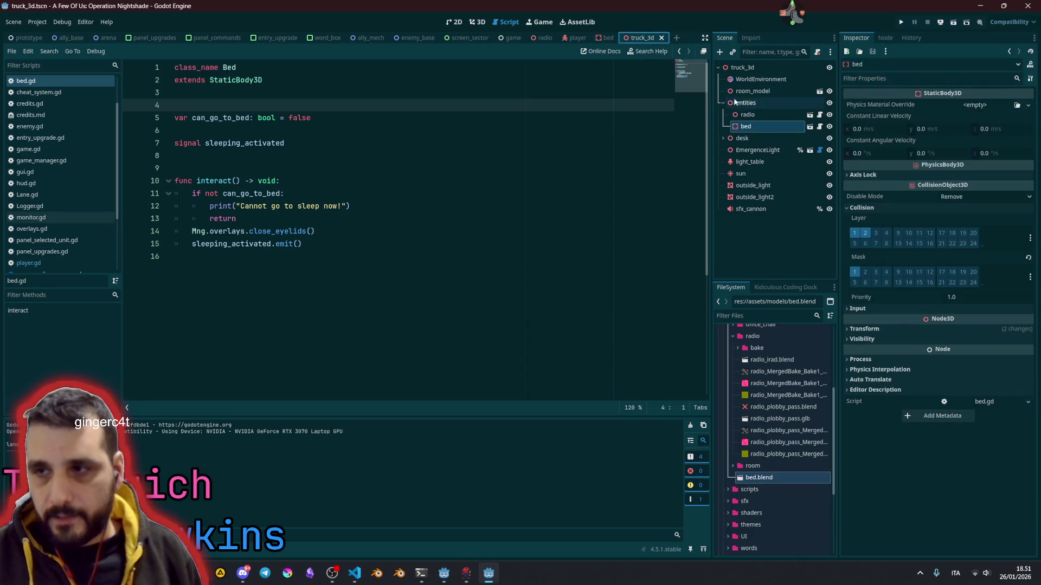
pyautogui.click(744, 69)
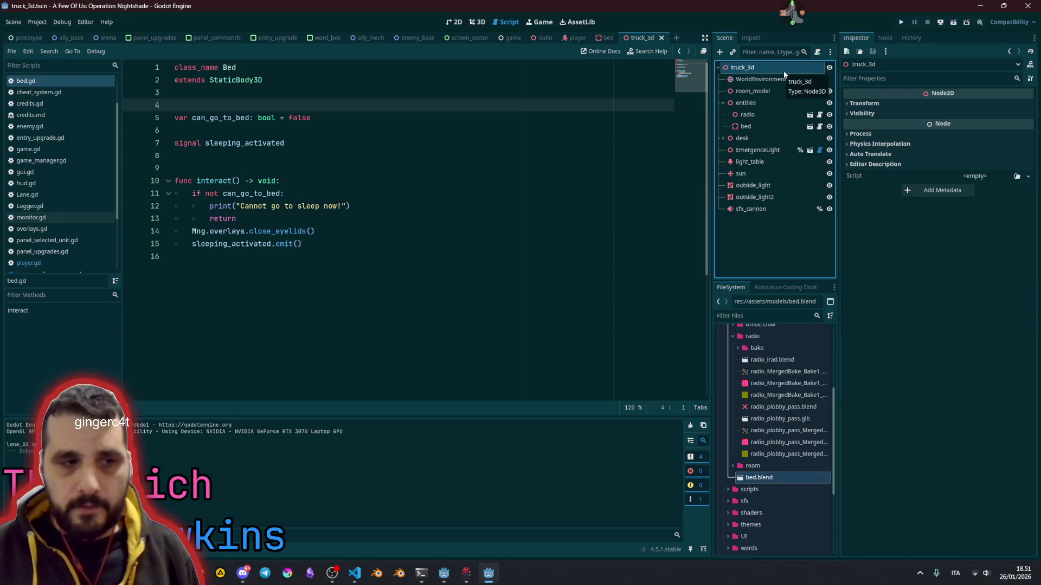
pyautogui.click(820, 55)
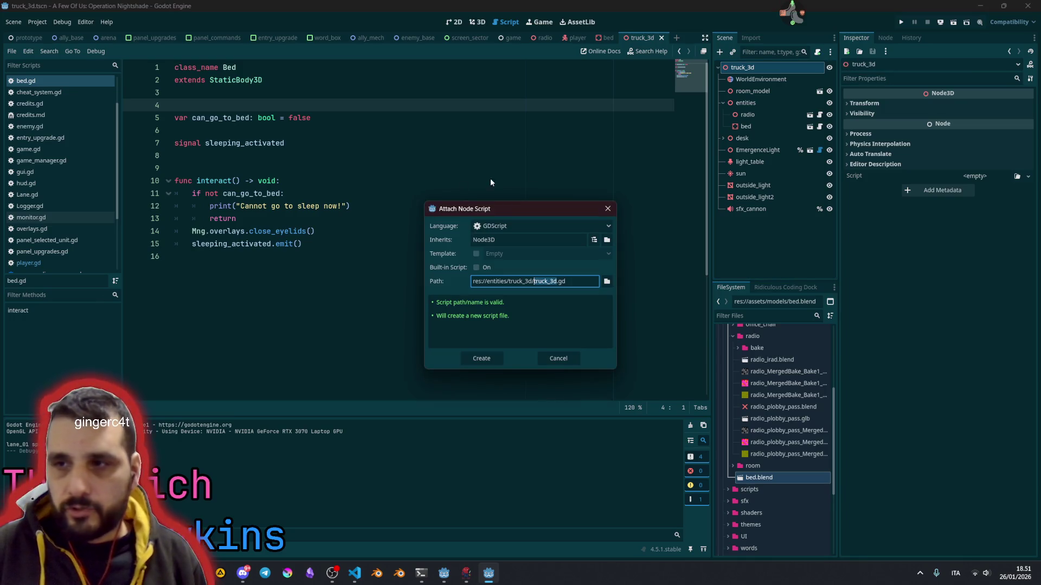
pyautogui.click(477, 358)
# Add 'class_name Truck3D' above extends Node3D and save the script.
pyautogui.press('Return')
pyautogui.press('Up')
pyautogui.write('@')
pyautogui.press('BackSpace')
pyautogui.write('class_name ')
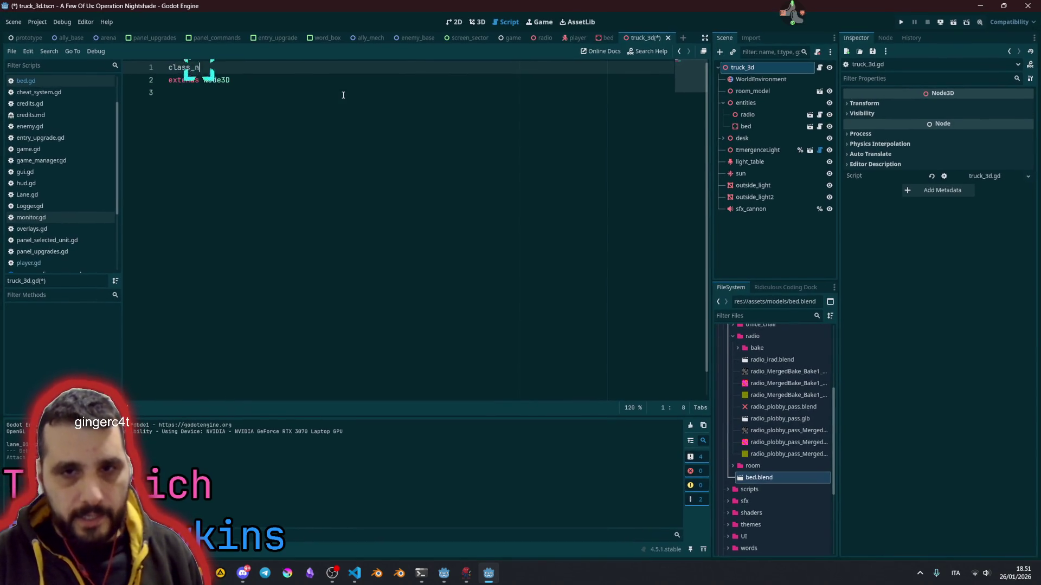
pyautogui.write('truck3D')
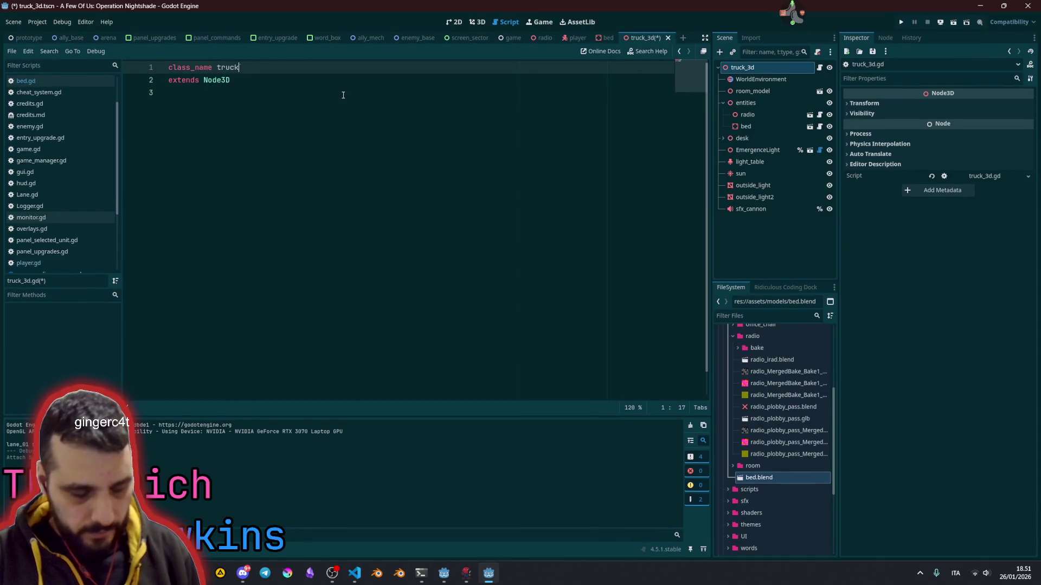
pyautogui.press('Delete')
pyautogui.click(343, 95)
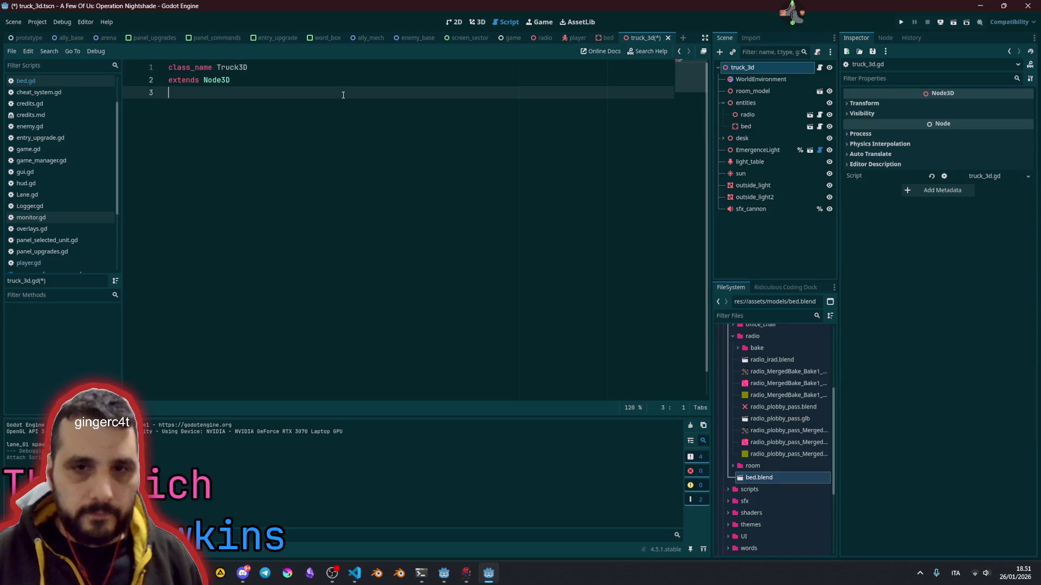
pyautogui.hotkey('ctrl', 's')
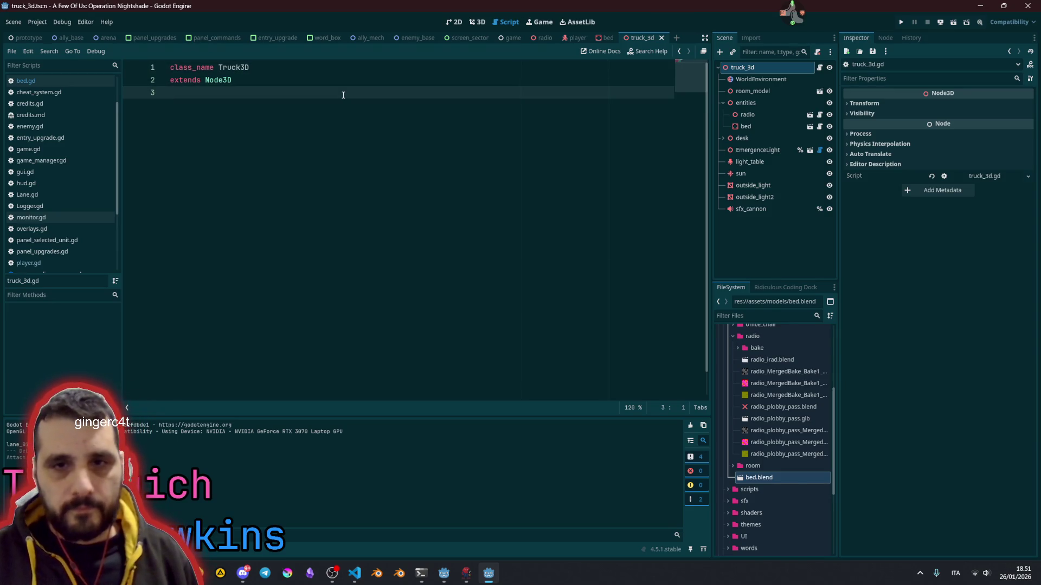
pyautogui.moveTo(237, 68); pyautogui.dragTo(221, 70)
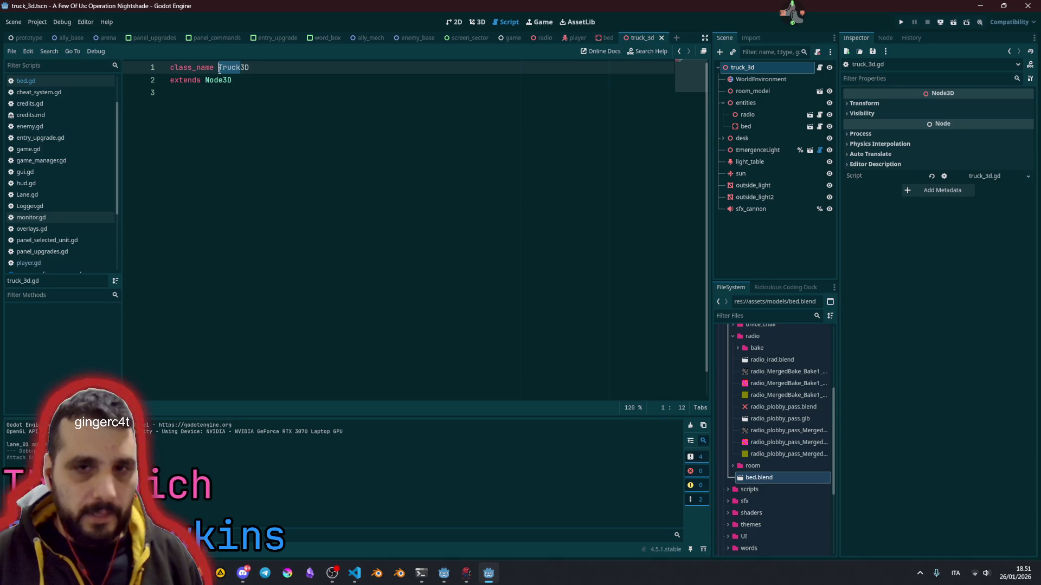
pyautogui.click(260, 117)
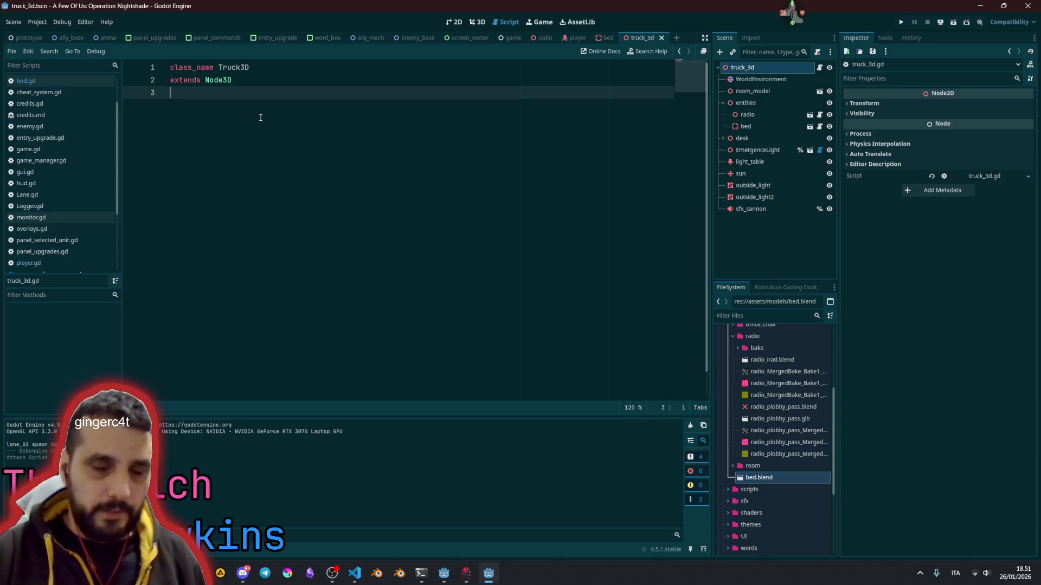
pyautogui.press('Return')
pyautogui.press('Return')
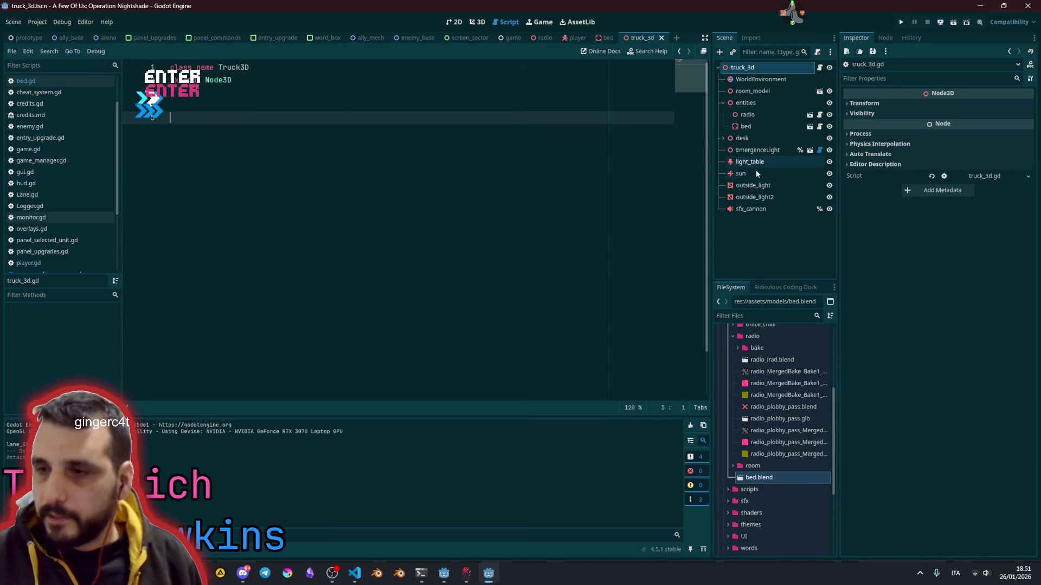
pyautogui.rightClick(754, 127)
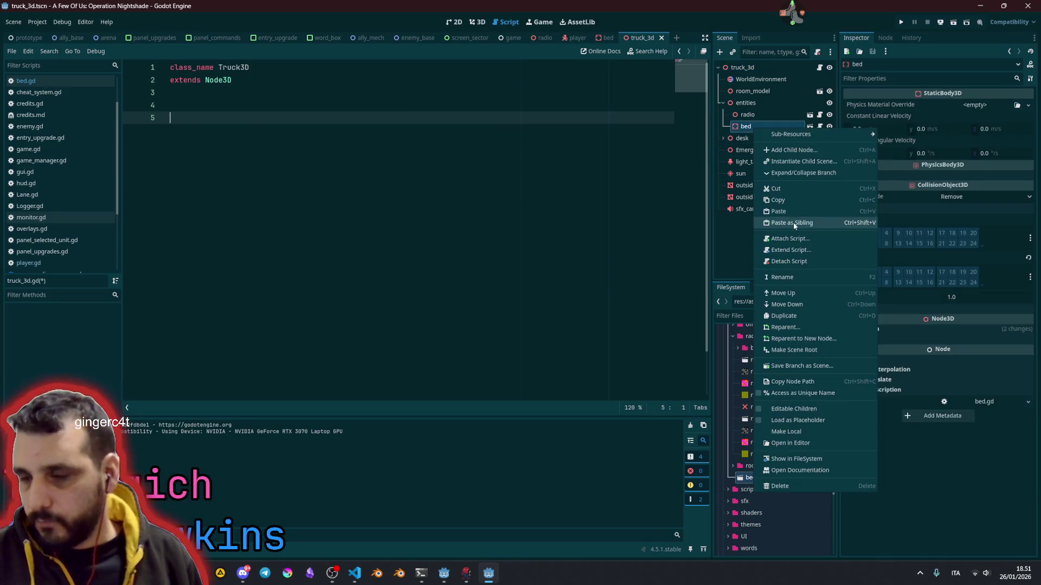
pyautogui.press('Escape')
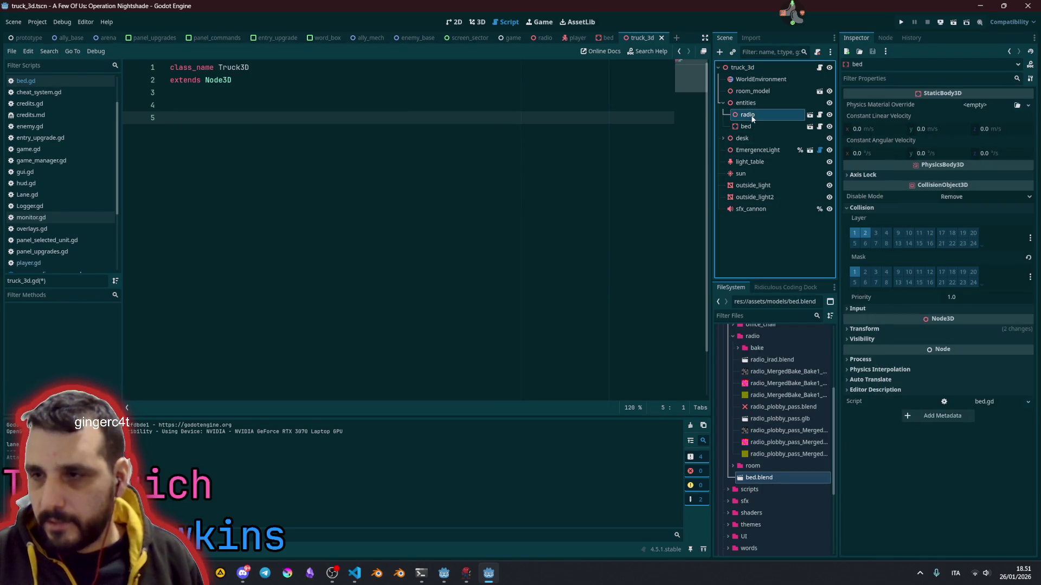
pyautogui.keyDown('ctrl'); pyautogui.click(748, 115); pyautogui.keyUp('ctrl')
pyautogui.rightClick(753, 124)
pyautogui.press('Escape')
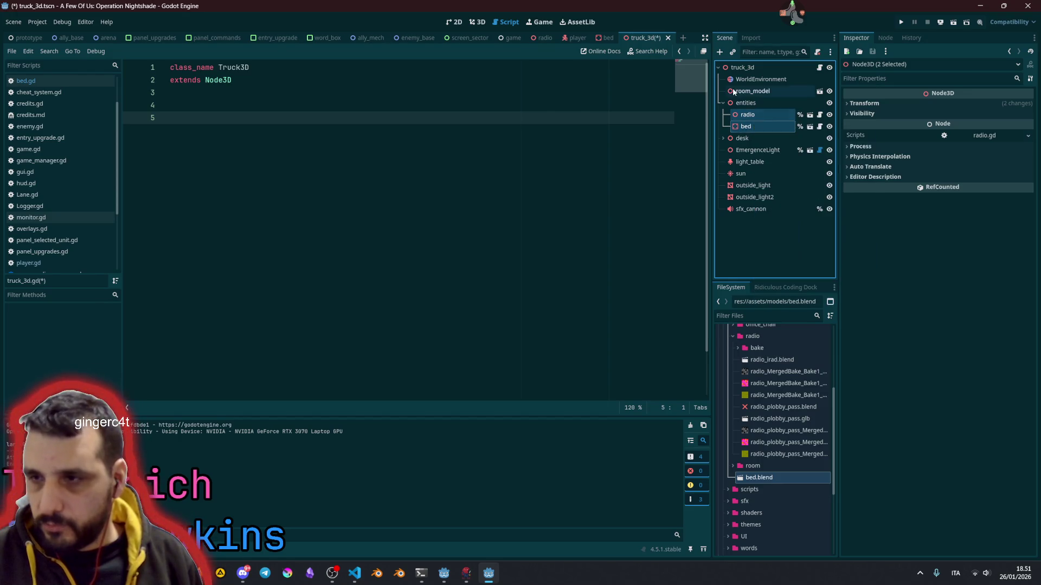
pyautogui.moveTo(748, 114); pyautogui.dragTo(227, 105)
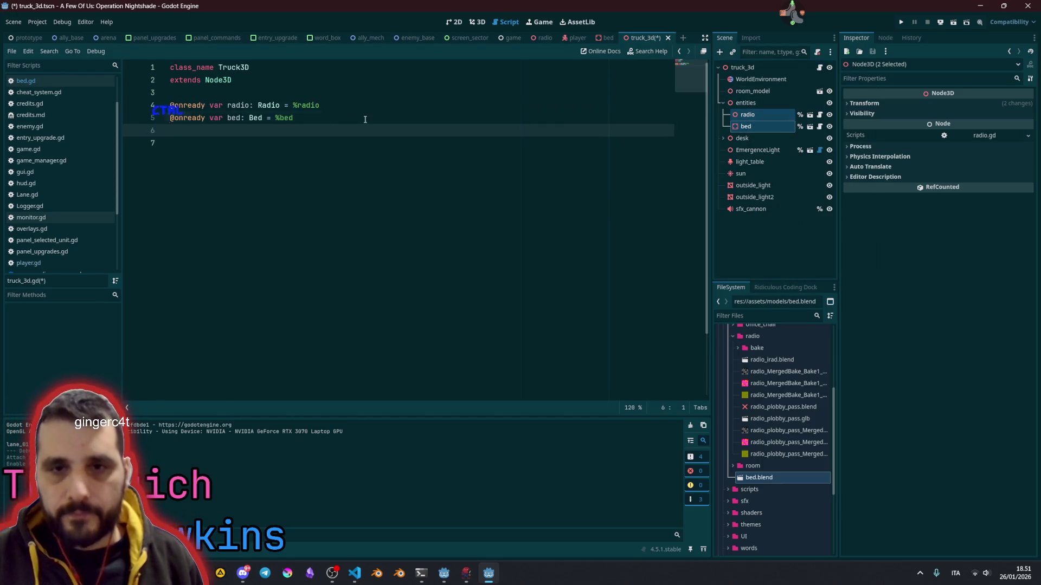
pyautogui.click(228, 104)
pyautogui.press('Down')
pyautogui.press('End')
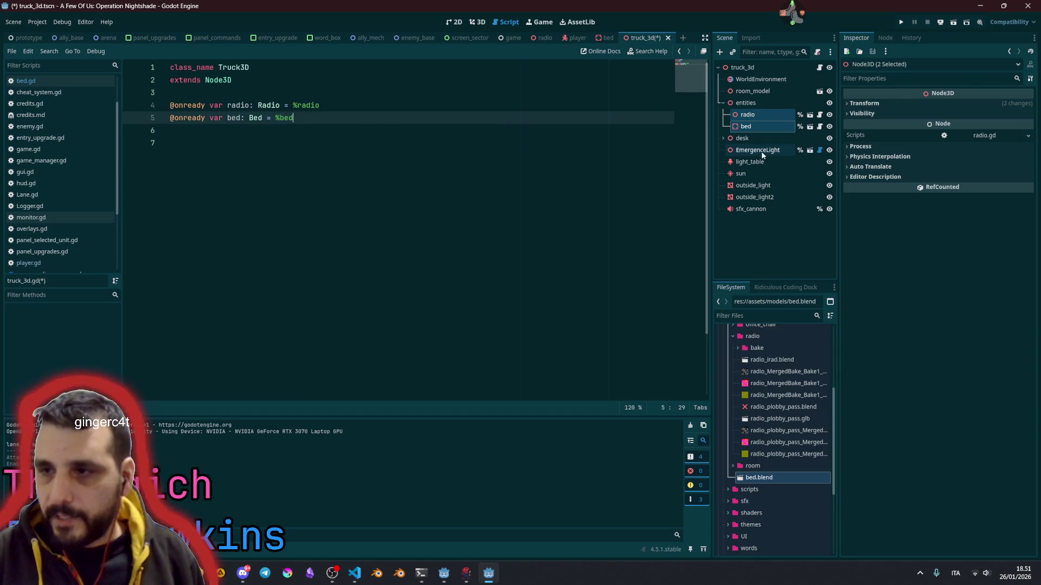
# Review the _ready and enabled setter code in EmergenceLight's emergence_light.gd script.
pyautogui.click(767, 152)
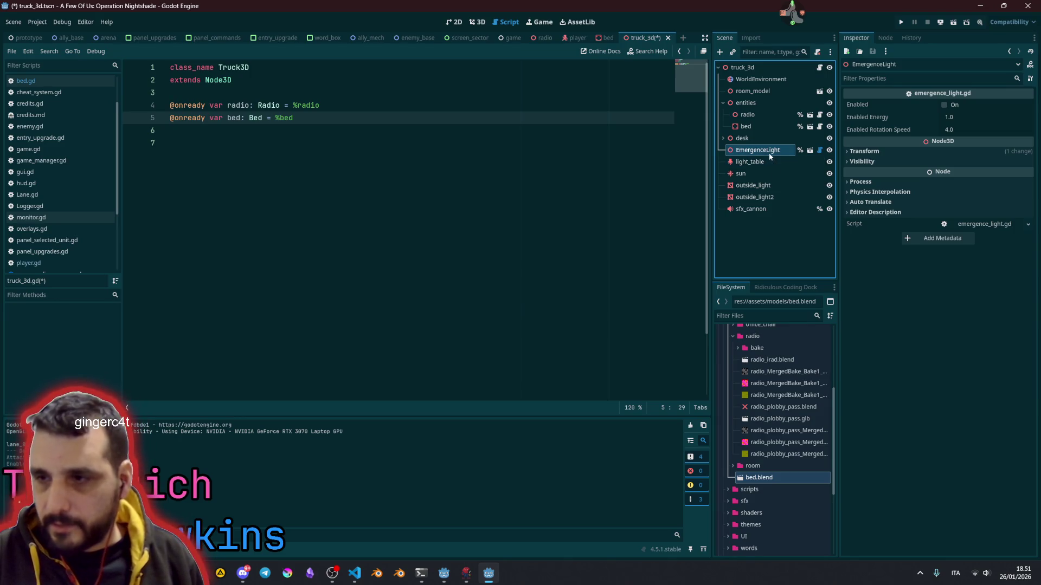
pyautogui.click(818, 151)
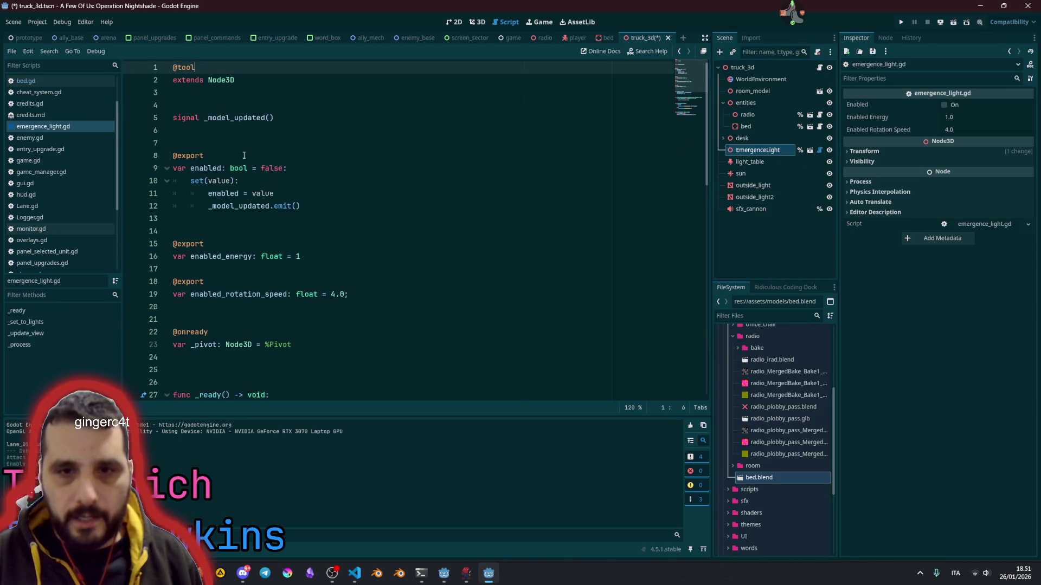
pyautogui.scroll(-6, 245, 155)
pyautogui.click(218, 180)
pyautogui.moveTo(188, 164); pyautogui.dragTo(271, 244)
pyautogui.click(332, 274)
pyautogui.click(378, 195)
pyautogui.scroll(6, 378, 195)
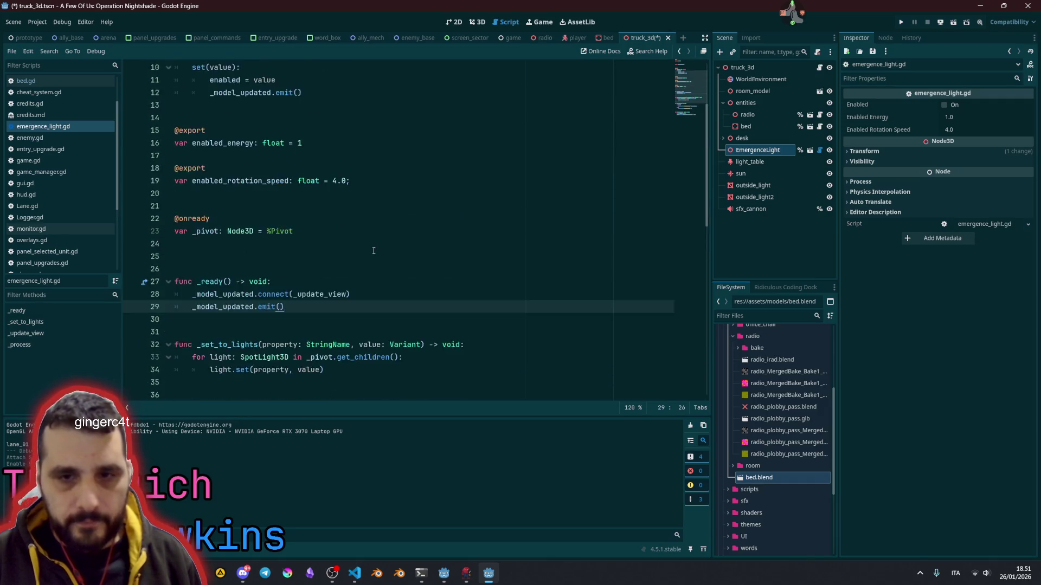
pyautogui.click(378, 194)
pyautogui.click(773, 68)
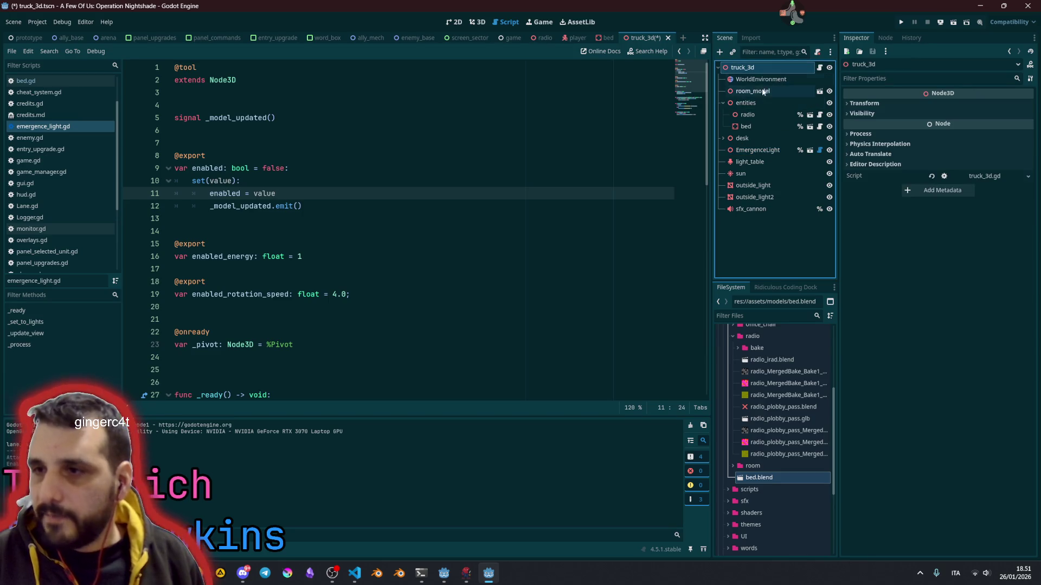
pyautogui.click(819, 67)
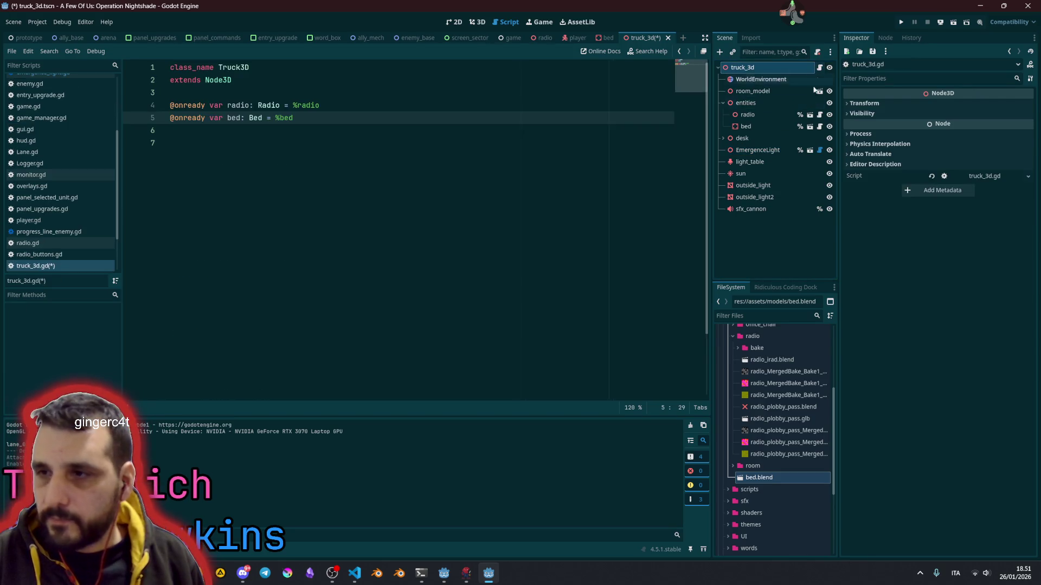
# Move EmergenceLight under entities after bed, then compare light_table and outside_light2 properties.
pyautogui.click(767, 151)
pyautogui.moveTo(739, 153)
pyautogui.mouseDown()
pyautogui.moveTo(756, 121)
pyautogui.moveTo(756, 131)
pyautogui.mouseUp()
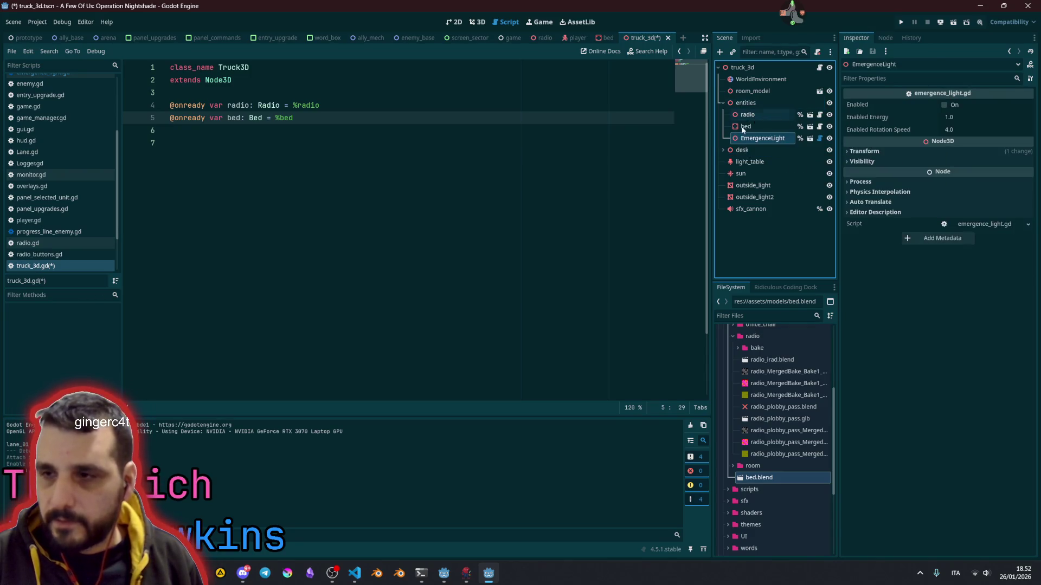
pyautogui.click(766, 161)
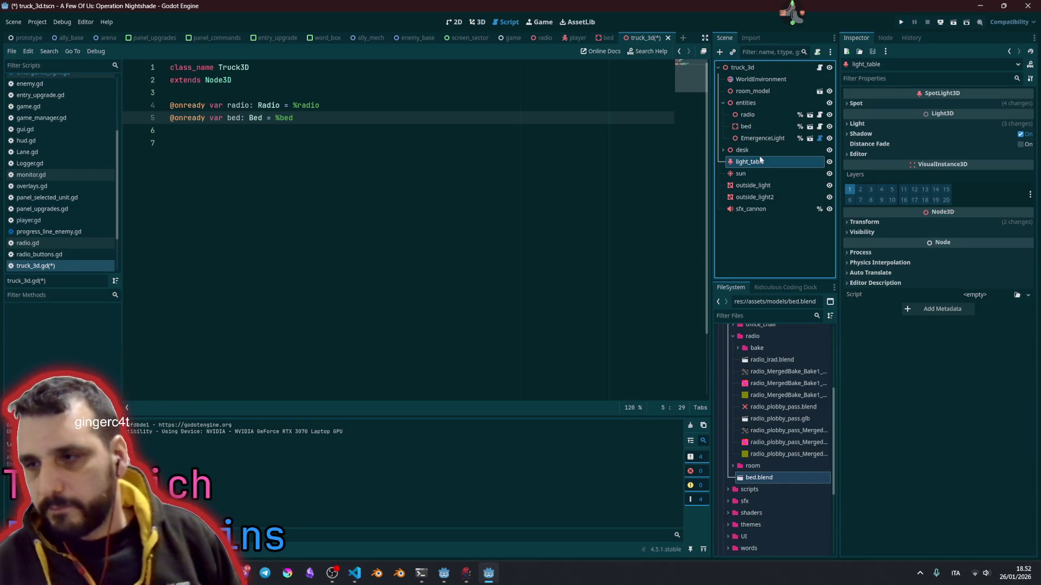
pyautogui.click(764, 196)
pyautogui.click(759, 162)
pyautogui.click(756, 197)
pyautogui.click(759, 161)
pyautogui.click(755, 198)
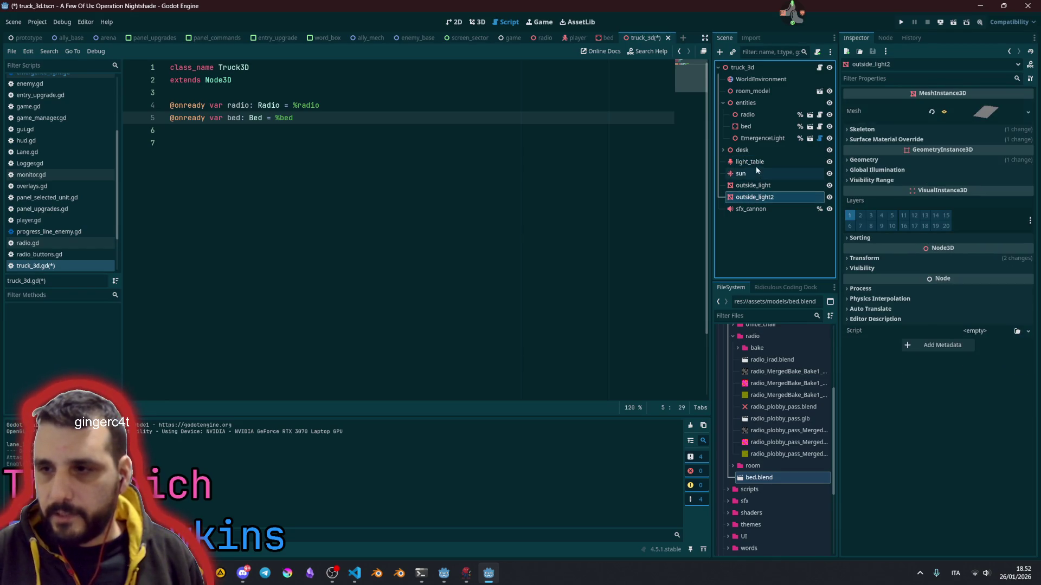
pyautogui.click(759, 161)
pyautogui.click(757, 197)
pyautogui.click(760, 162)
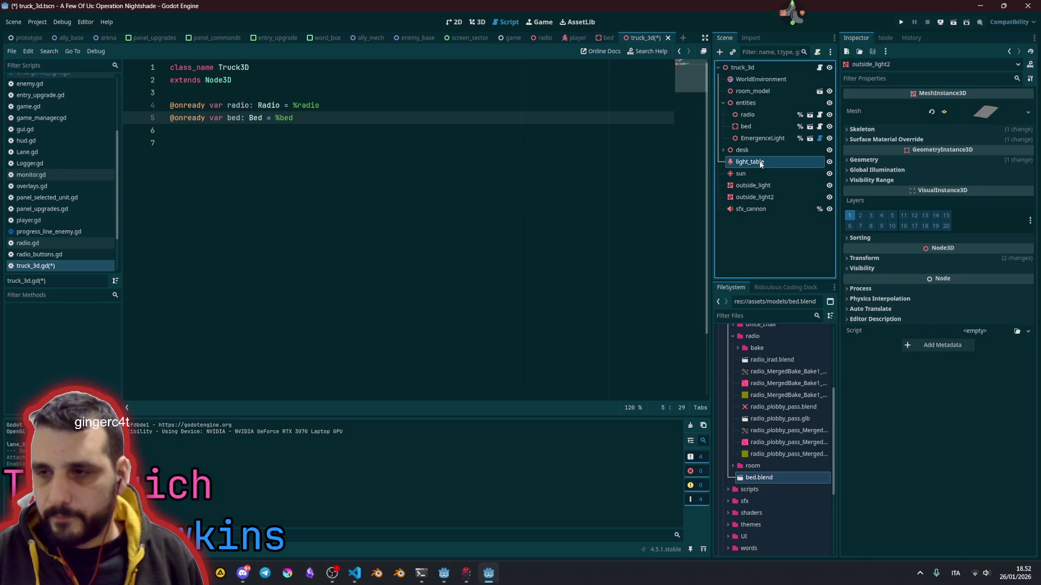
# Collapse the entities and desk groups and move desk directly below room_model.
pyautogui.click(722, 150)
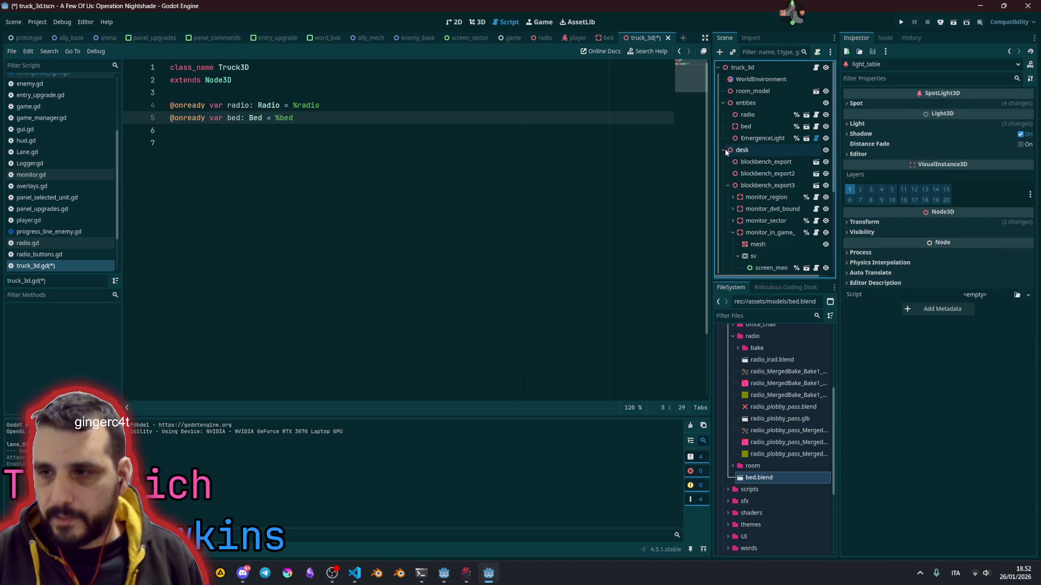
pyautogui.click(728, 196)
pyautogui.click(722, 103)
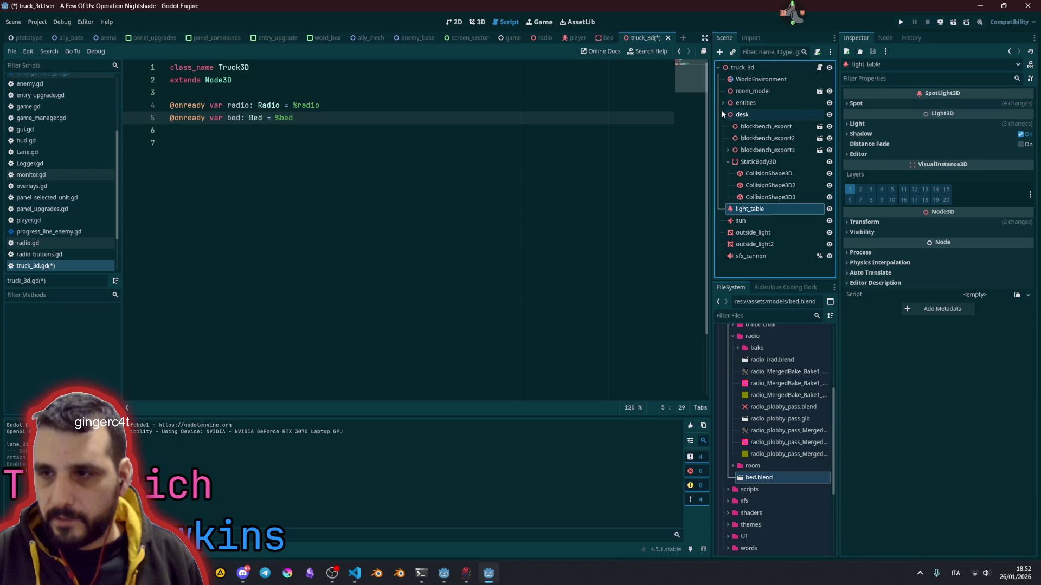
pyautogui.click(723, 114)
pyautogui.click(741, 115)
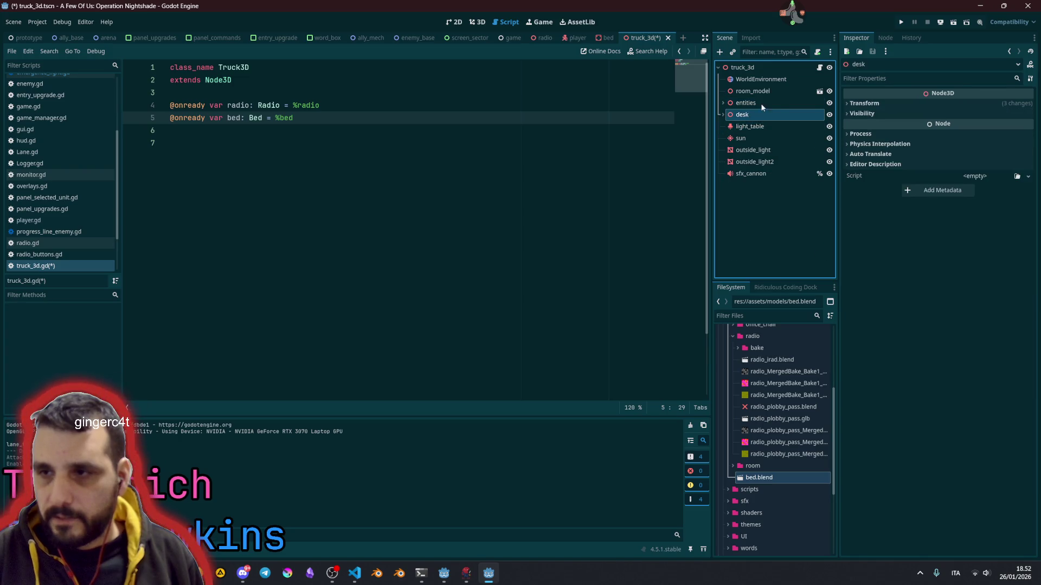
pyautogui.moveTo(761, 100); pyautogui.dragTo(761, 98)
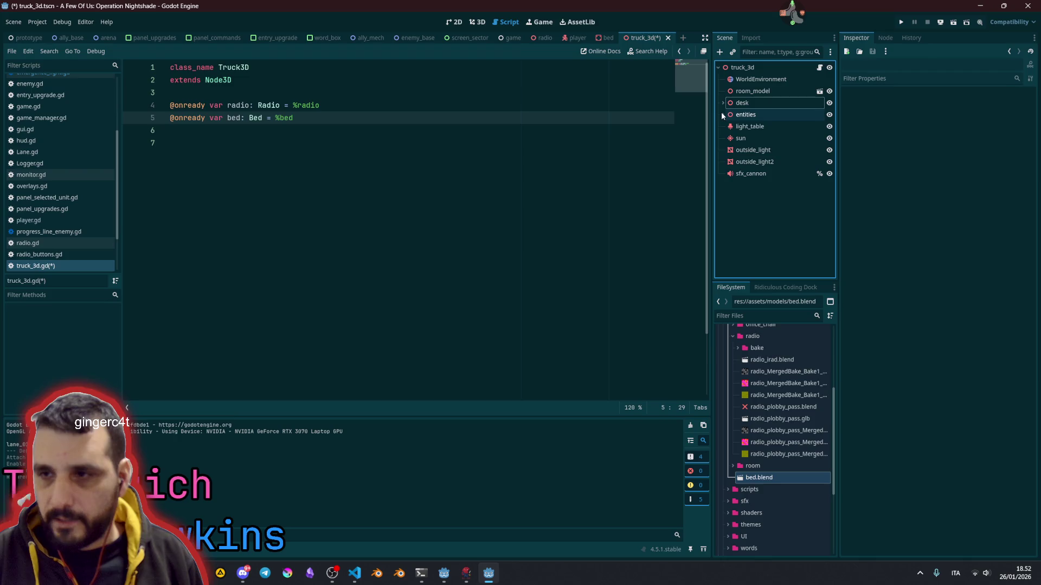
pyautogui.click(741, 68)
# Add a Node3D child named lights to truck_3d, placed just below entities.
pyautogui.click(720, 52)
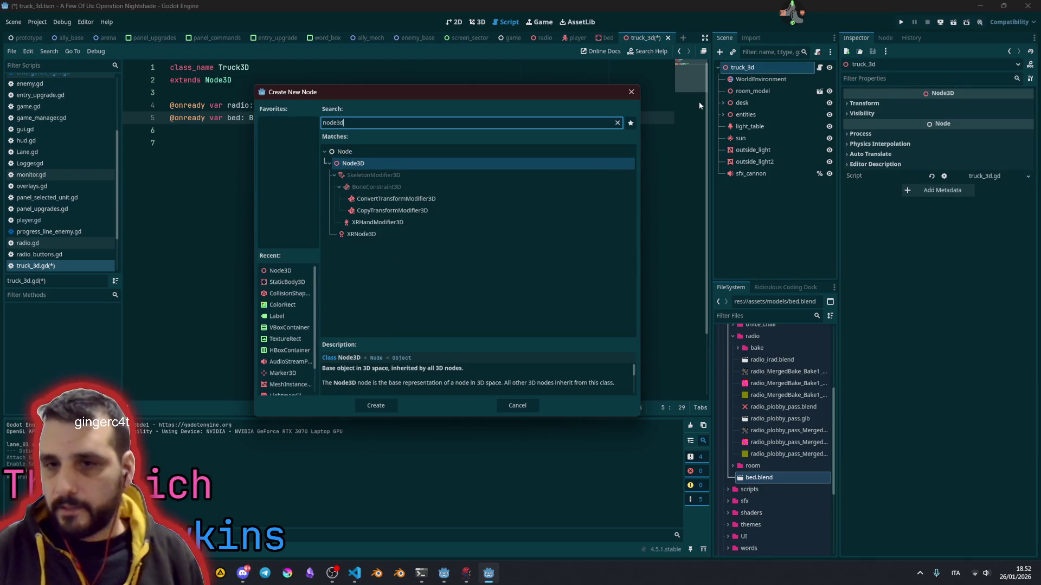
pyautogui.press('Return')
pyautogui.click(746, 185)
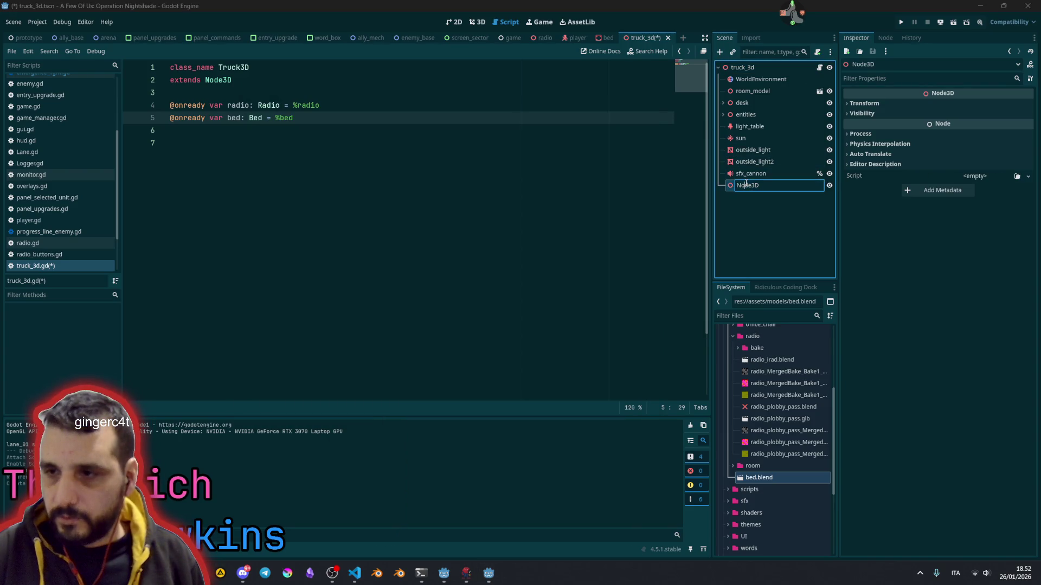
pyautogui.write('ts')
pyautogui.press('Return')
pyautogui.moveTo(746, 185); pyautogui.dragTo(754, 126)
# Move light_table, sun, outside_light and outside_light2 into lights, then view the 3D scene.
pyautogui.click(750, 138)
pyautogui.keyDown('shift'); pyautogui.click(756, 150); pyautogui.keyUp('shift')
pyautogui.keyDown('shift'); pyautogui.click(761, 174); pyautogui.keyUp('shift')
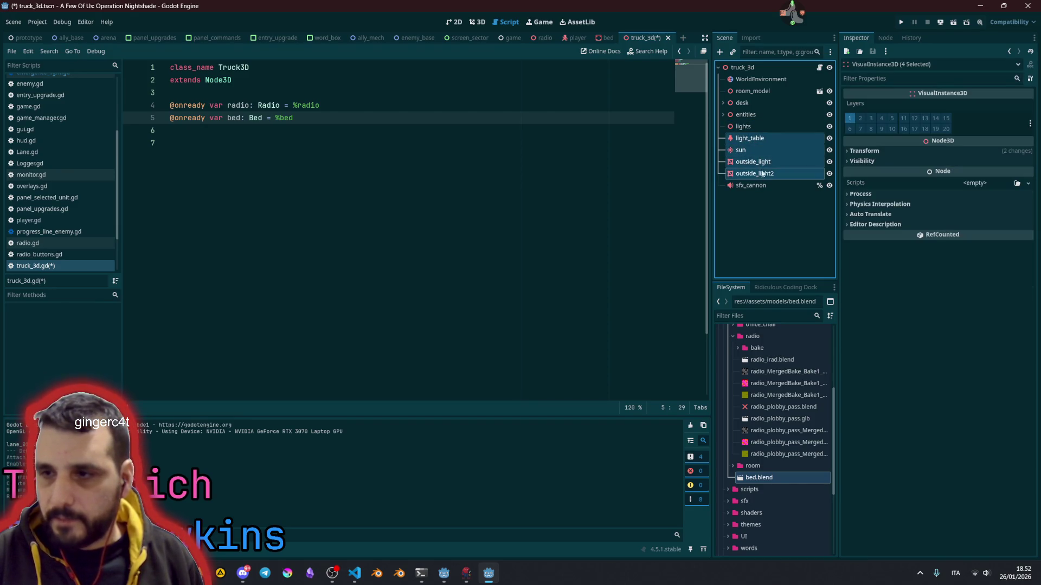
pyautogui.moveTo(751, 143)
pyautogui.mouseDown()
pyautogui.moveTo(746, 124)
pyautogui.moveTo(747, 174)
pyautogui.mouseUp()
pyautogui.click(723, 127)
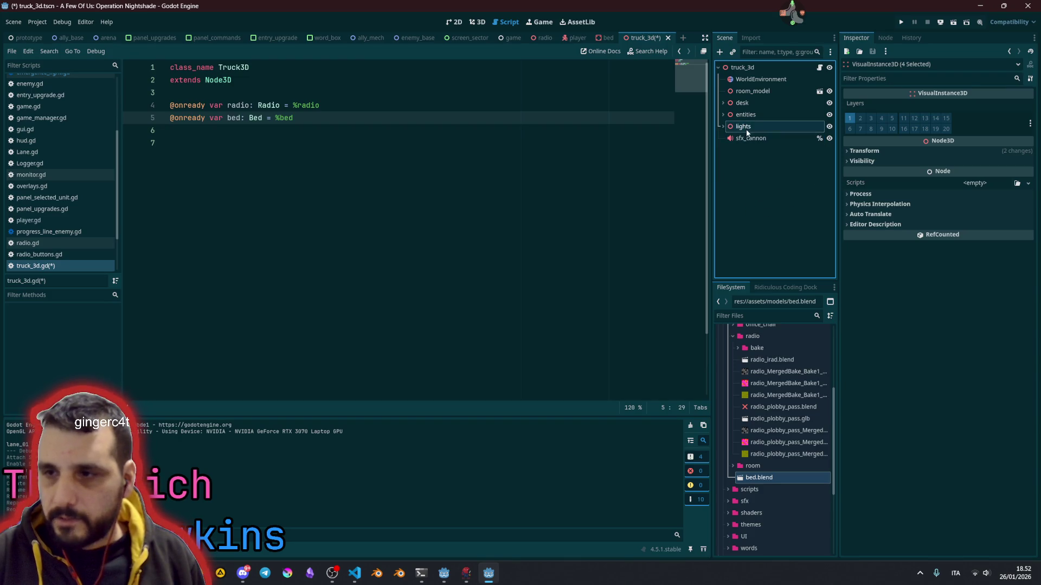
pyautogui.click(768, 197)
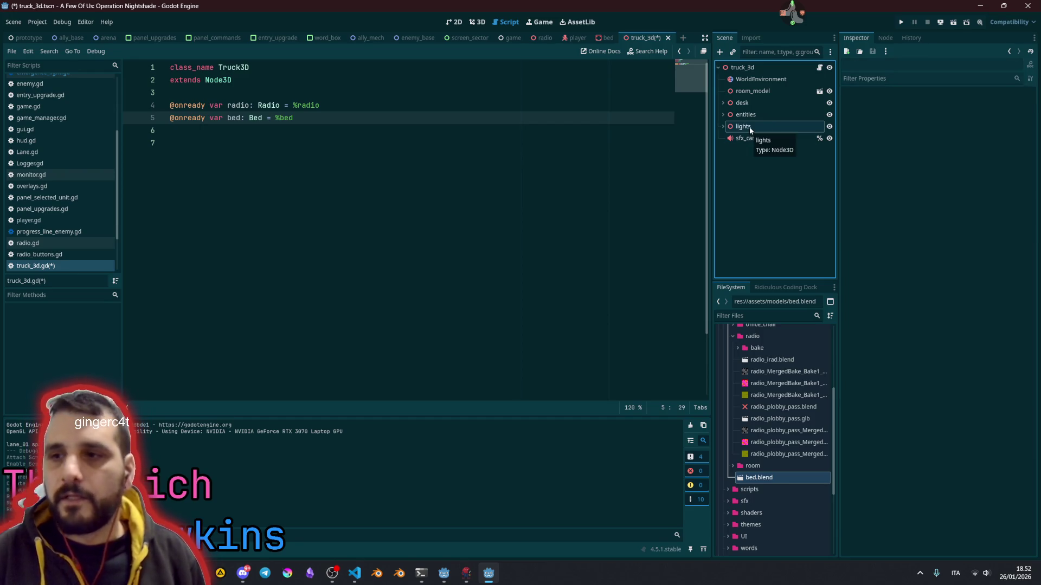
pyautogui.click(750, 127)
pyautogui.keyDown('ctrl'); pyautogui.click(747, 114); pyautogui.keyUp('ctrl')
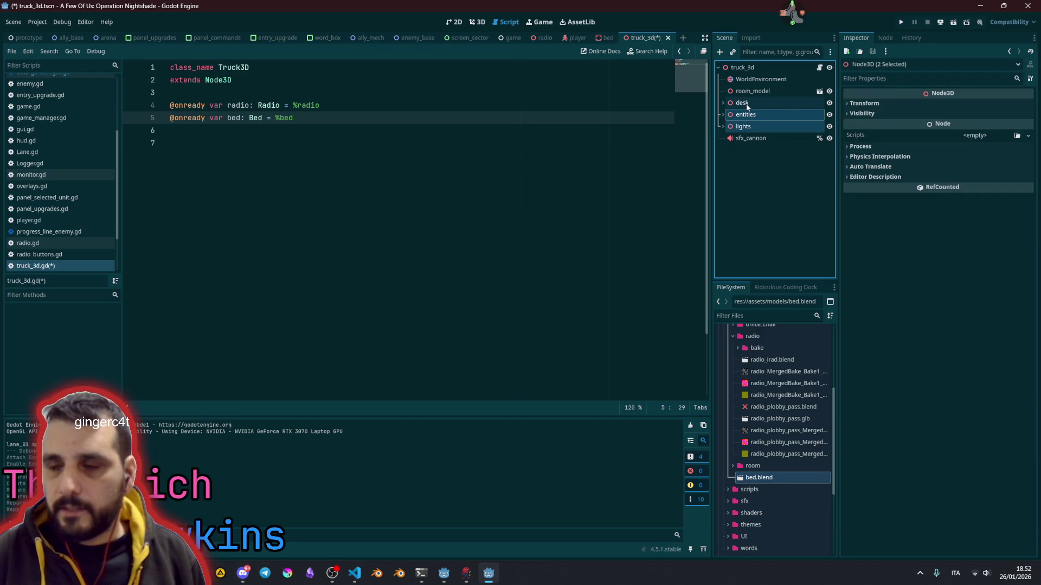
pyautogui.keyDown('ctrl'); pyautogui.click(742, 67); pyautogui.keyUp('ctrl')
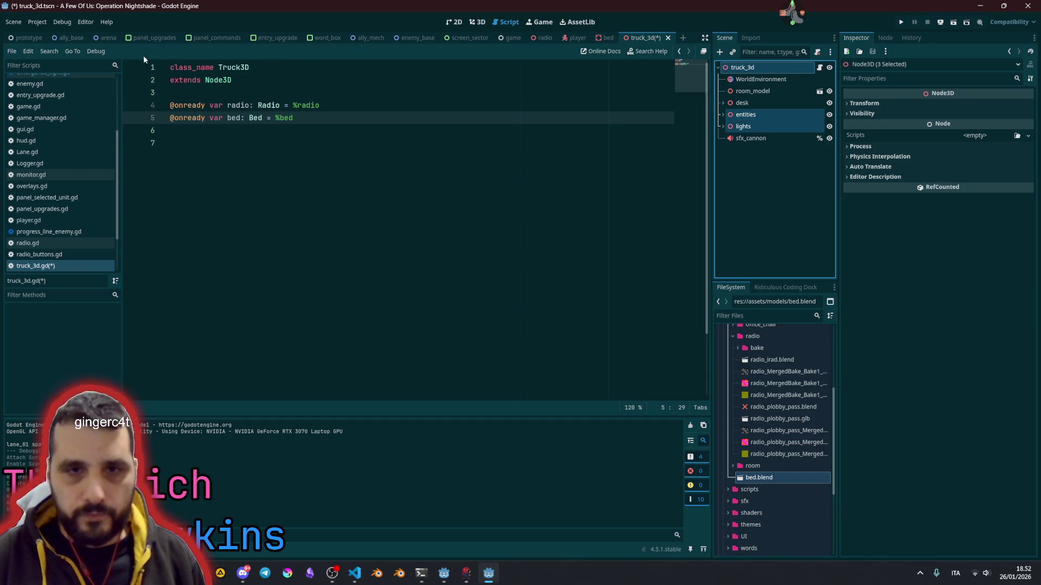
pyautogui.click(477, 21)
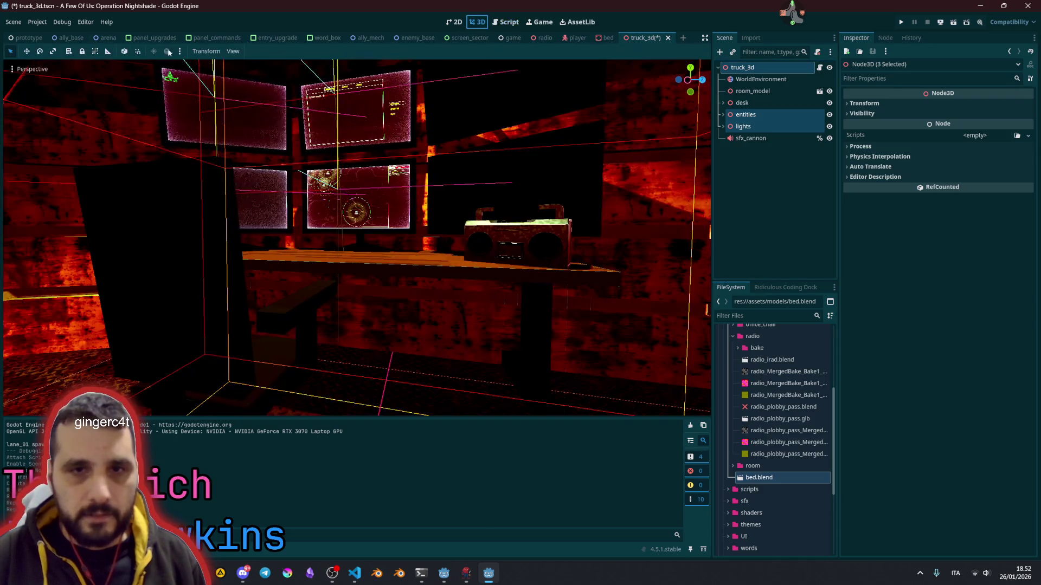
pyautogui.click(81, 51)
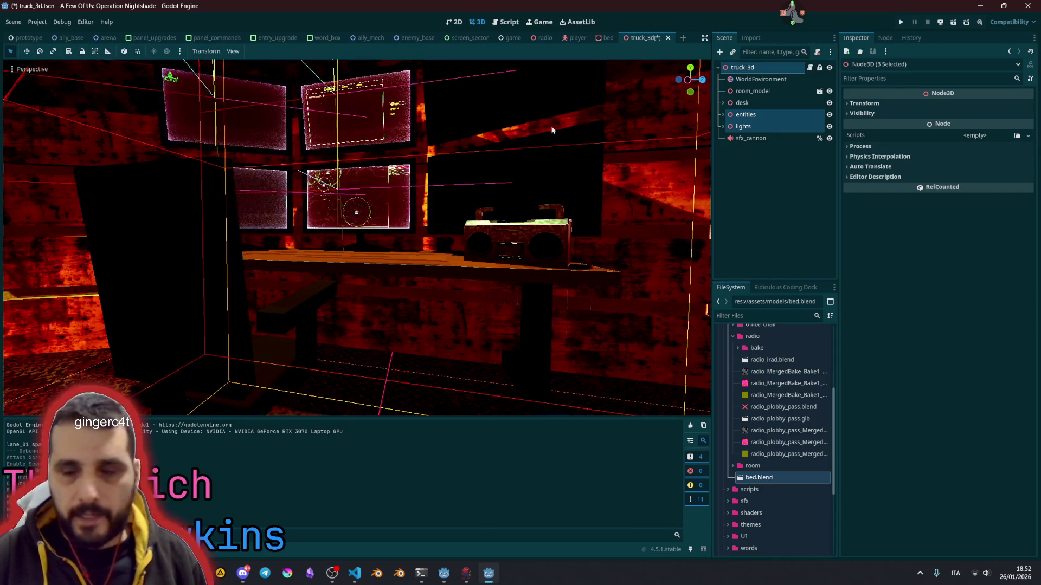
pyautogui.click(787, 175)
pyautogui.click(759, 114)
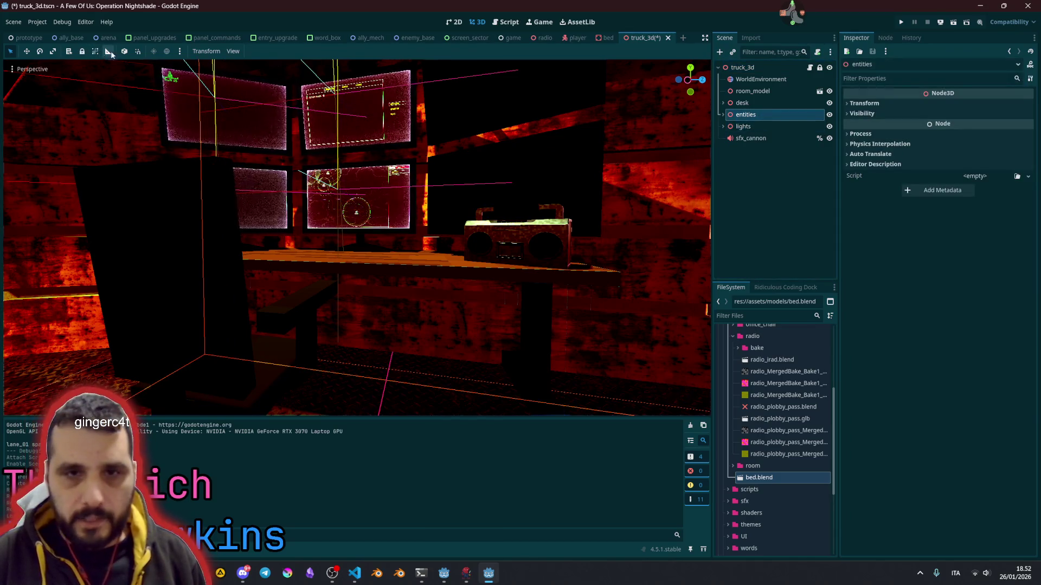
pyautogui.click(82, 52)
pyautogui.click(722, 126)
pyautogui.click(723, 126)
pyautogui.click(743, 126)
pyautogui.click(82, 51)
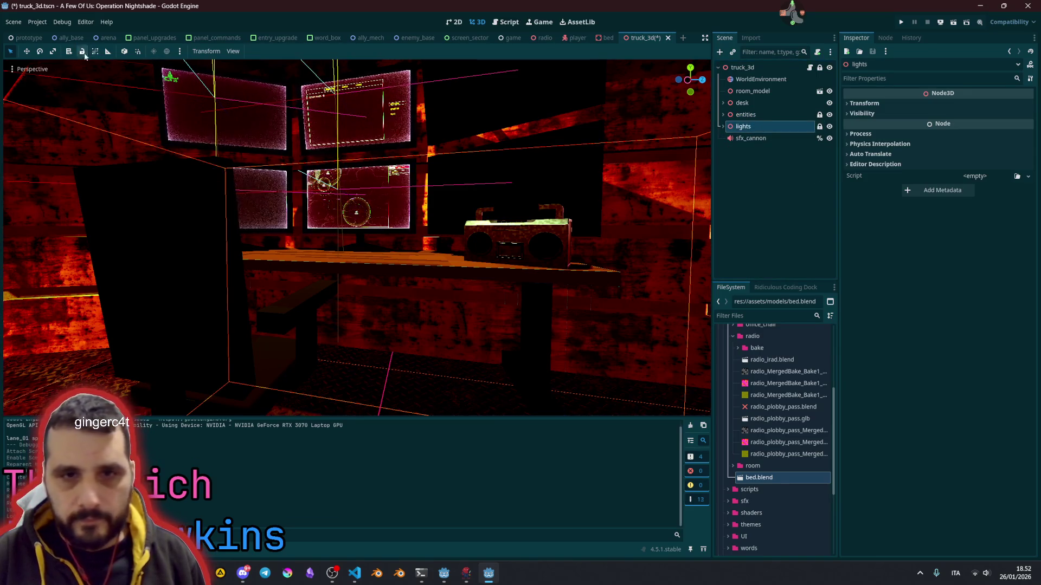
pyautogui.click(793, 175)
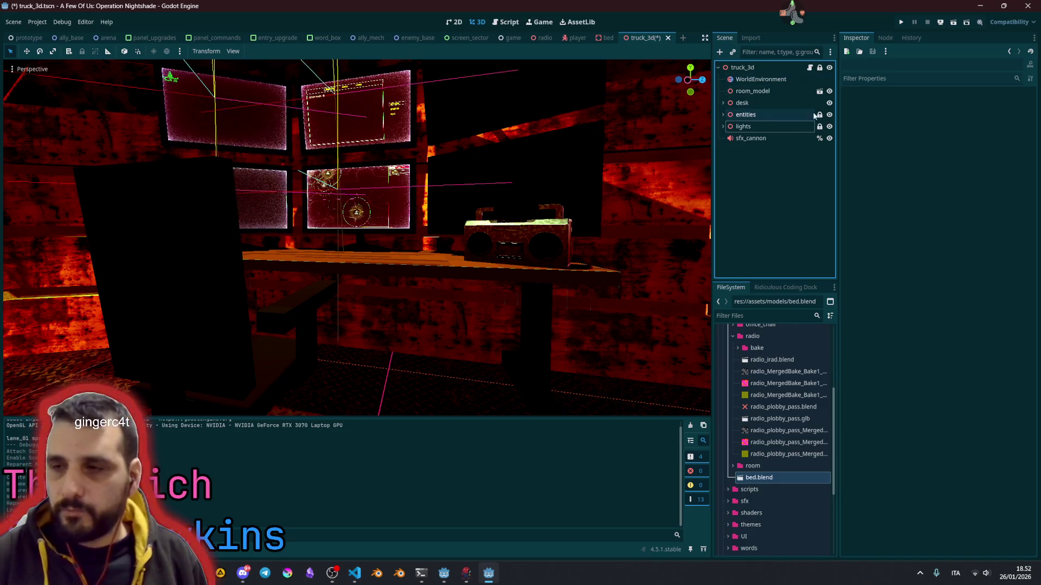
pyautogui.click(764, 92)
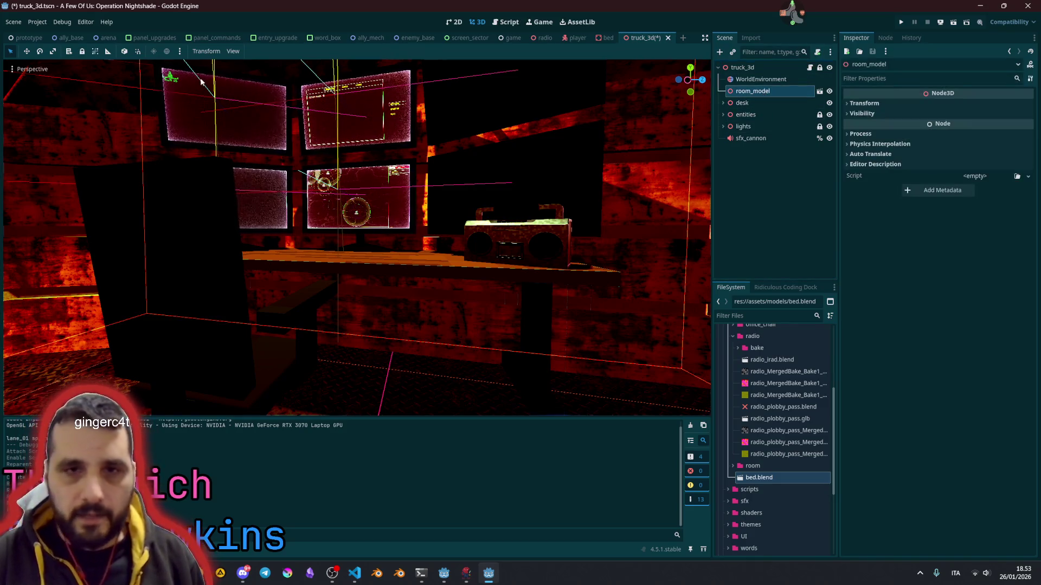
pyautogui.click(83, 51)
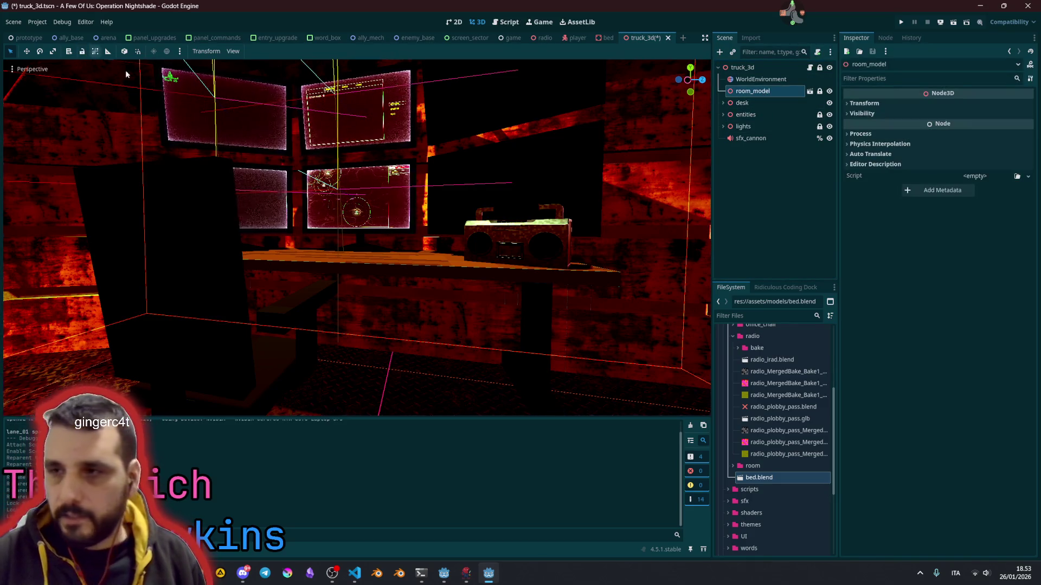
pyautogui.click(765, 182)
pyautogui.click(558, 199)
pyautogui.click(492, 230)
pyautogui.click(513, 180)
pyautogui.click(739, 103)
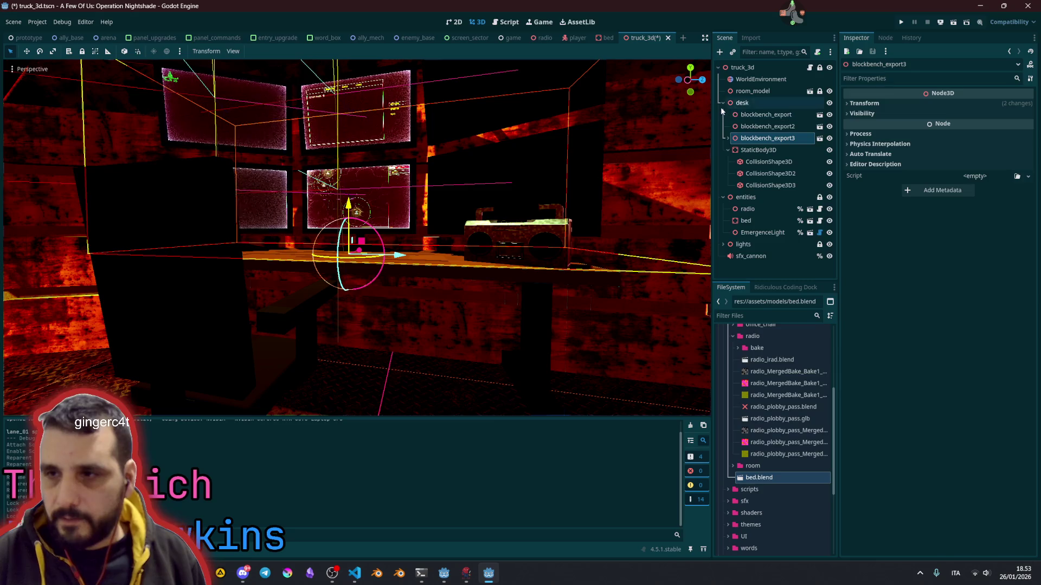
pyautogui.click(722, 103)
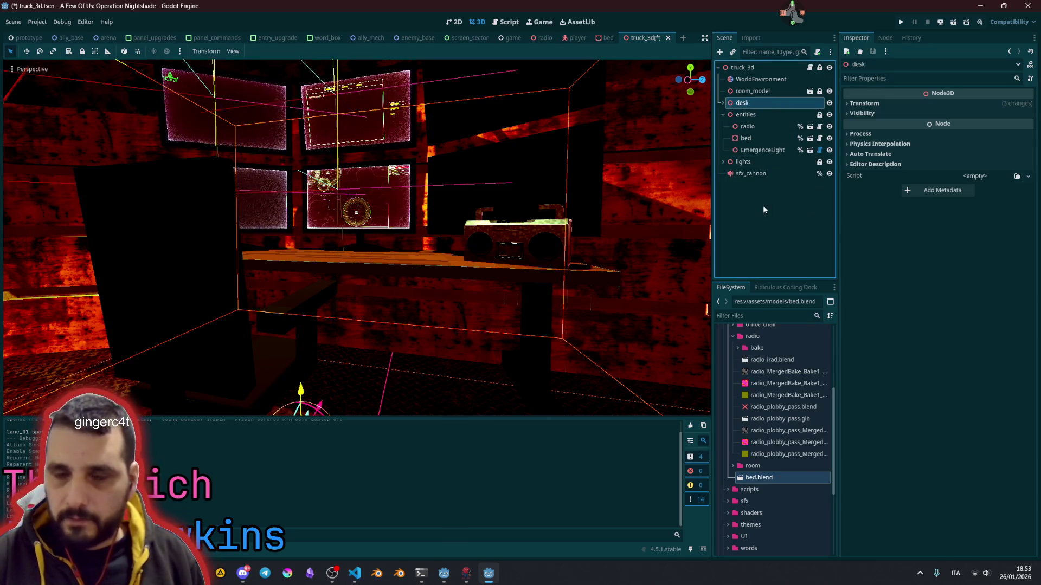
pyautogui.click(763, 210)
pyautogui.click(740, 102)
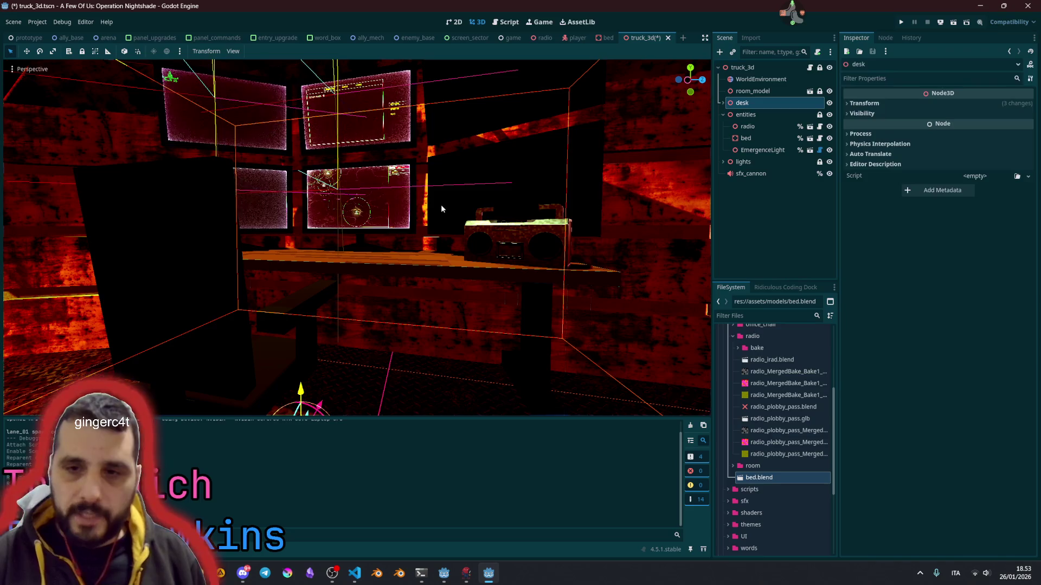
pyautogui.press('f')
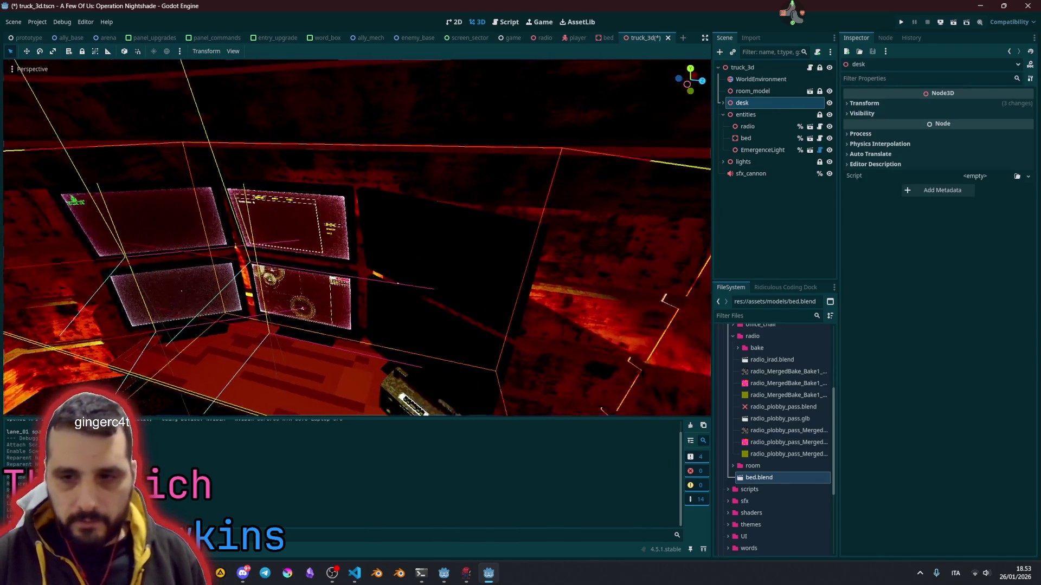
pyautogui.press('w')
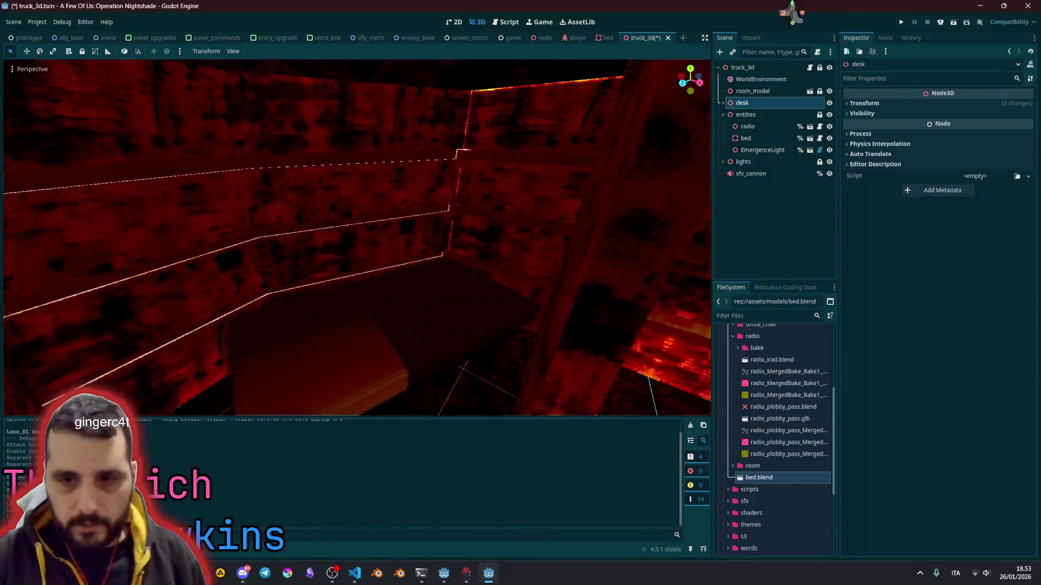
pyautogui.press('s')
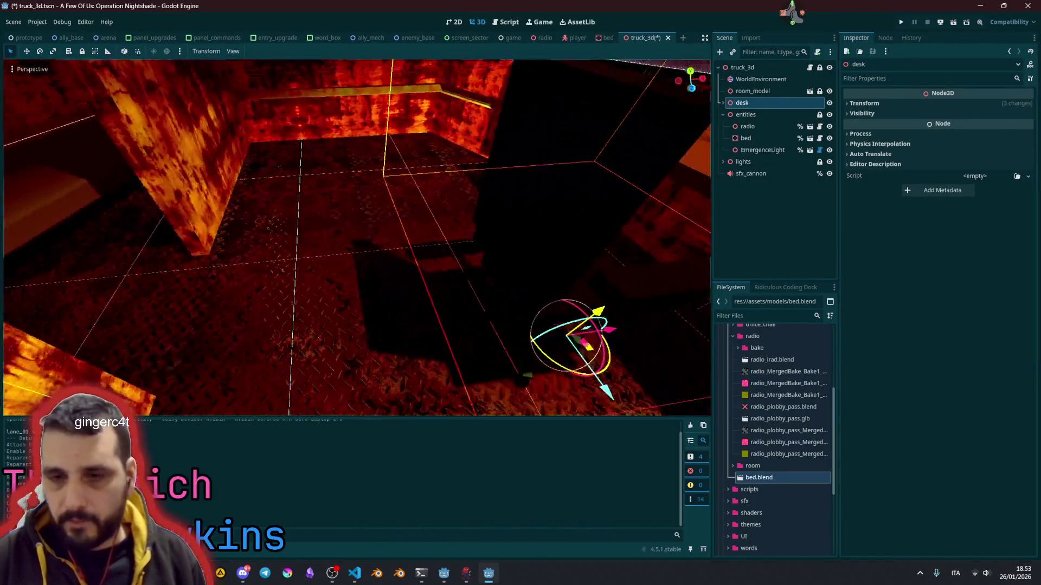
pyautogui.click(746, 115)
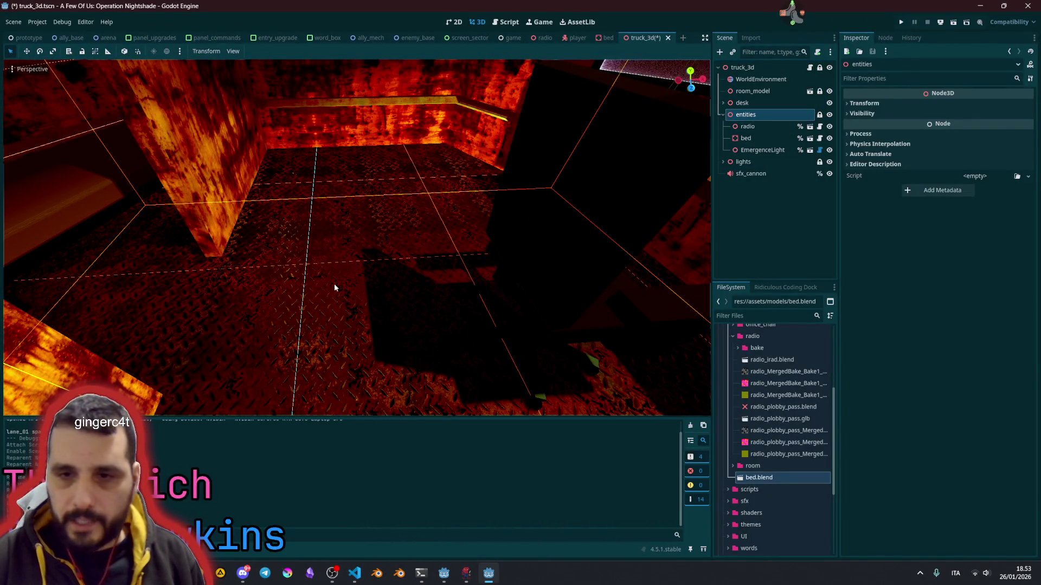
pyautogui.press('f')
pyautogui.moveTo(429, 205); pyautogui.dragTo(430, 186)
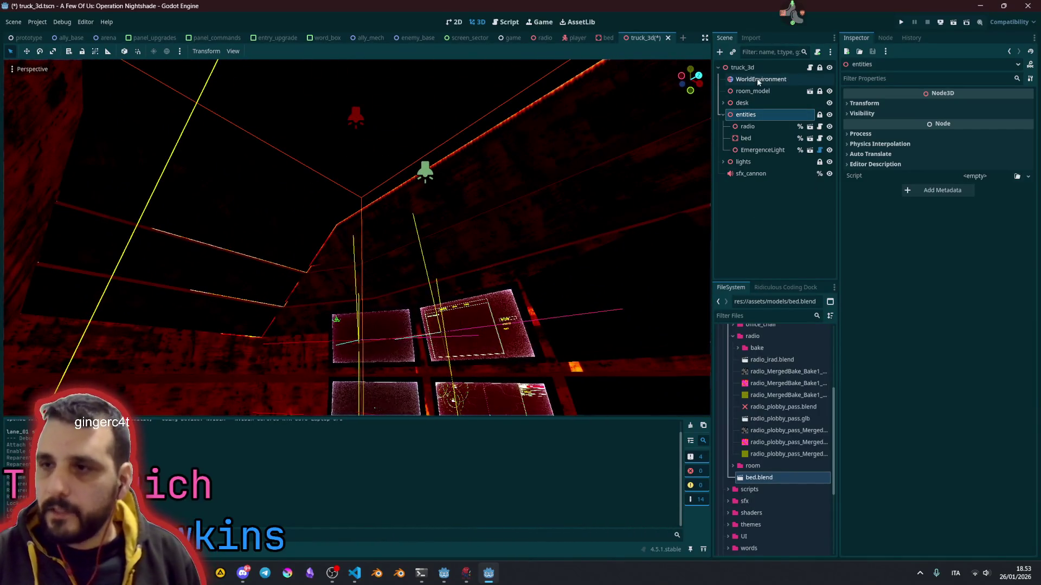
pyautogui.click(742, 67)
pyautogui.click(809, 67)
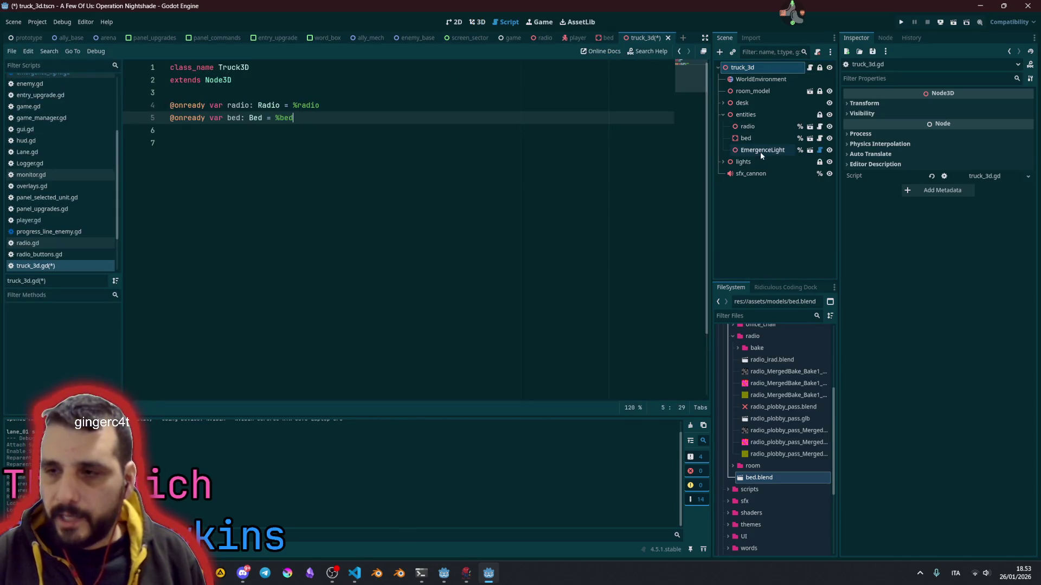
pyautogui.moveTo(759, 152)
pyautogui.mouseDown()
pyautogui.moveTo(283, 144)
pyautogui.moveTo(267, 132)
pyautogui.mouseUp()
pyautogui.doubleClick(246, 126)
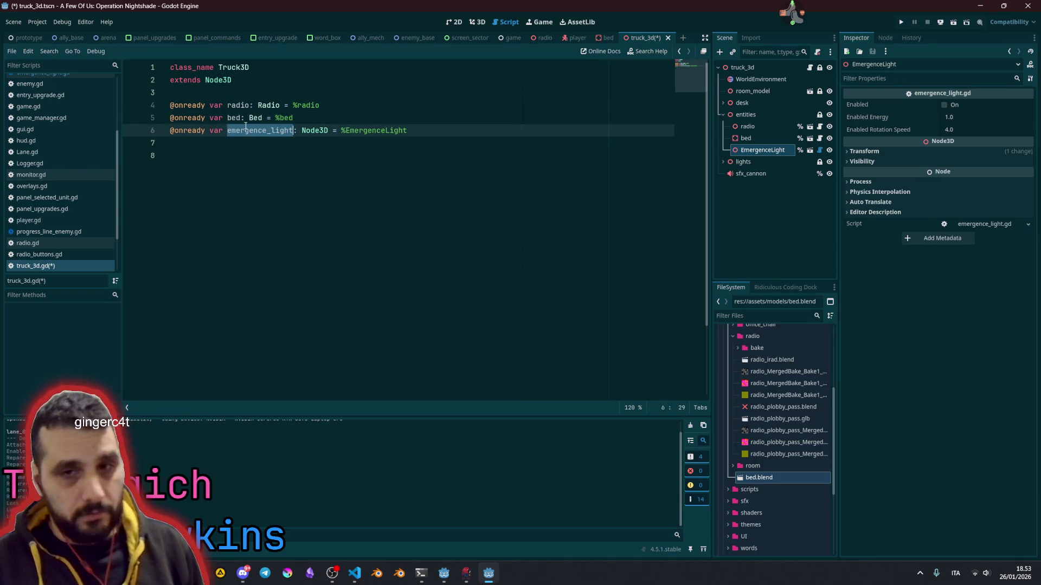
pyautogui.click(319, 107)
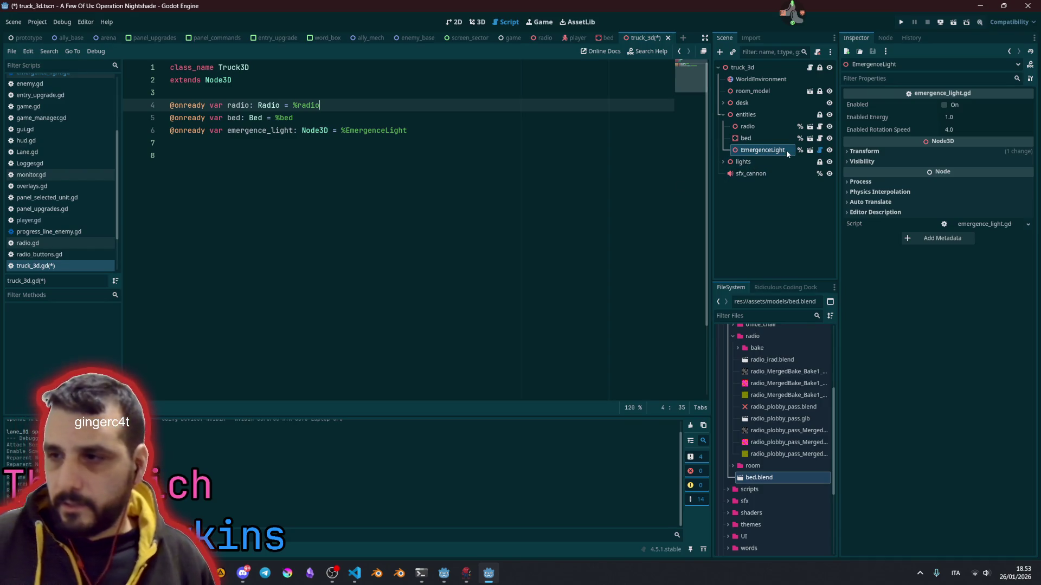
pyautogui.click(469, 169)
pyautogui.hotkey('ctrl', 's')
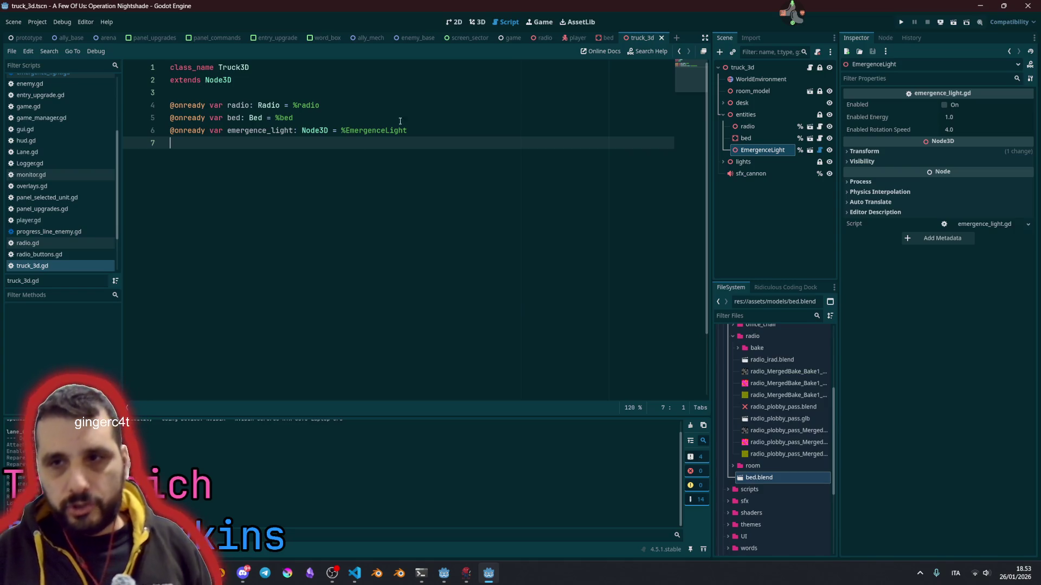
pyautogui.click(511, 39)
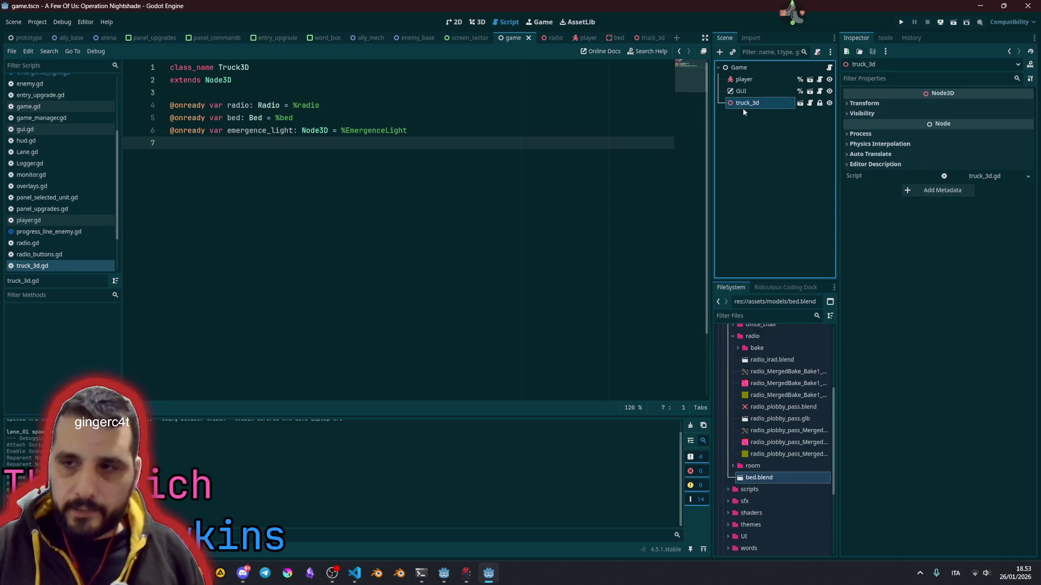
# Move the GUI node above player in the game scene and save the scene.
pyautogui.click(742, 96)
pyautogui.moveTo(743, 96)
pyautogui.mouseDown()
pyautogui.moveTo(747, 79)
pyautogui.moveTo(759, 78)
pyautogui.mouseUp()
pyautogui.click(747, 102)
pyautogui.click(743, 91)
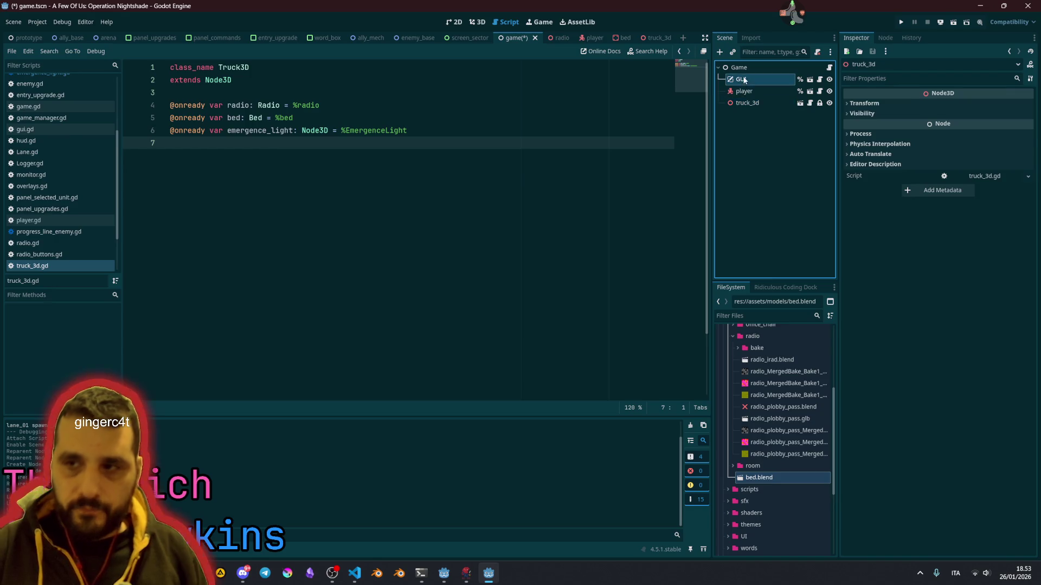
pyautogui.click(744, 102)
pyautogui.click(434, 171)
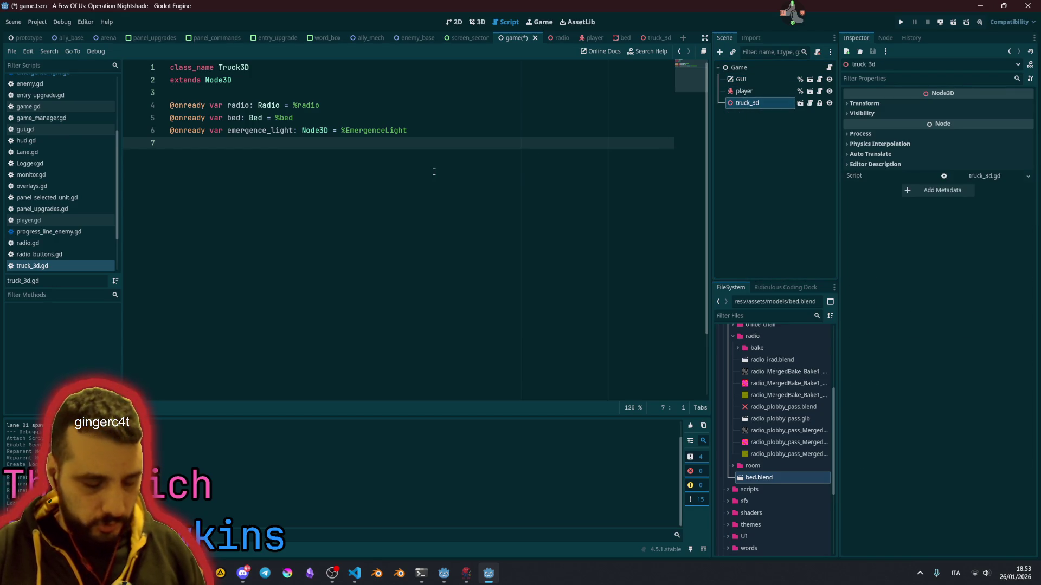
pyautogui.hotkey('ctrl', 's')
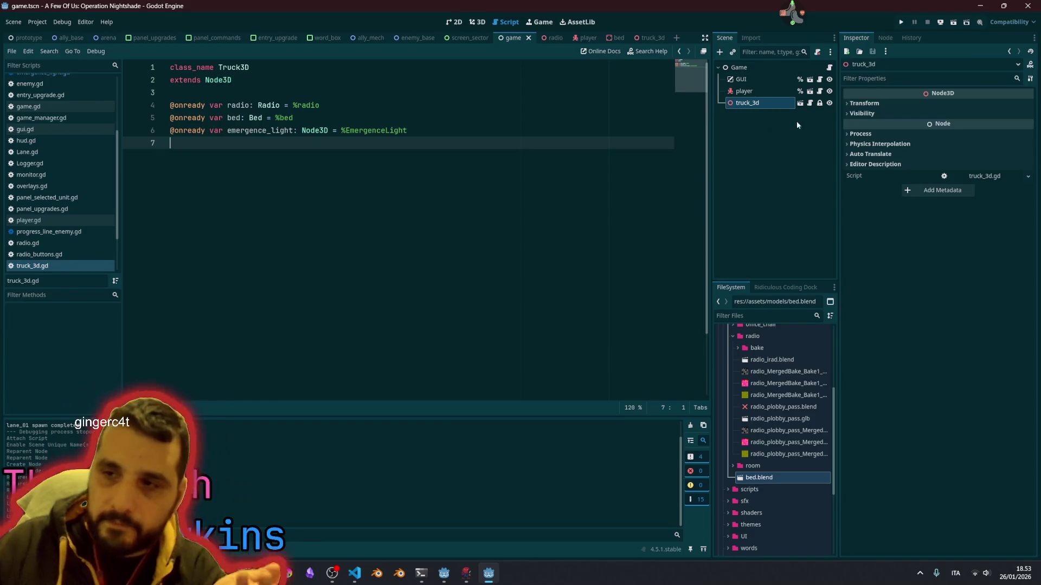
# Back in truck_3d, inspect the radio, bed, EmergenceLight and sfx_cannon nodes.
pyautogui.click(800, 102)
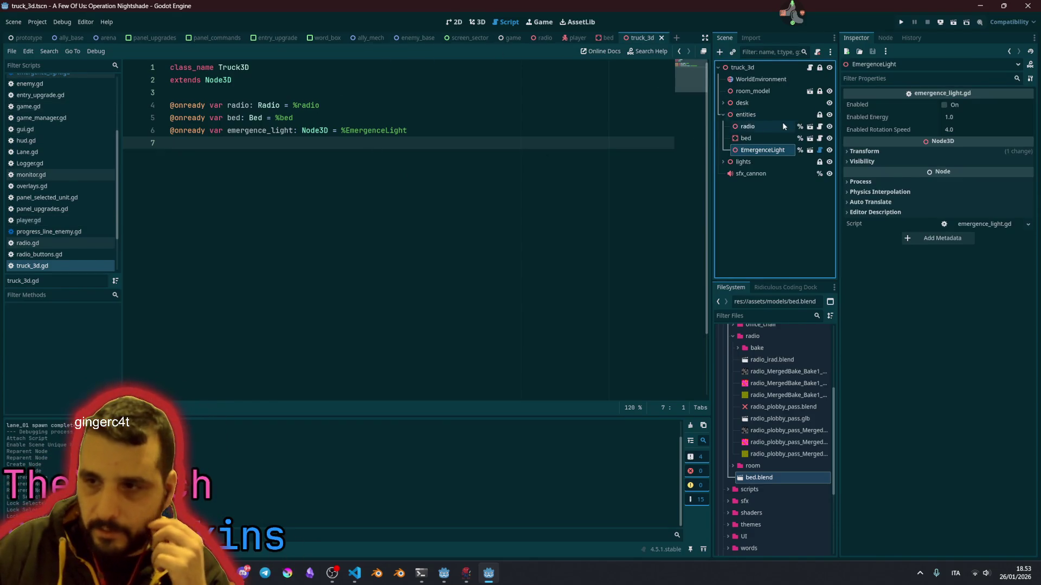
pyautogui.click(747, 127)
pyautogui.click(752, 139)
pyautogui.click(762, 150)
pyautogui.click(773, 209)
pyautogui.click(761, 176)
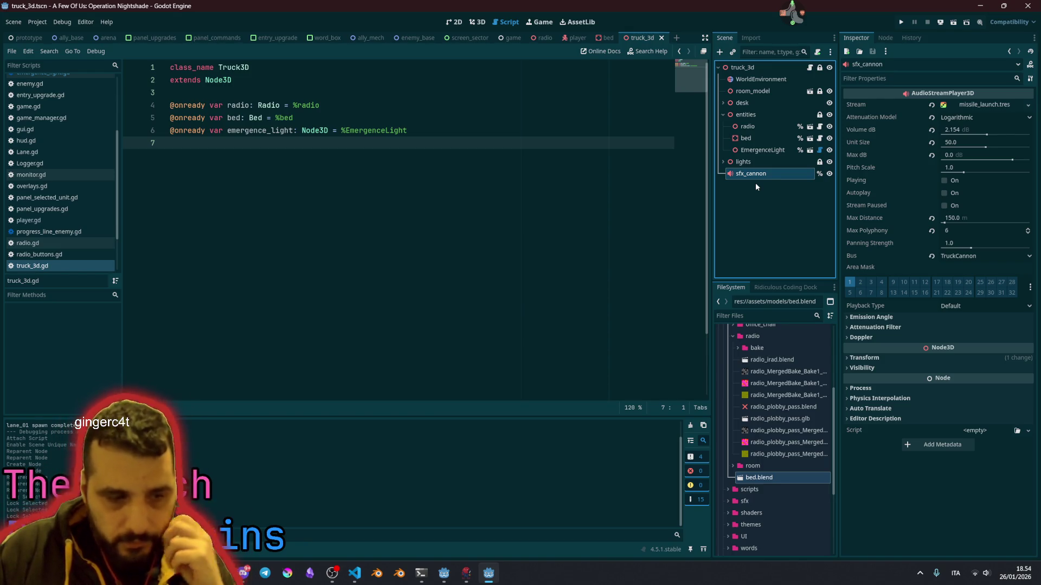
pyautogui.click(464, 250)
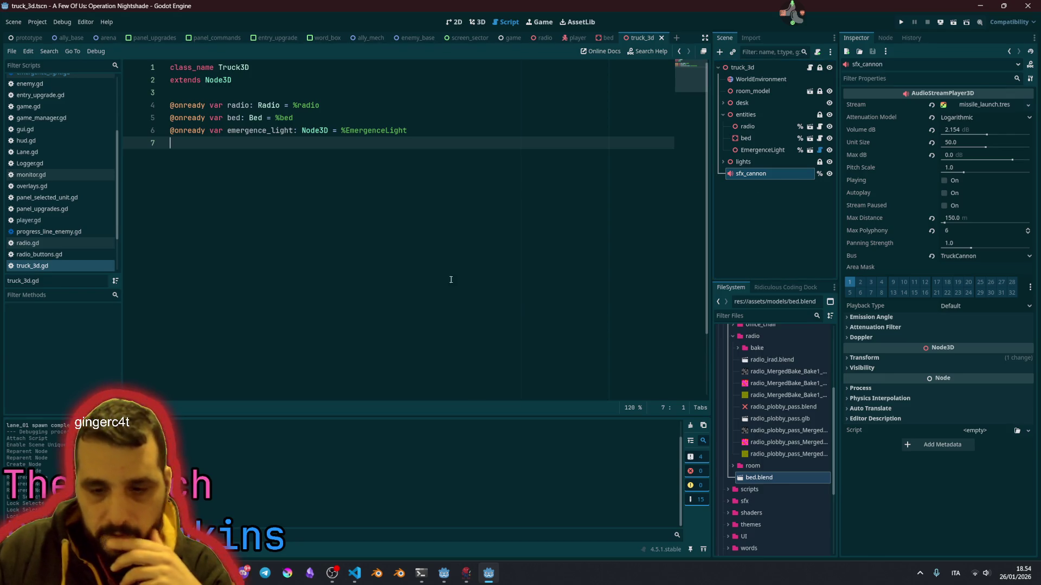
pyautogui.click(355, 573)
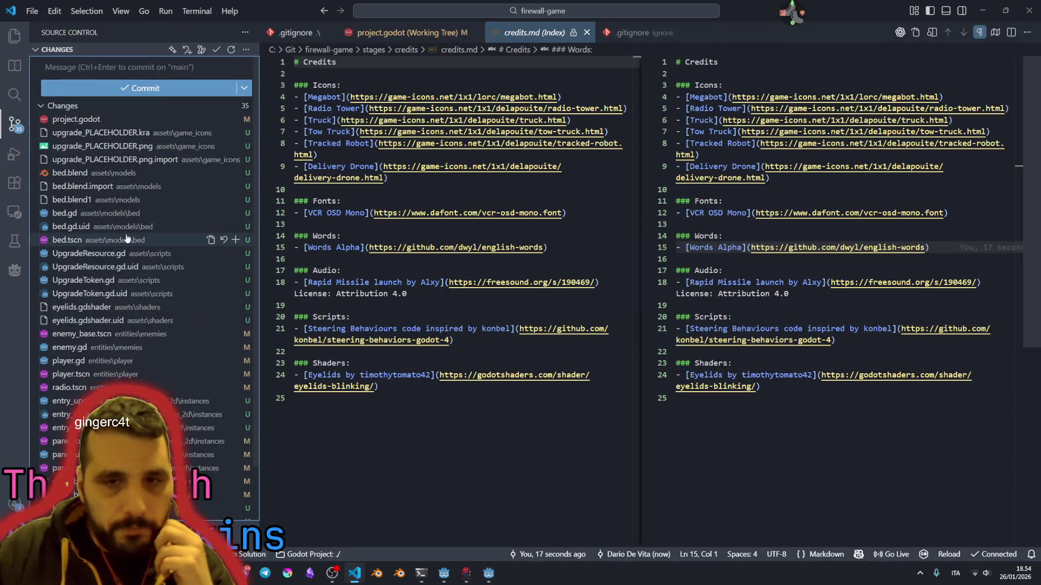
# Stage the six bed asset files, bed.blend through bed.tscn, in Source Control.
pyautogui.click(107, 173)
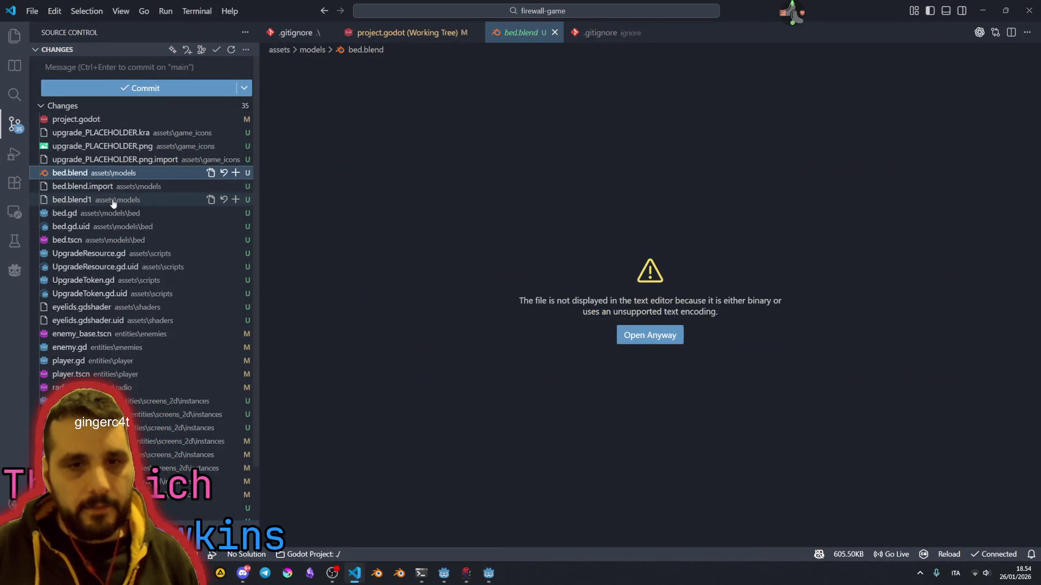
pyautogui.keyDown('shift'); pyautogui.click(90, 240); pyautogui.keyUp('shift')
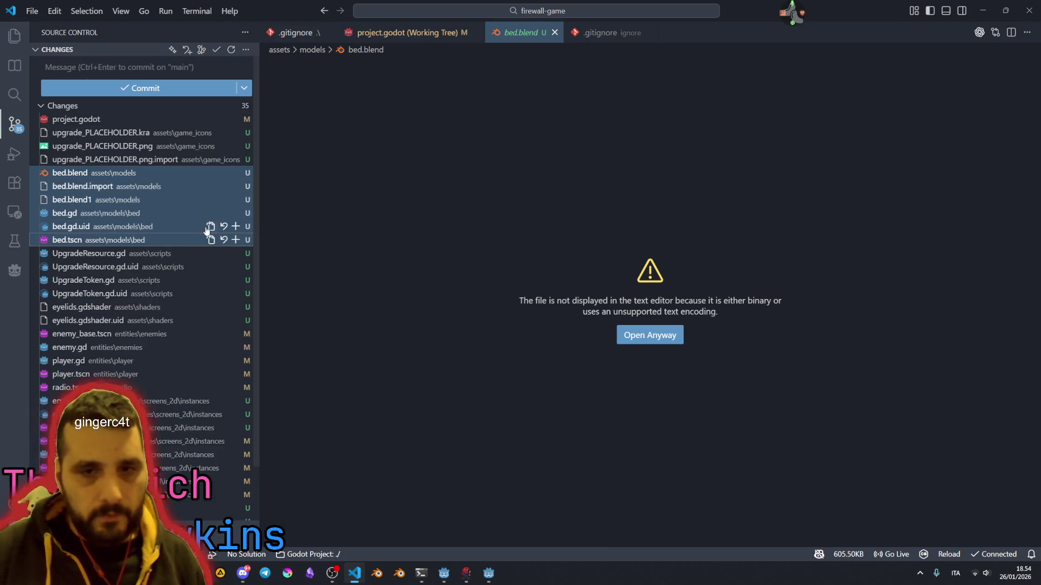
pyautogui.click(236, 240)
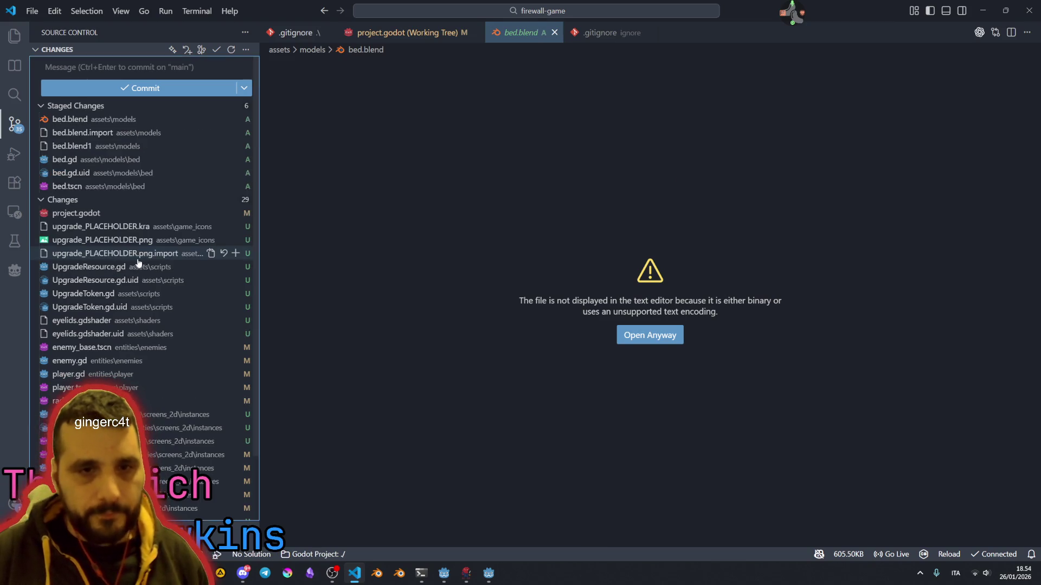
# Review the project.godot diff and start the commit message 'featme asset createor t b'.
pyautogui.click(107, 214)
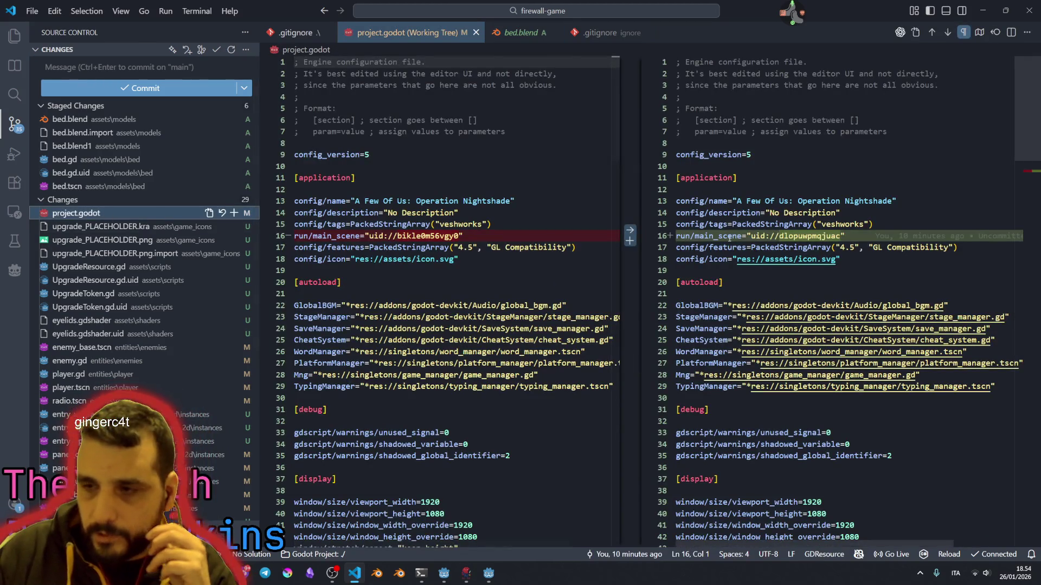
pyautogui.scroll(-10, 756, 248)
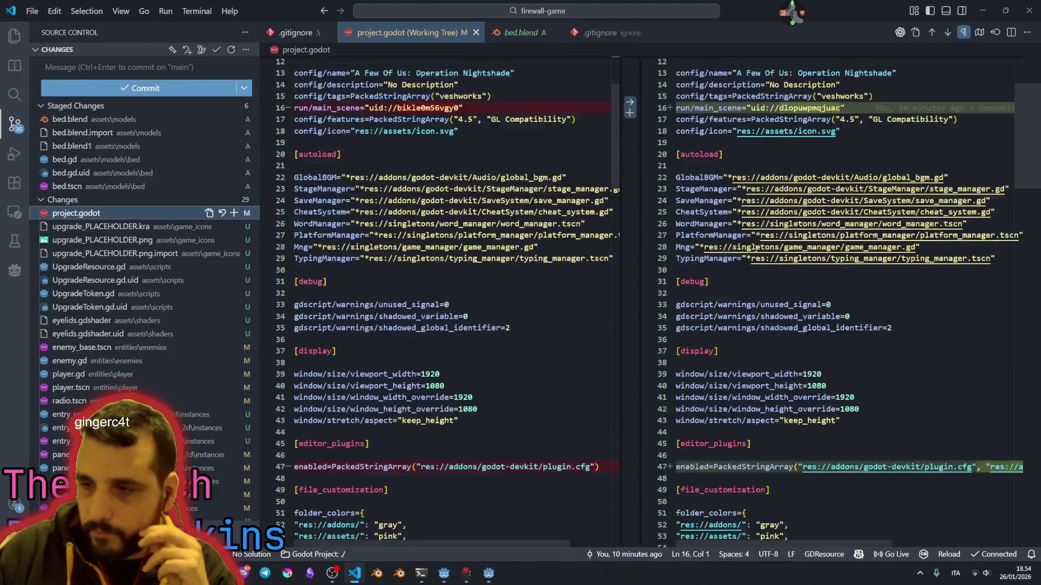
pyautogui.scroll(3, 755, 248)
pyautogui.scroll(-4, 786, 233)
pyautogui.scroll(12, 840, 211)
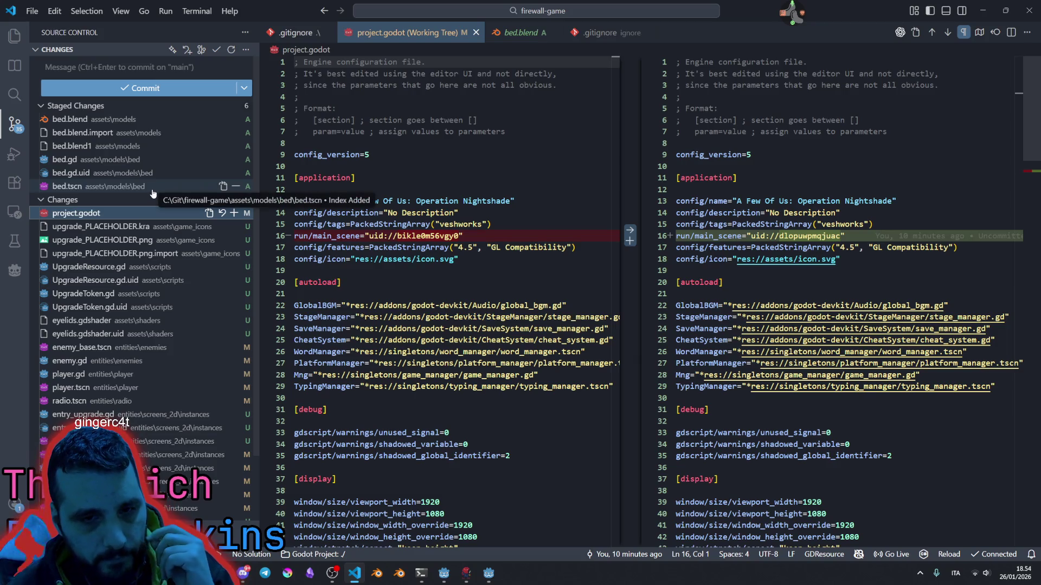
pyautogui.click(96, 68)
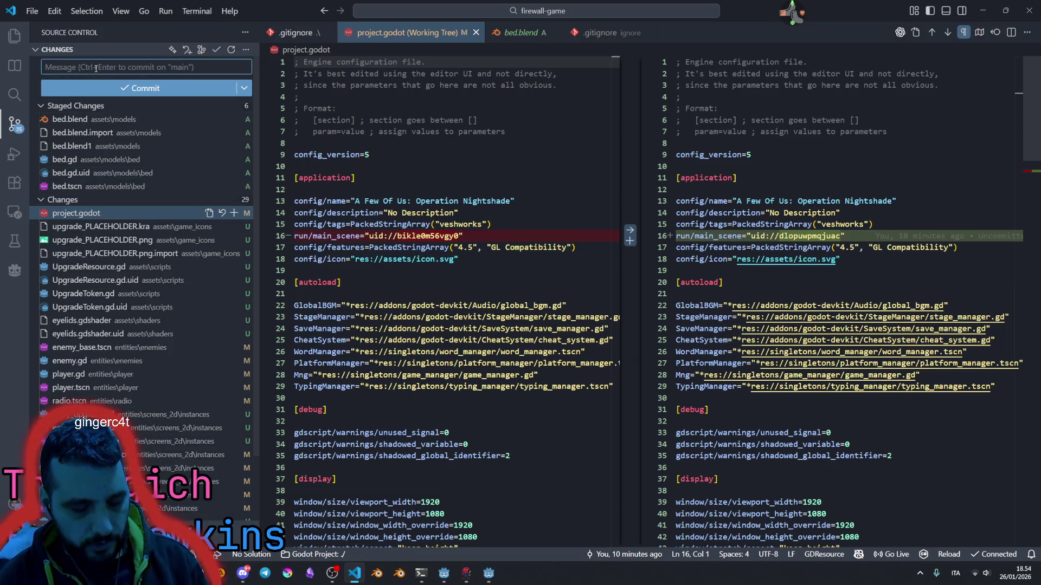
pyautogui.write('feat: Bed model an')
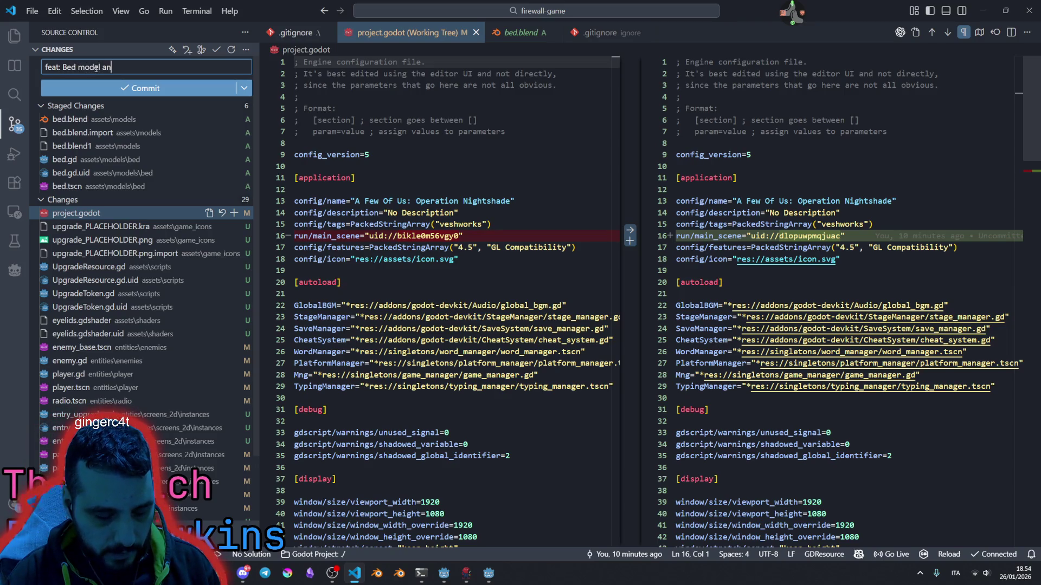
pyautogui.write('me asset cre')
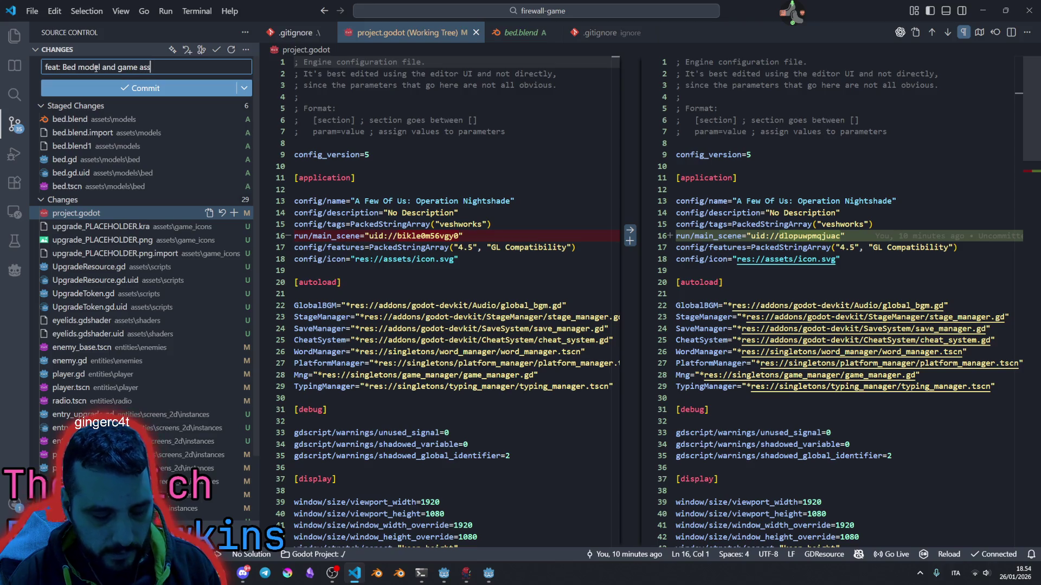
pyautogui.write('ated')
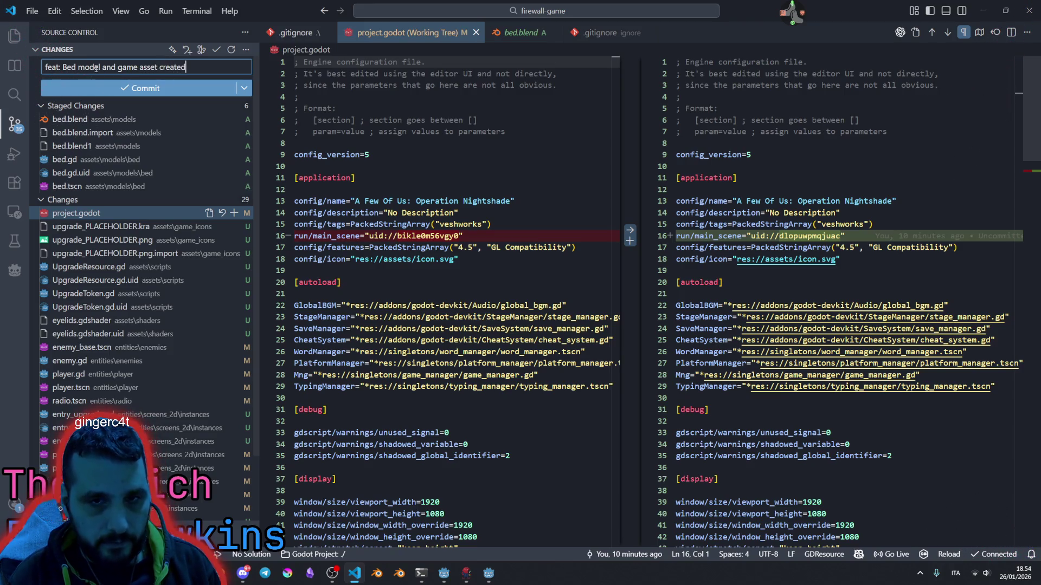
pyautogui.write('or transitio')
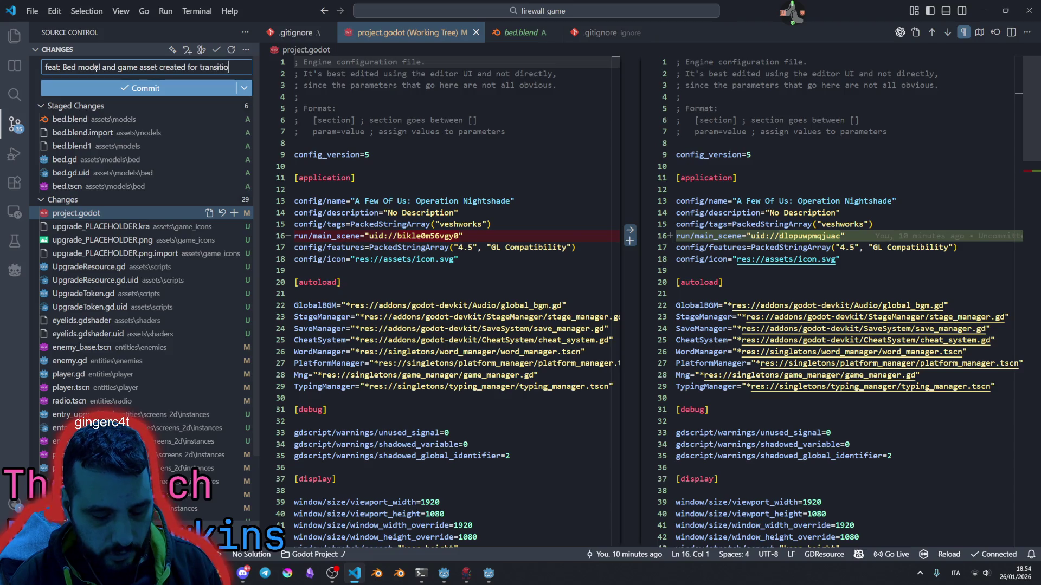
pyautogui.write(' between regions')
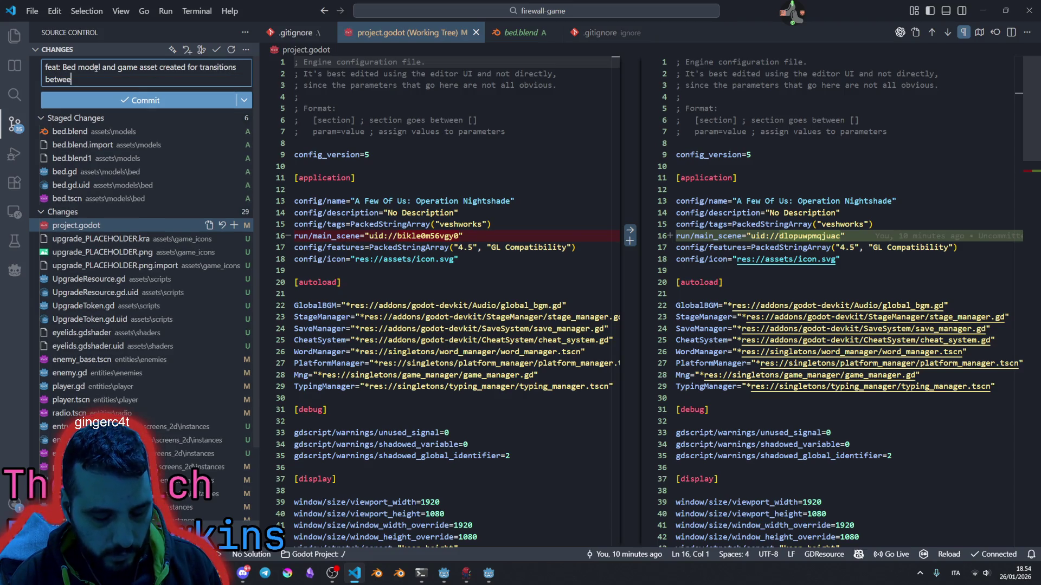
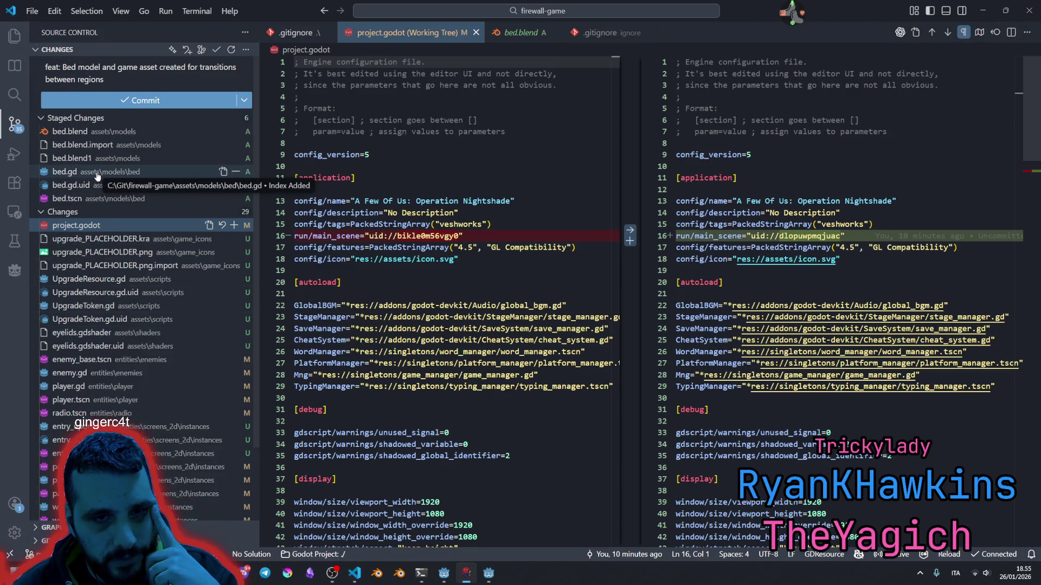
# Unstage the six bed asset files, clear the drafted commit message, and open eyelids.gdshader.
pyautogui.click(143, 100)
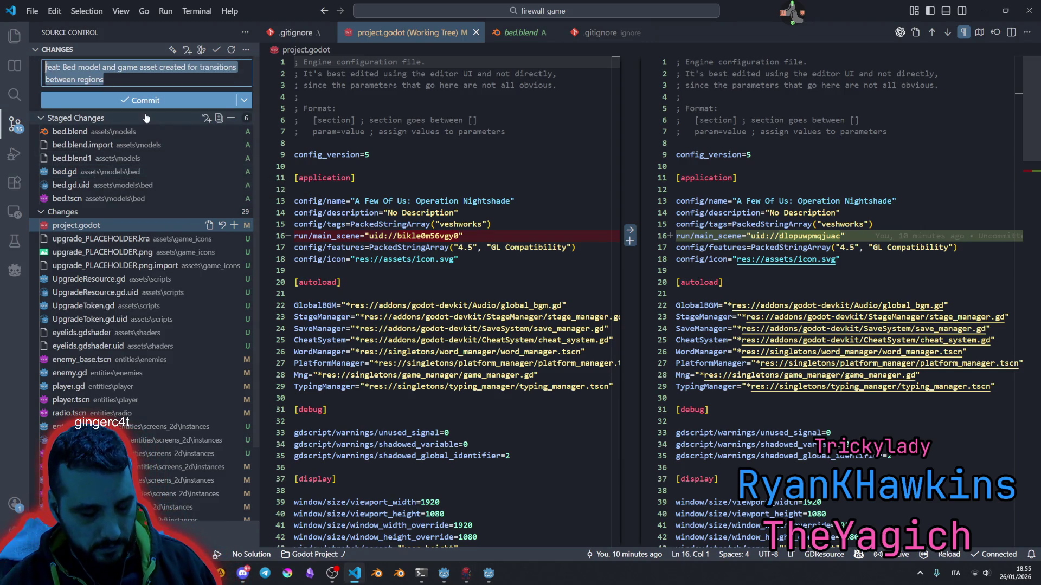
pyautogui.click(235, 106)
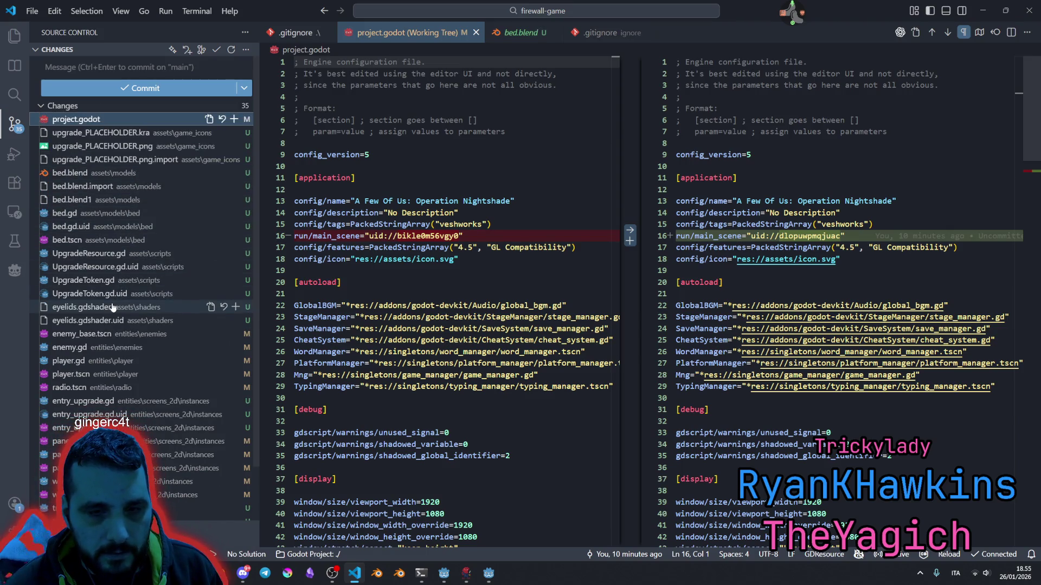
pyautogui.click(86, 307)
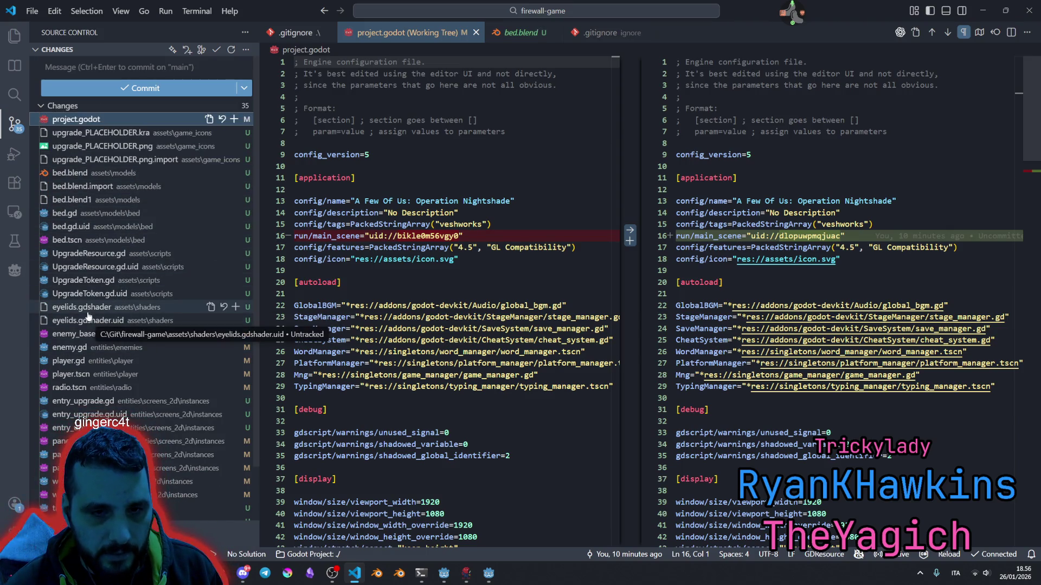
pyautogui.scroll(-2, 81, 353)
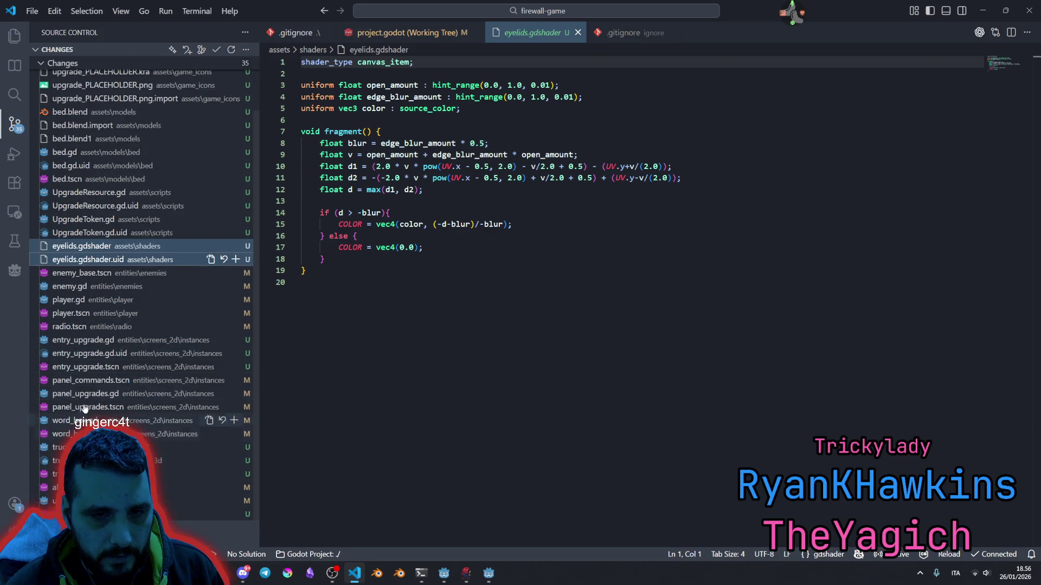
# Review the diffs of radio.tscn, ally_mech.tscn, unit.gd and game.tscn, and check the commit history graph.
pyautogui.click(91, 327)
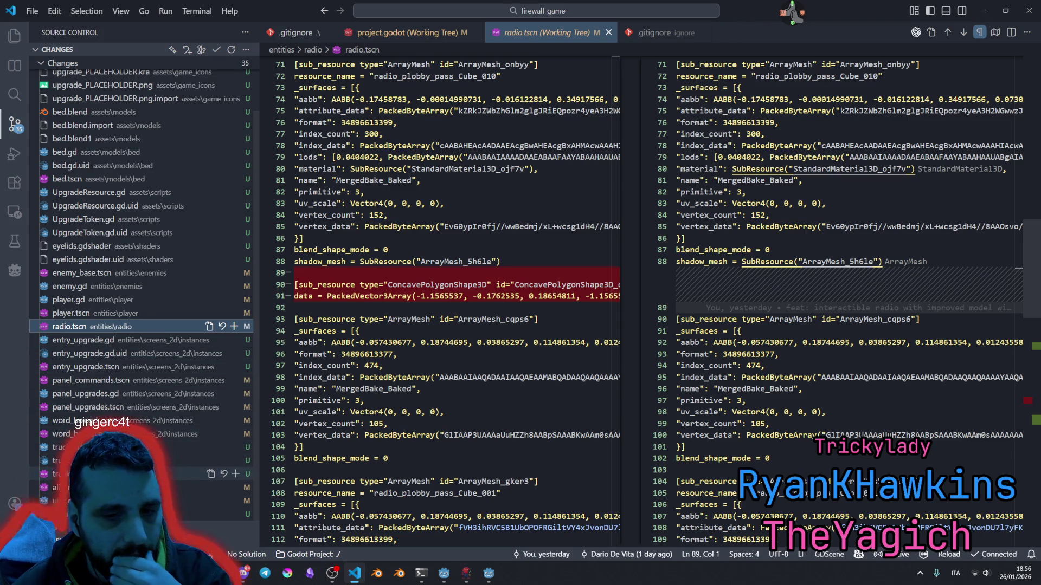
pyautogui.click(162, 487)
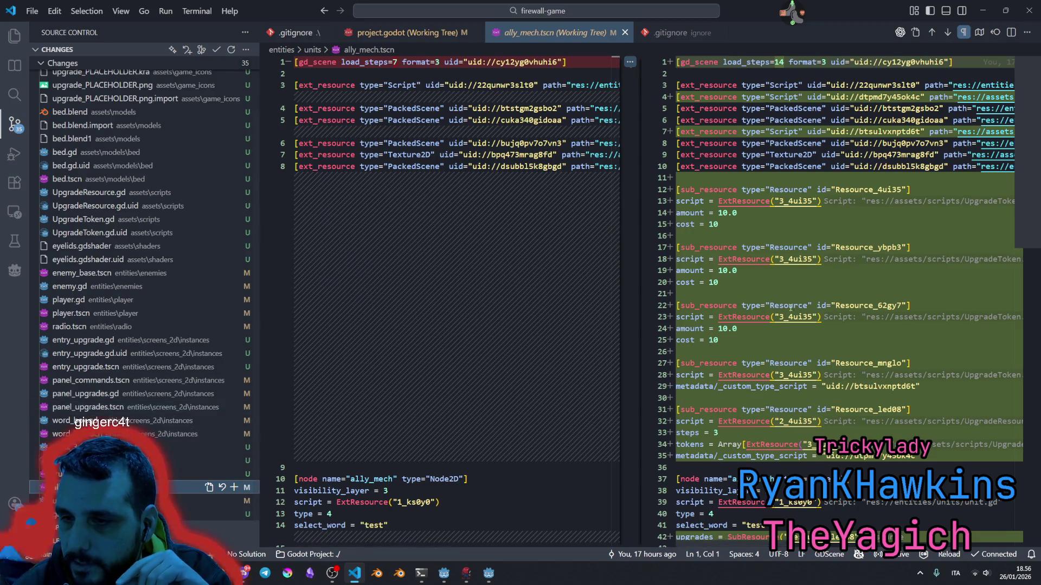
pyautogui.scroll(-10, 845, 285)
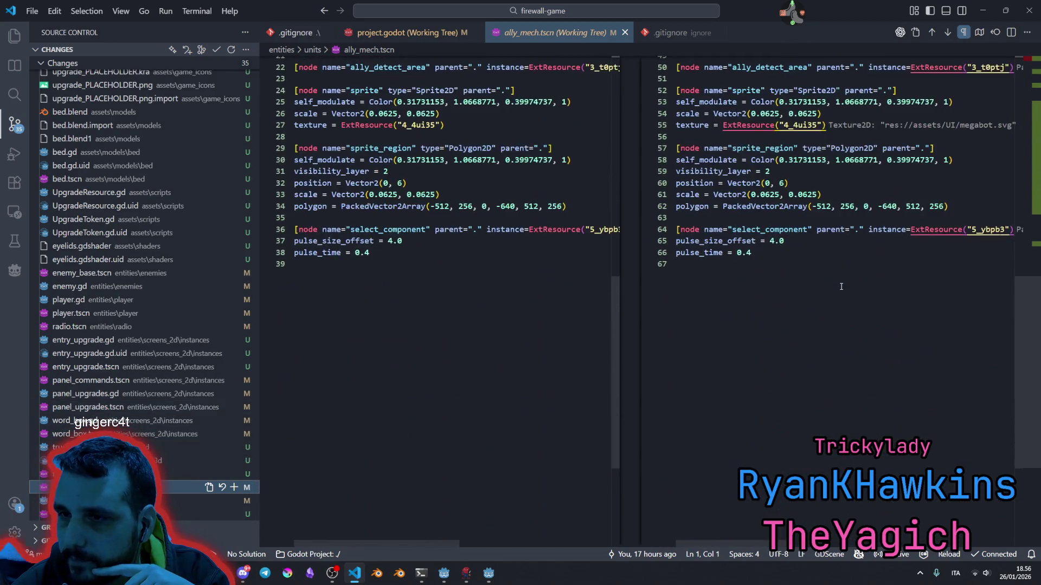
pyautogui.scroll(5, 841, 286)
pyautogui.scroll(1, 841, 287)
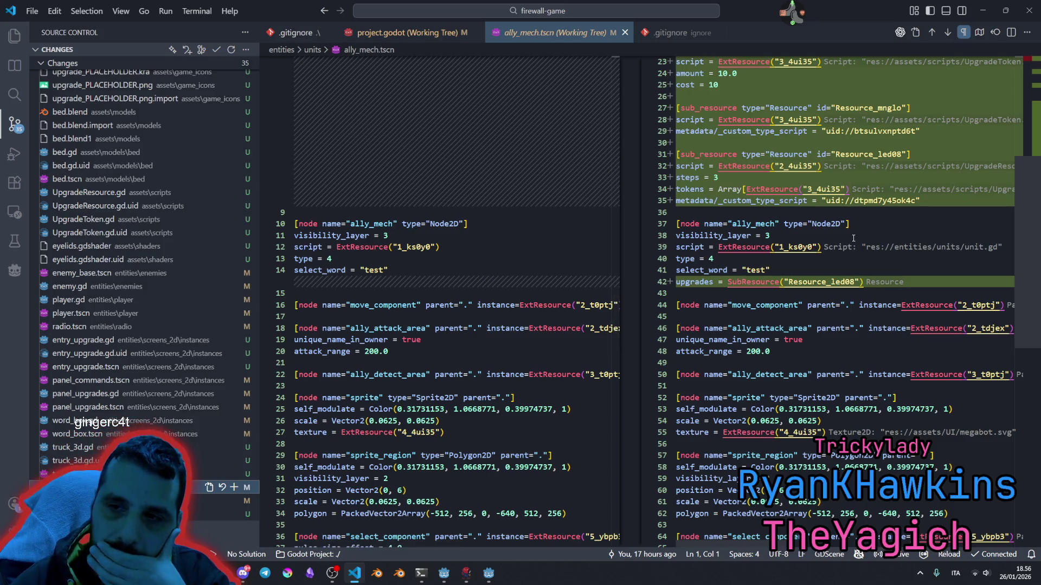
pyautogui.scroll(2, 853, 238)
pyautogui.scroll(5, 844, 260)
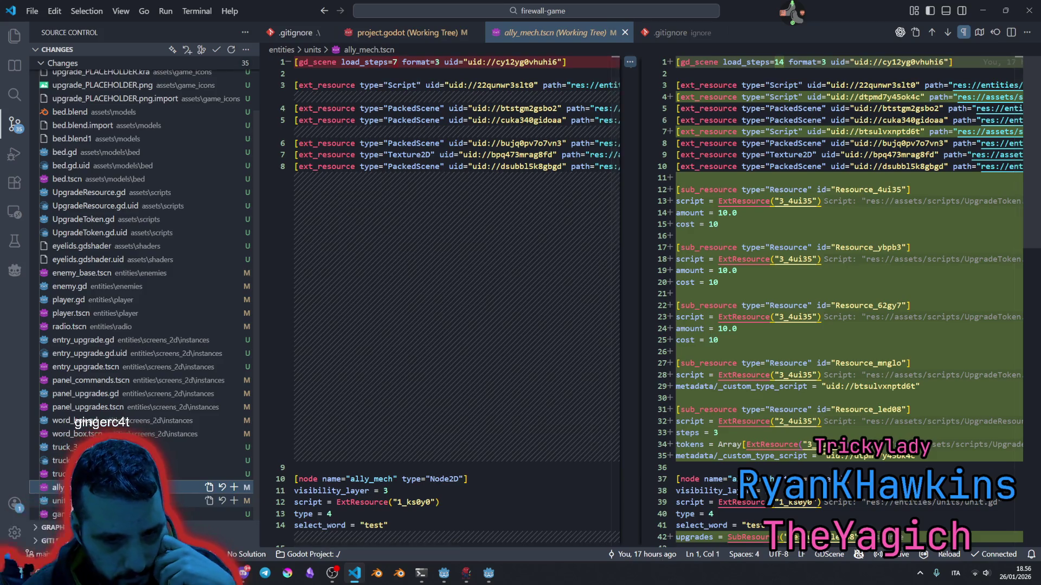
pyautogui.press('Down')
pyautogui.scroll(-5, 792, 282)
pyautogui.press('Down')
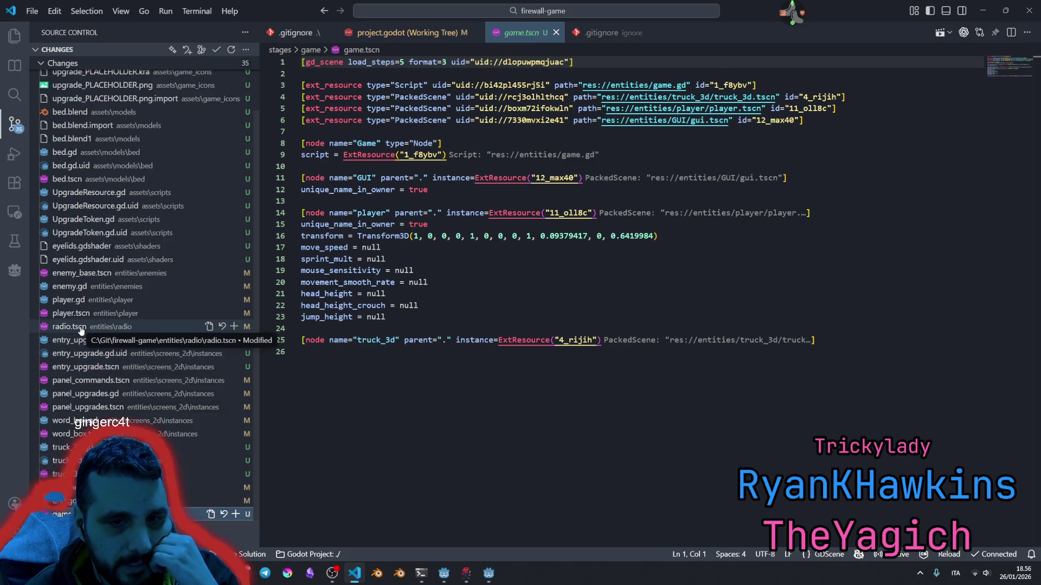
pyautogui.scroll(3, 100, 298)
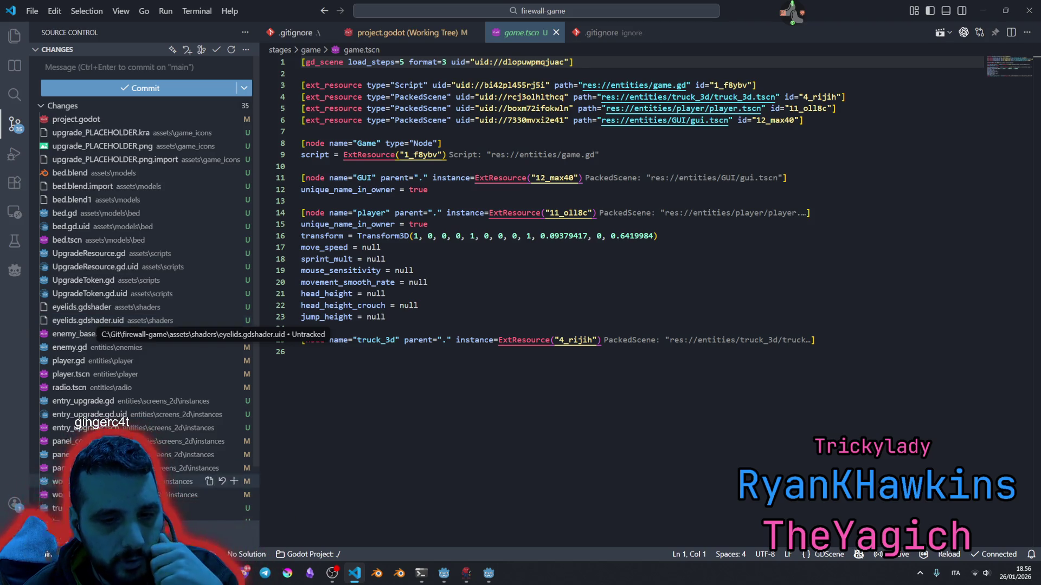
pyautogui.click(95, 529)
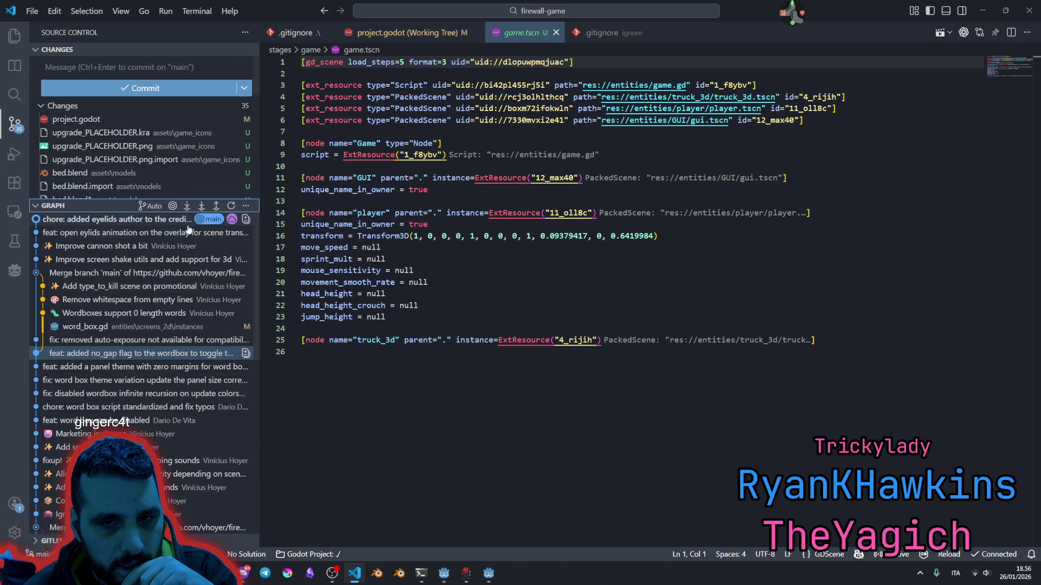
pyautogui.click(106, 207)
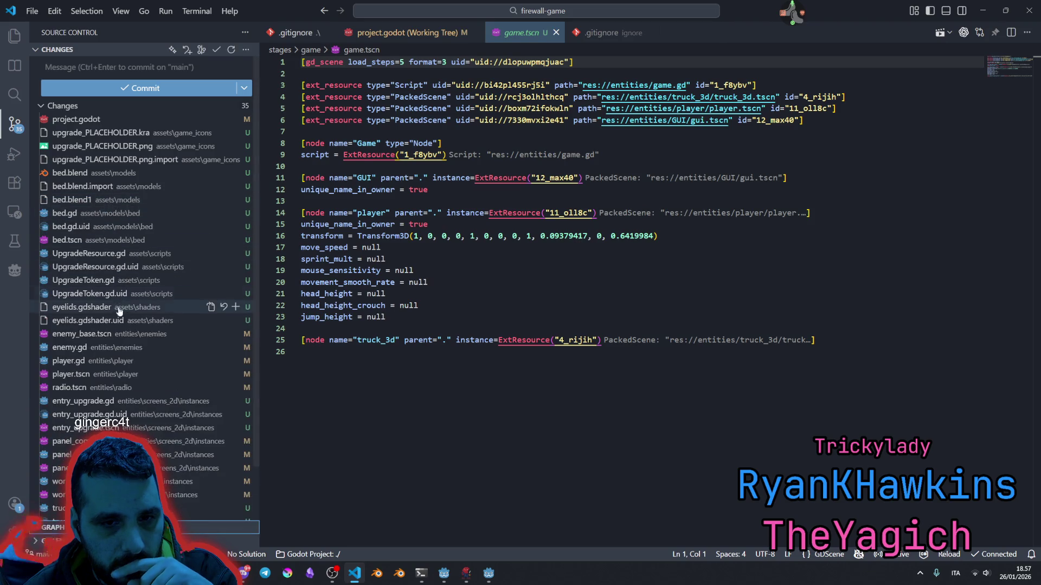
# Stage only eyelids.gdshader and eyelids.gdshader.uid.
pyautogui.click(98, 293)
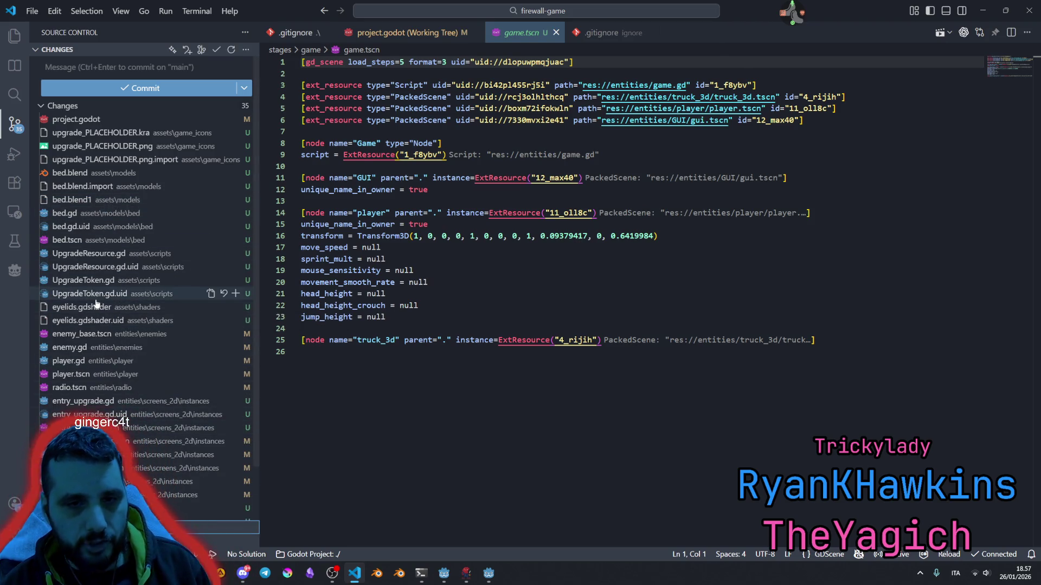
pyautogui.click(97, 306)
pyautogui.keyDown('shift'); pyautogui.click(99, 320); pyautogui.keyUp('shift')
pyautogui.click(237, 308)
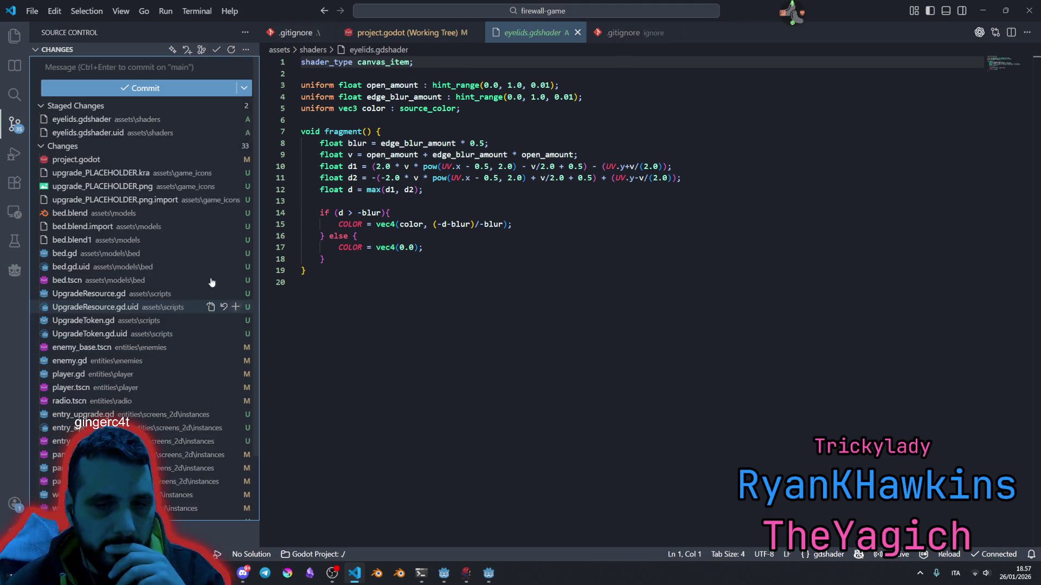
# Commit the eyelids shader files with message 'fix: adding missing gdshader files for the eyelids animation'.
pyautogui.click(108, 71)
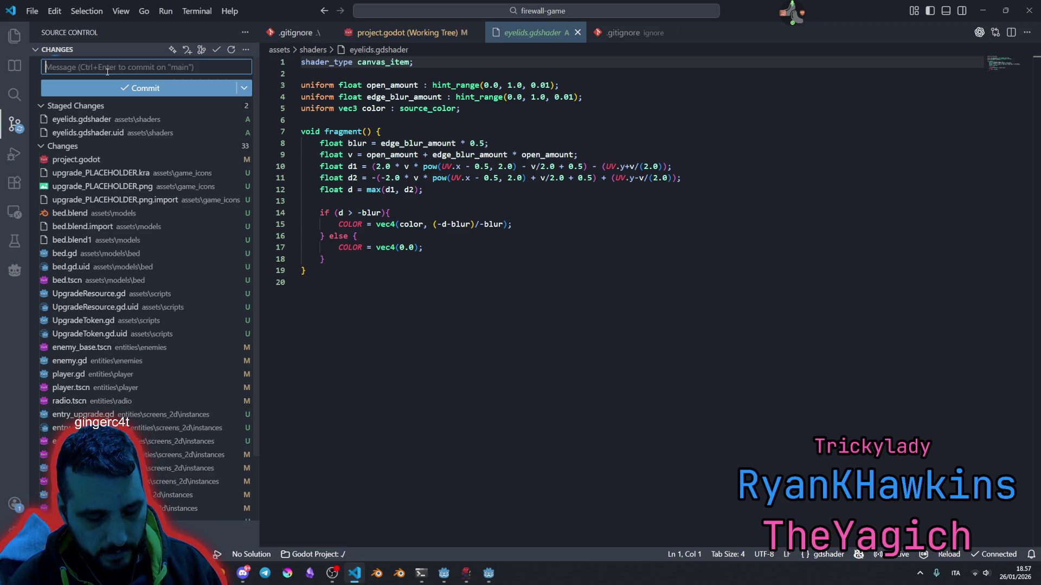
pyautogui.write('fix: a')
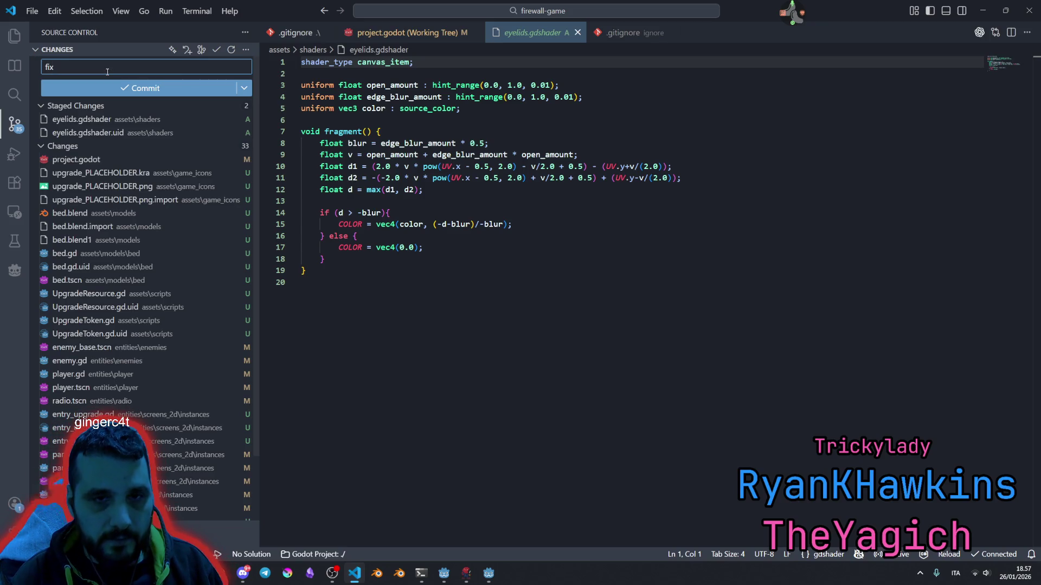
pyautogui.write('dding missing gdshader files for the eylids')
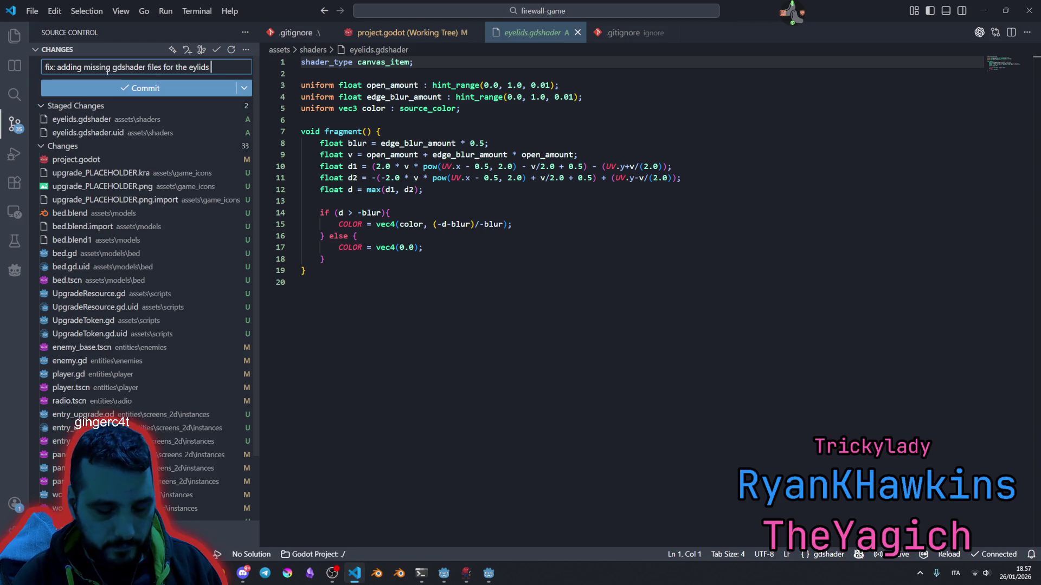
pyautogui.write('ation')
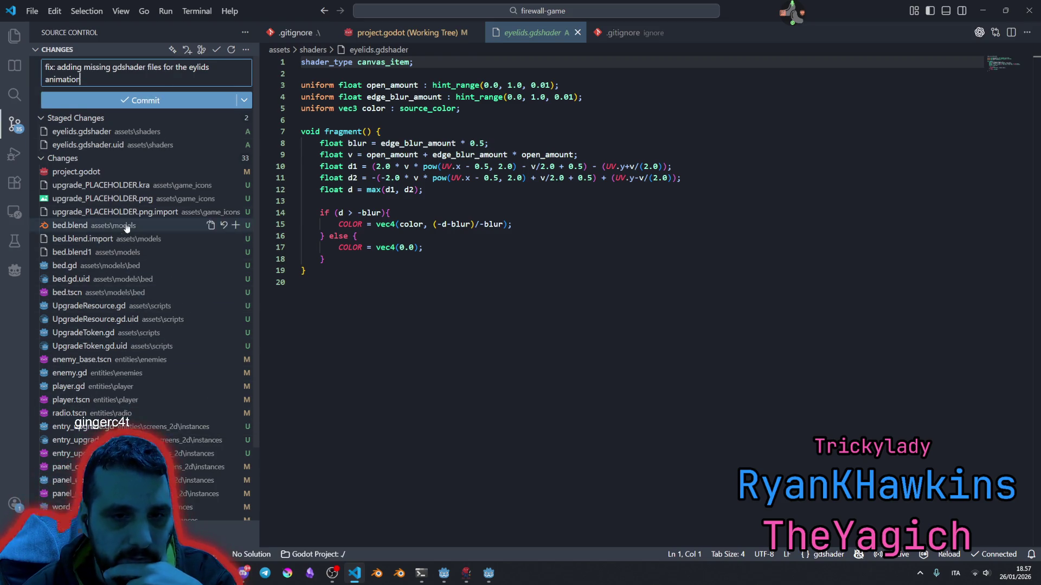
pyautogui.click(133, 100)
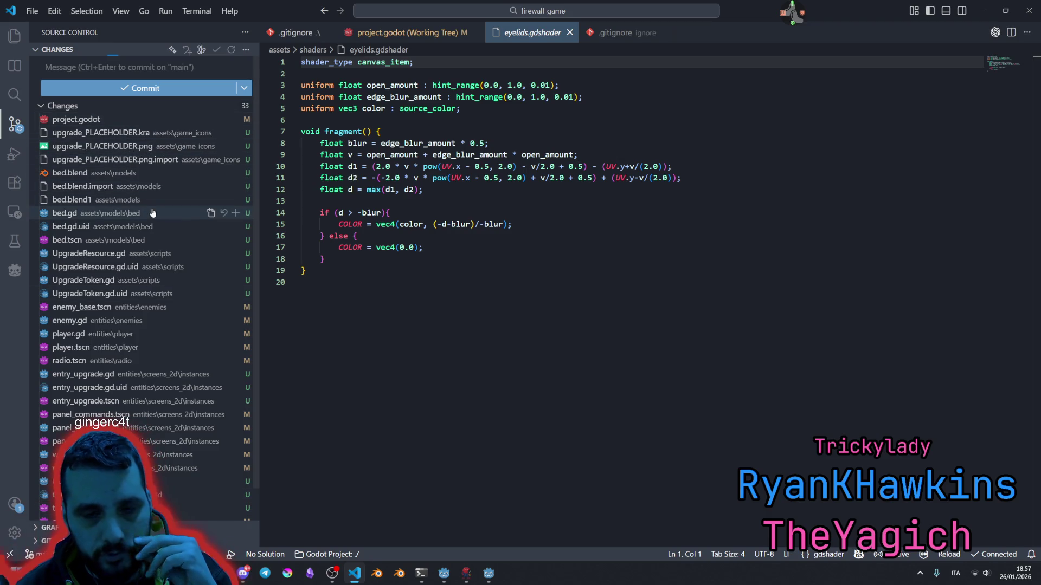
# After checking player.gd, stage the six bed asset files from bed.blend through bed.tscn.
pyautogui.click(113, 334)
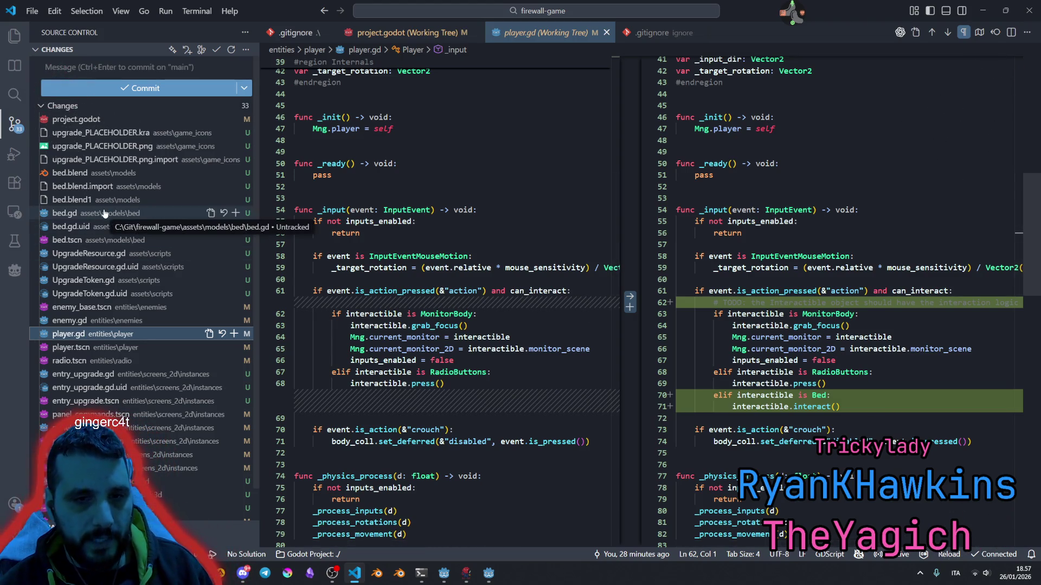
pyautogui.click(94, 174)
pyautogui.keyDown('shift'); pyautogui.click(100, 242); pyautogui.keyUp('shift')
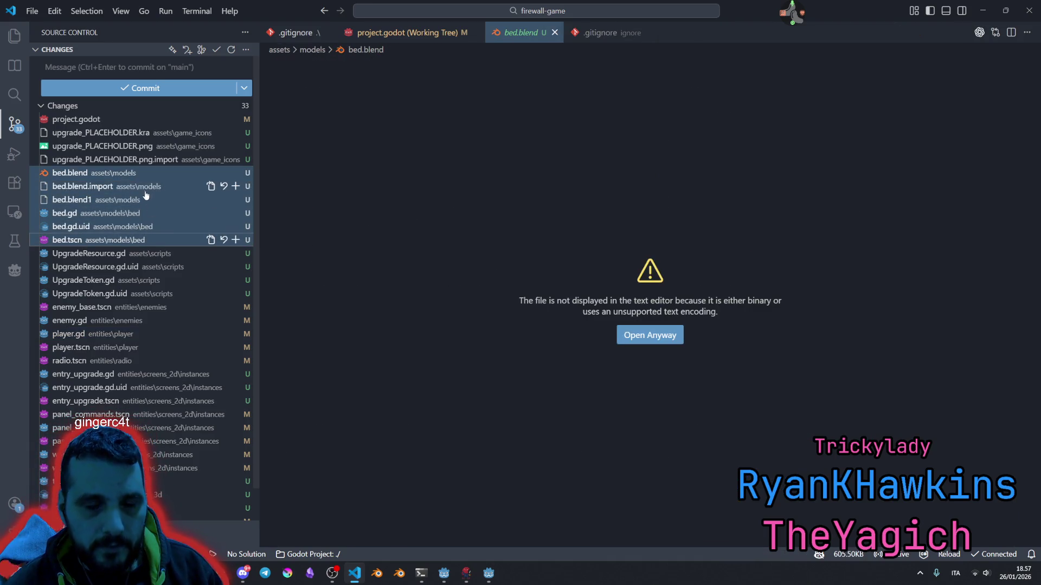
pyautogui.click(235, 173)
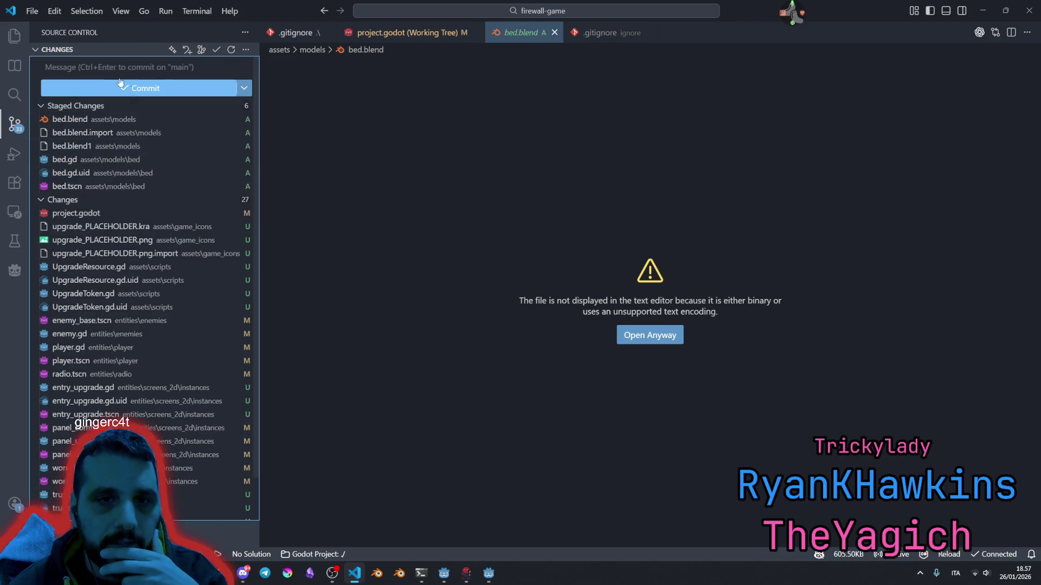
# Commit them as 'feat: Bed model and game asset created for transitions between regions'.
pyautogui.click(103, 70)
pyautogui.write('feat: Bed model and game asset created for transitions between regions')
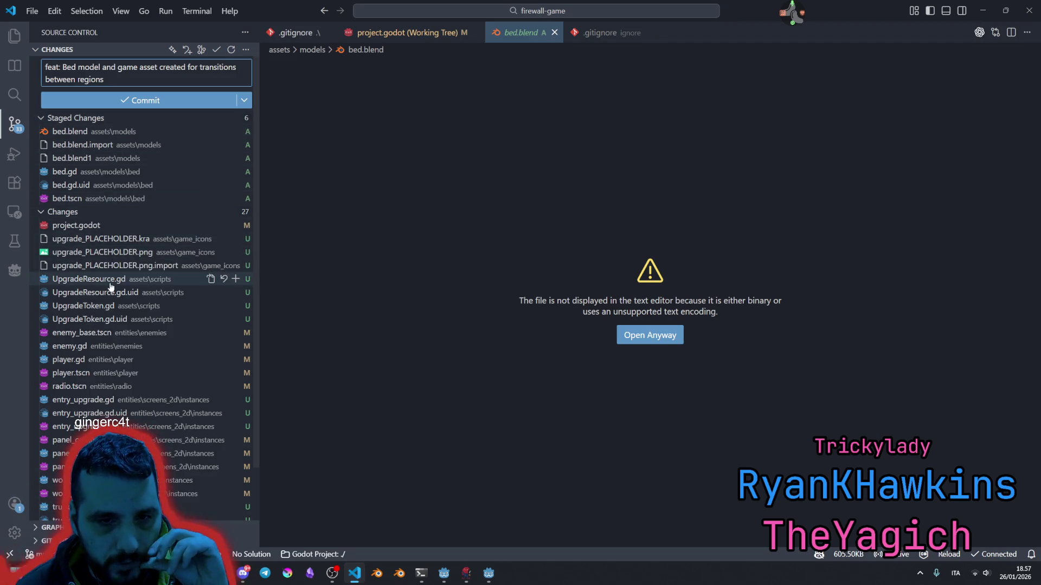
pyautogui.scroll(-1, 116, 359)
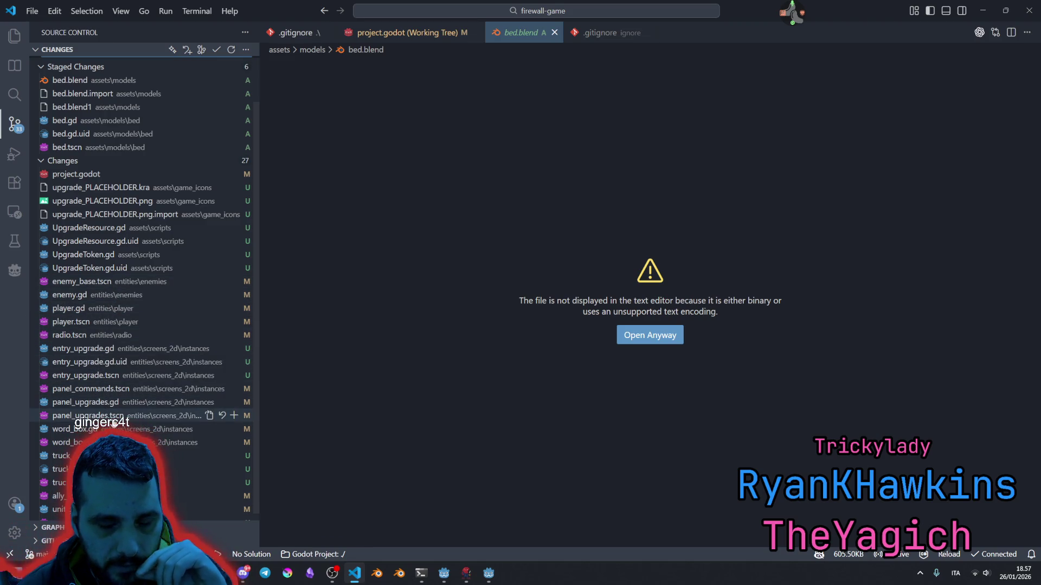
pyautogui.scroll(-1, 114, 423)
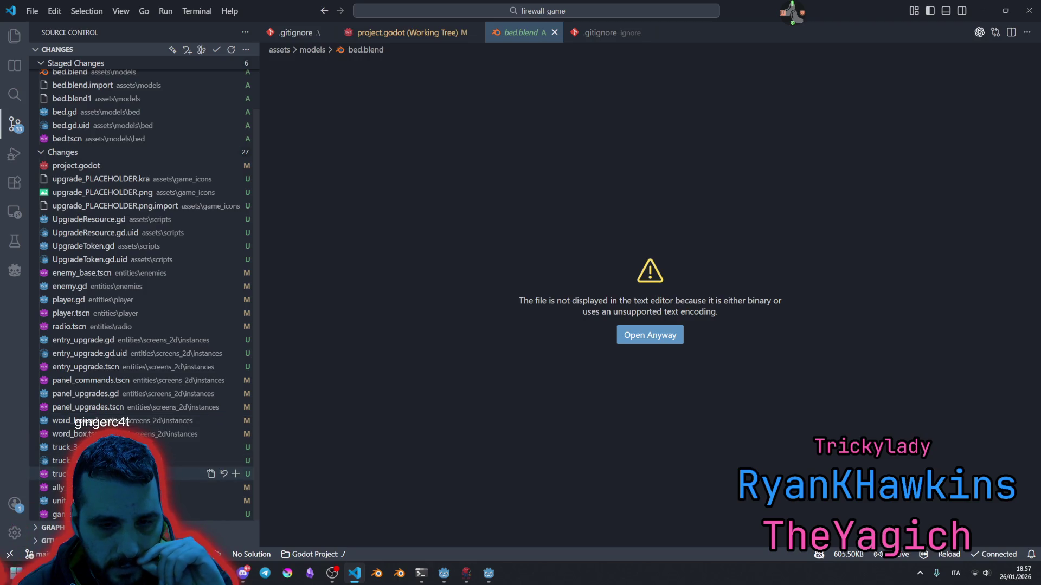
pyautogui.scroll(3, 143, 310)
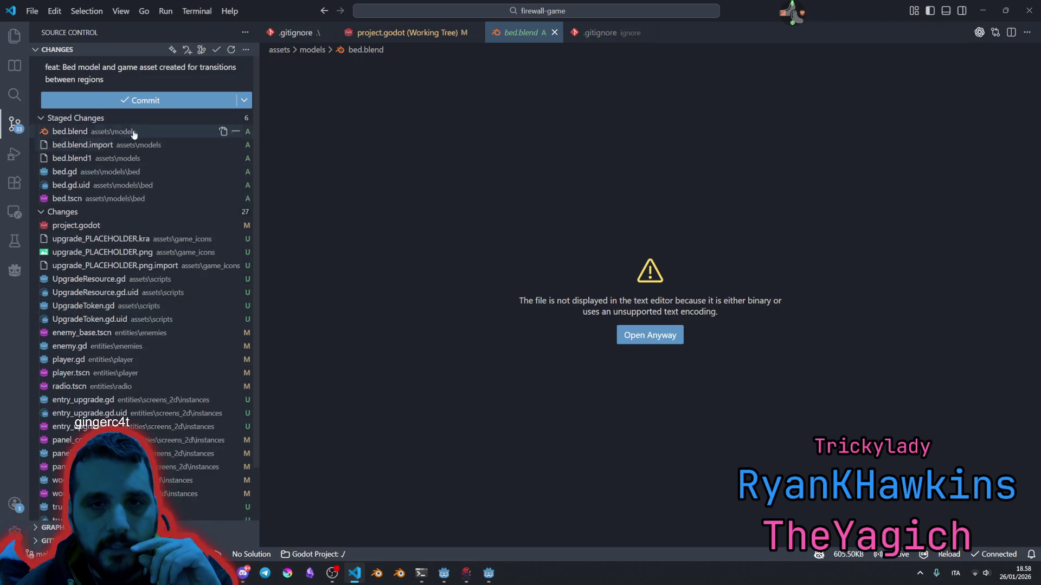
pyautogui.click(158, 101)
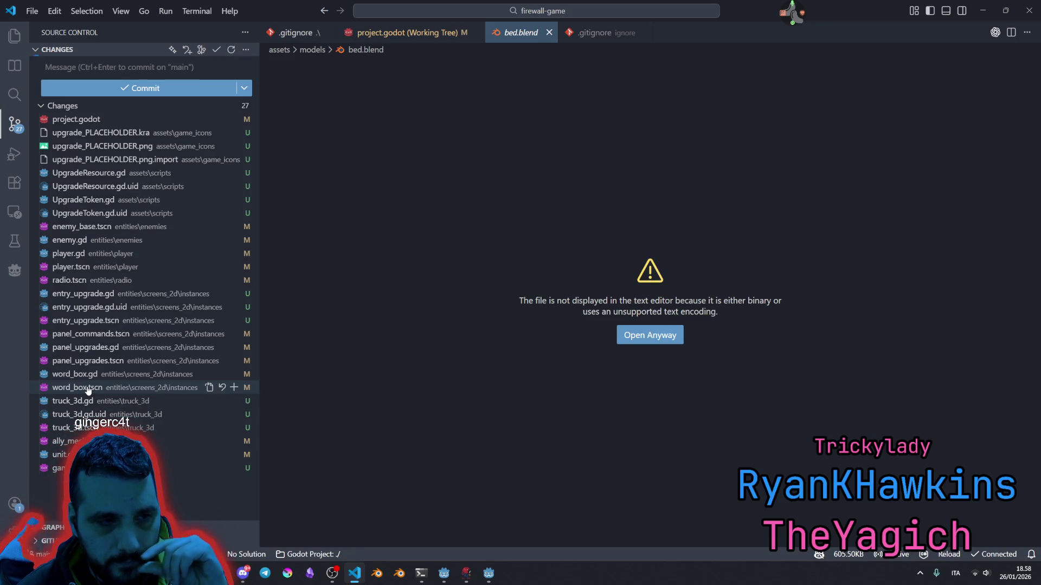
# Stage truck_3d.gd, truck_3d.gd.uid and truck_3d.tscn.
pyautogui.click(154, 428)
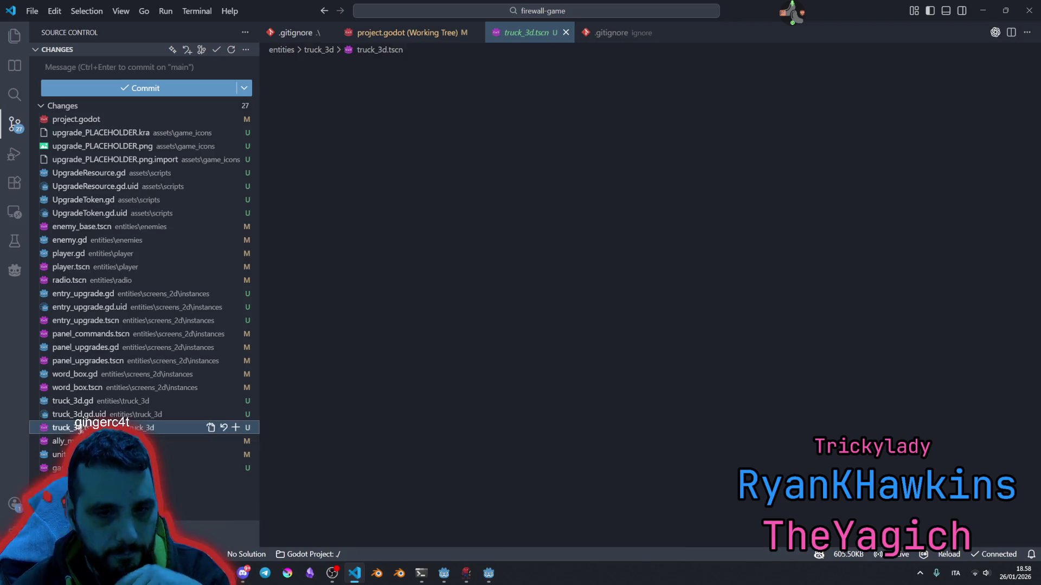
pyautogui.keyDown('shift'); pyautogui.click(162, 401); pyautogui.keyUp('shift')
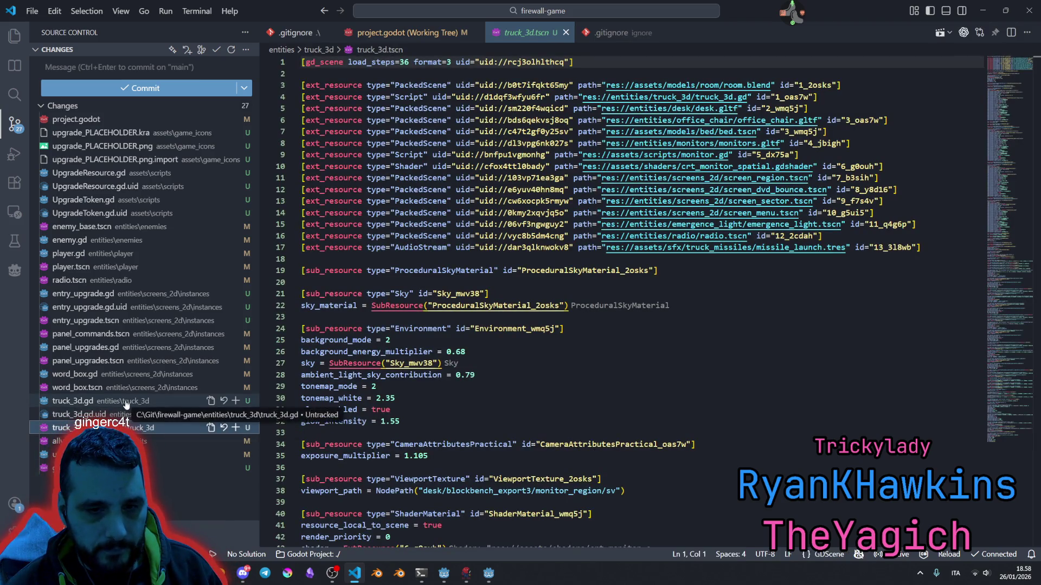
pyautogui.click(235, 414)
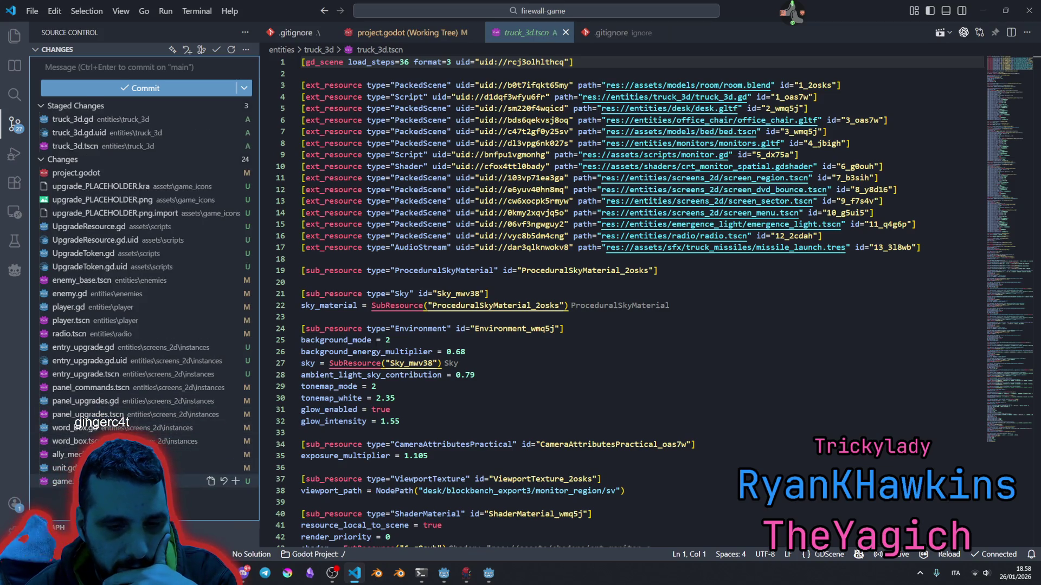
# Review the pending changes in game.tscn, radio.tscn and player.tscn.
pyautogui.click(76, 481)
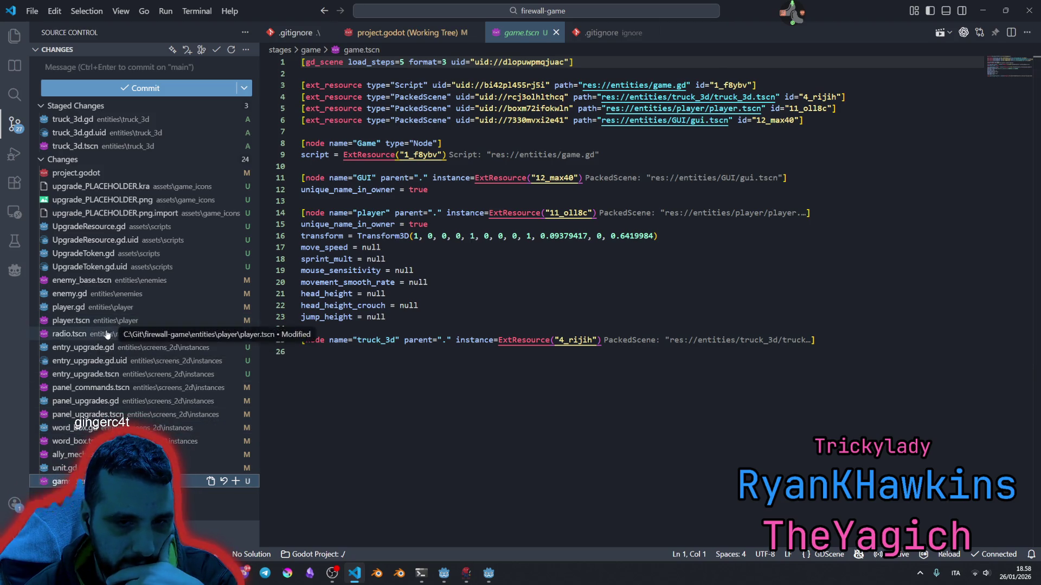
pyautogui.click(87, 333)
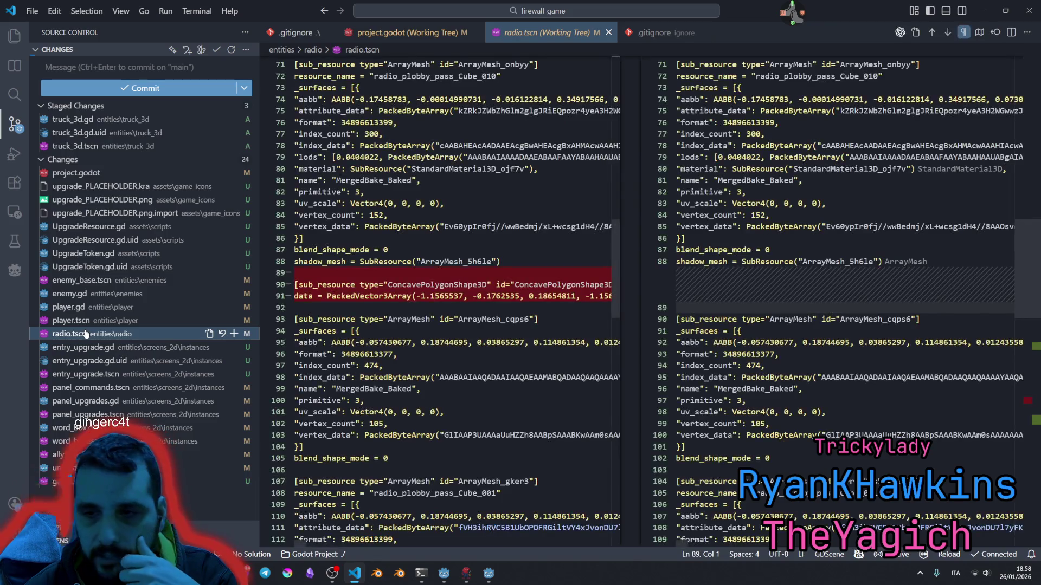
pyautogui.click(87, 321)
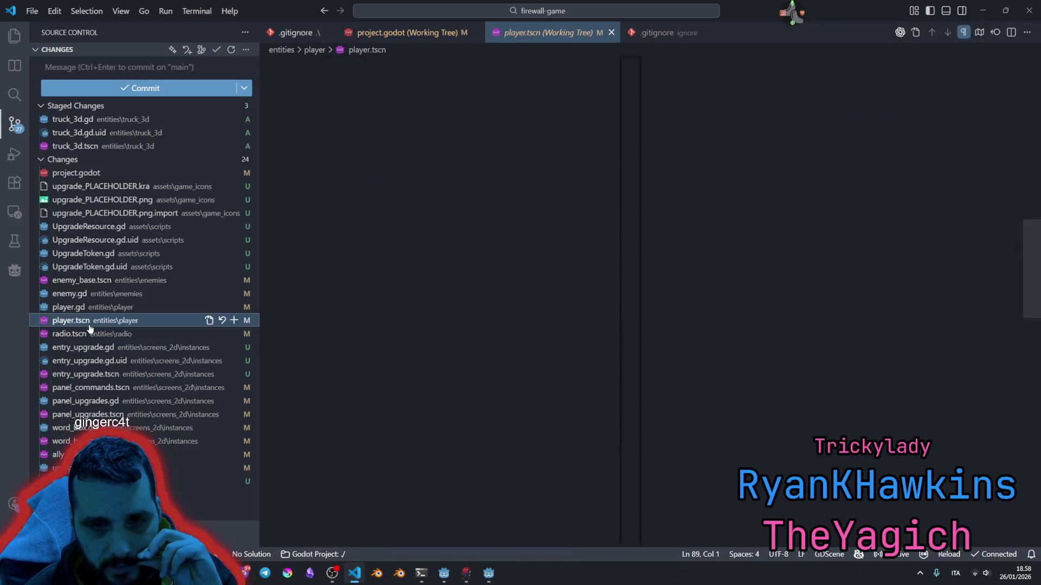